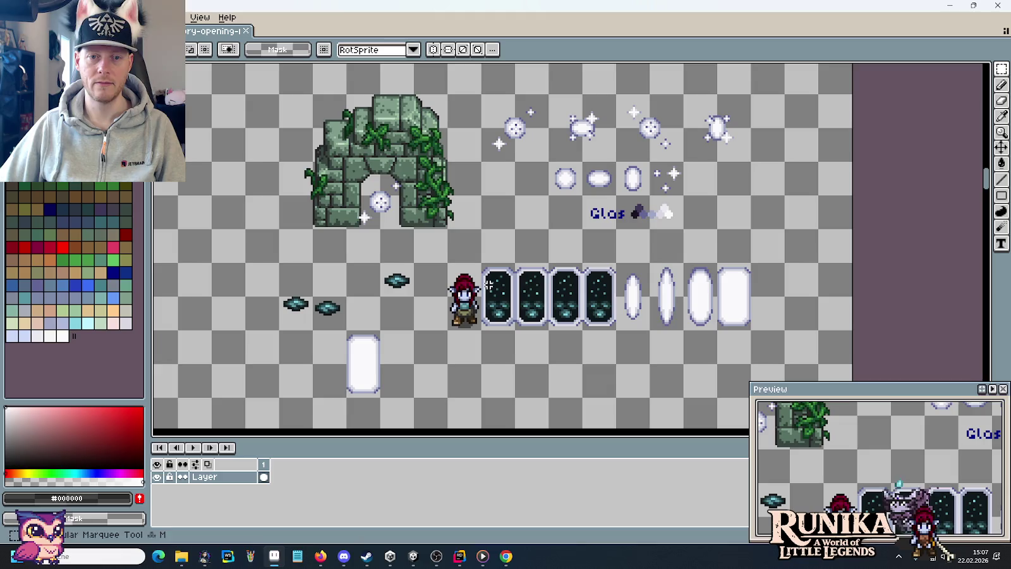
Review the sparkle row, dark portal tiles and pill sprites in Pro Motion NG, then switch to Unity.
{"action": "left_click_drag", "start_coordinate": [487, 220], "coordinate": [495, 258]}
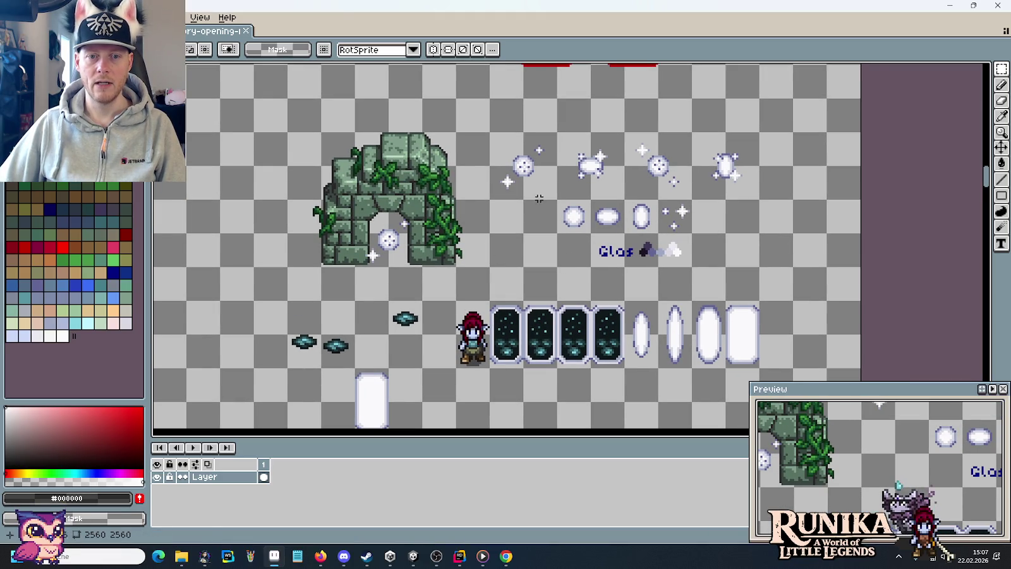
{"action": "left_click_drag", "start_coordinate": [502, 146], "coordinate": [755, 192]}
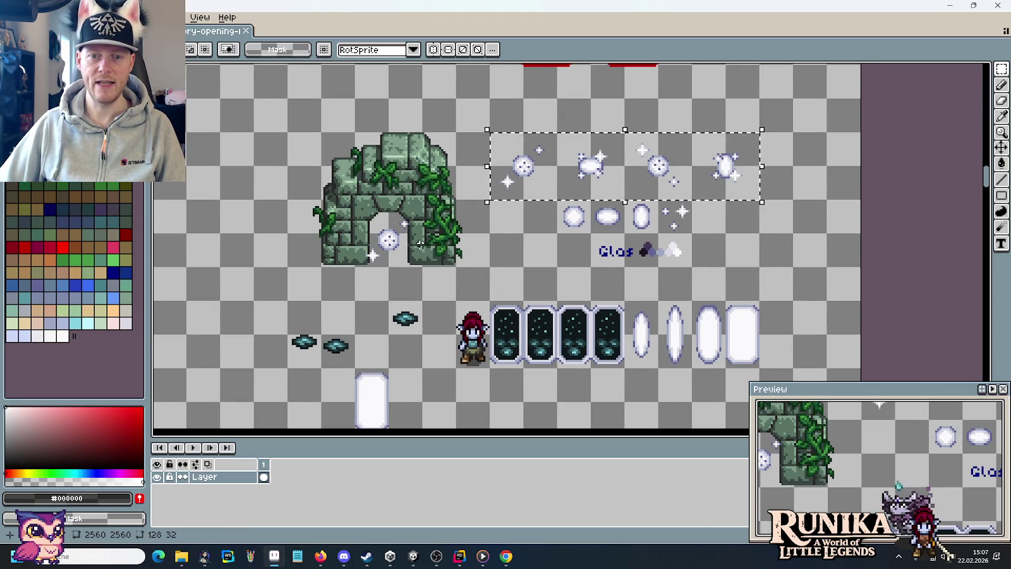
{"action": "scroll", "coordinate": [479, 222], "scroll_direction": "down", "scroll_amount": 3}
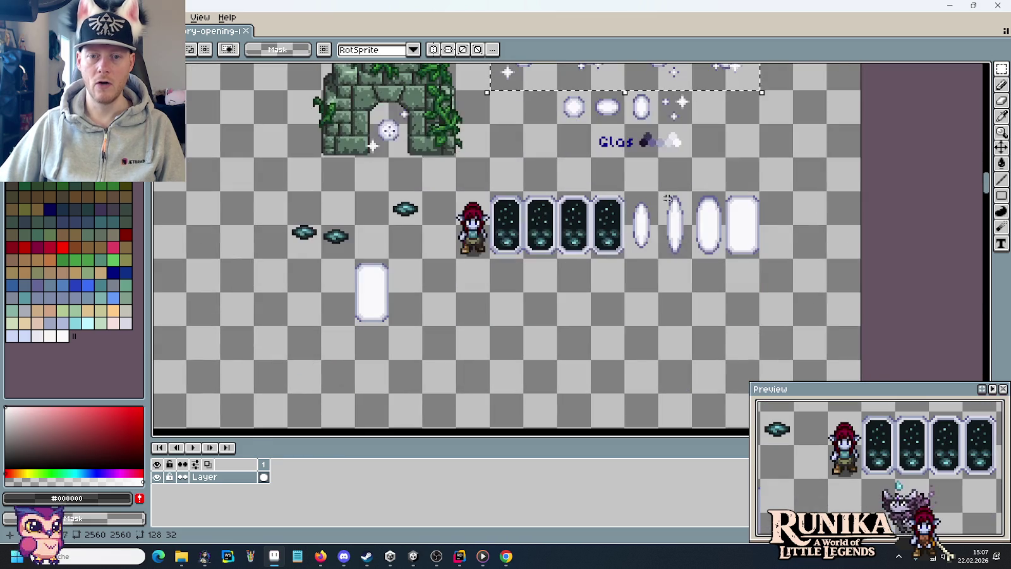
{"action": "left_click_drag", "start_coordinate": [490, 192], "coordinate": [624, 257]}
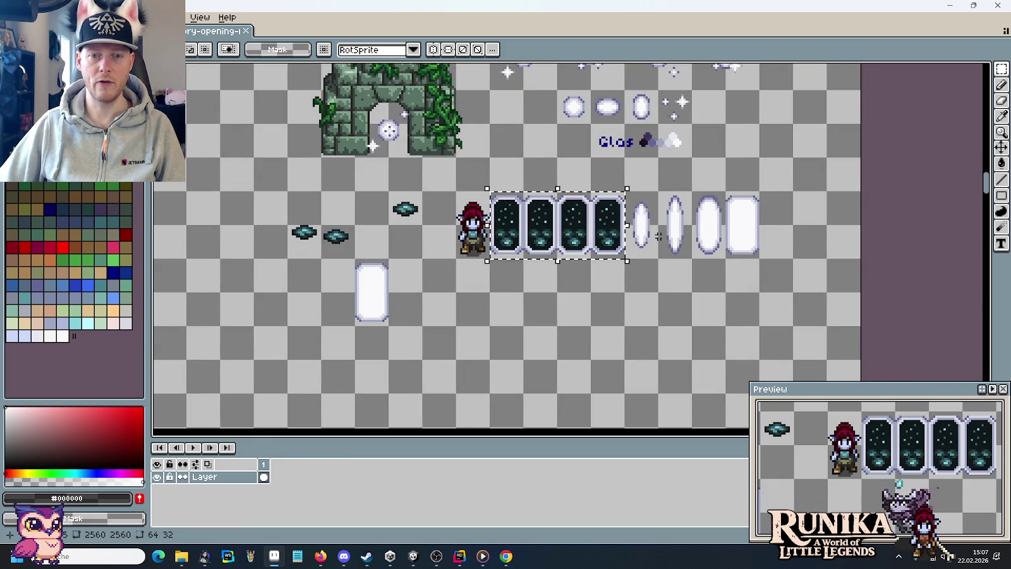
{"action": "left_click_drag", "start_coordinate": [624, 190], "coordinate": [760, 259]}
{"action": "left_click", "coordinate": [611, 329]}
{"action": "left_click", "coordinate": [414, 556]}
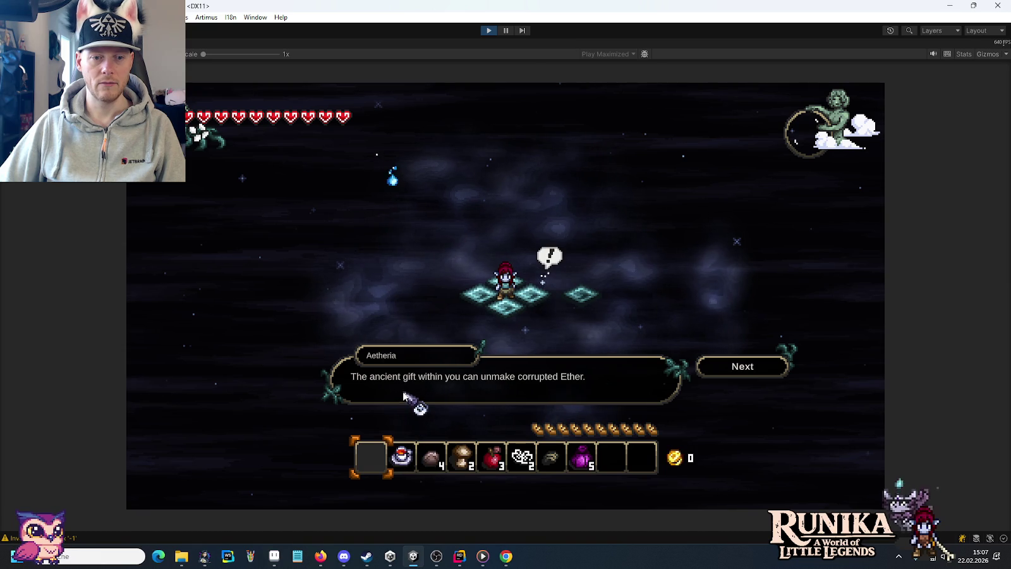
Advance the spirit's last two dialogue lines until the conversation box closes.
{"action": "left_click", "coordinate": [744, 368]}
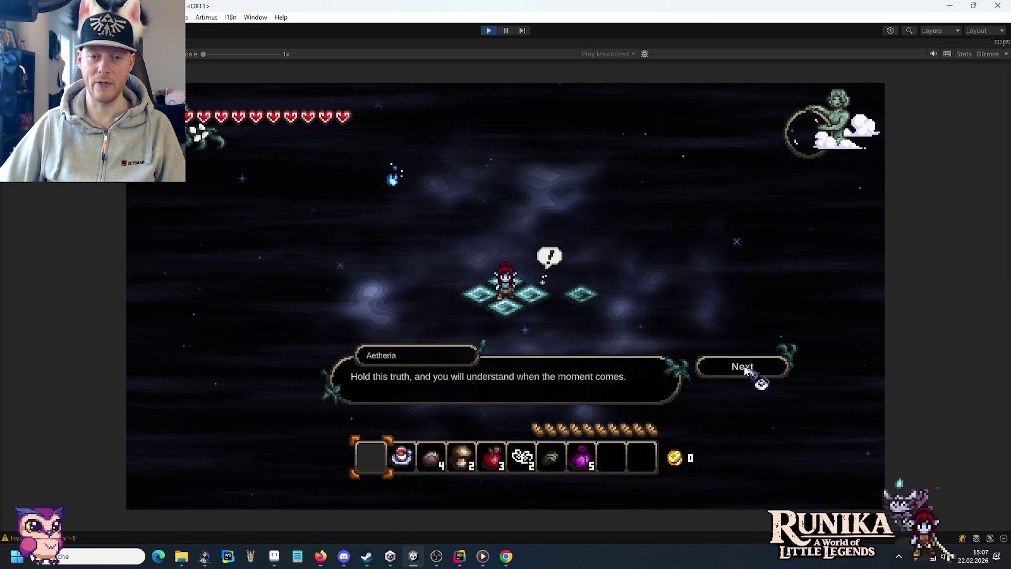
{"action": "left_click", "coordinate": [744, 368]}
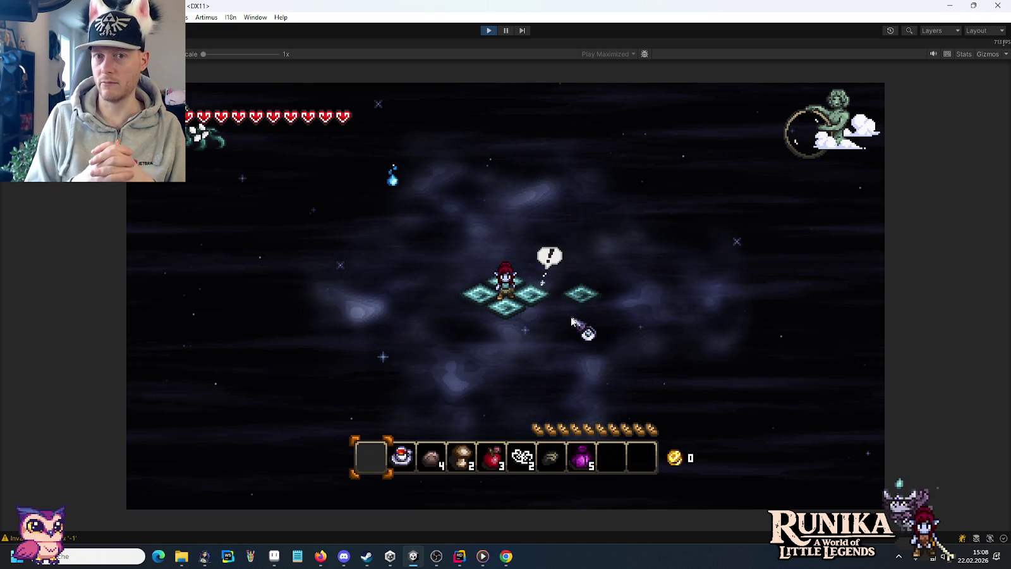
Walk the character past the pillars onto the tile platform, then save and quit from the pause menu.
{"action": "key", "text": "w"}
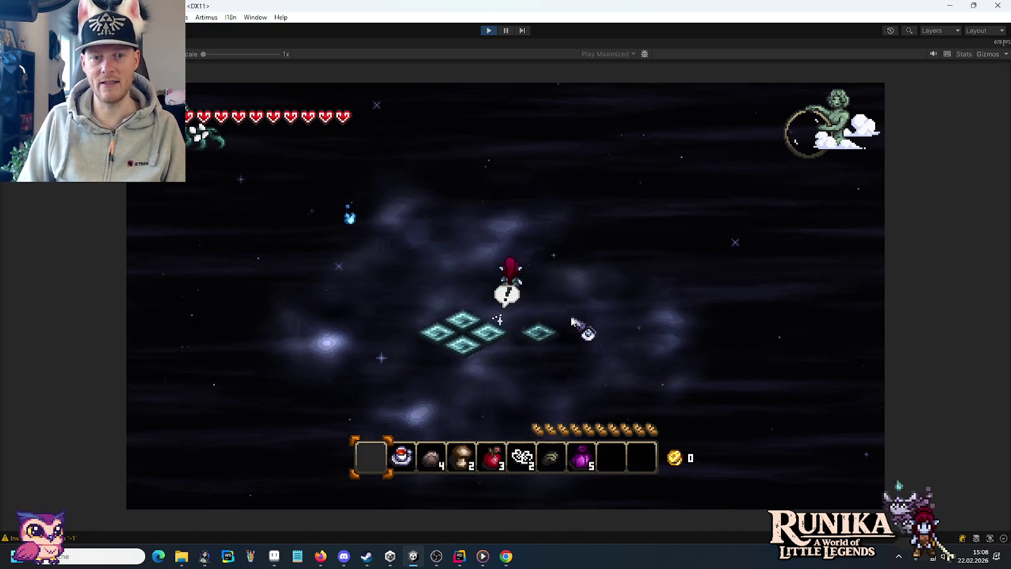
{"action": "key", "text": "a"}
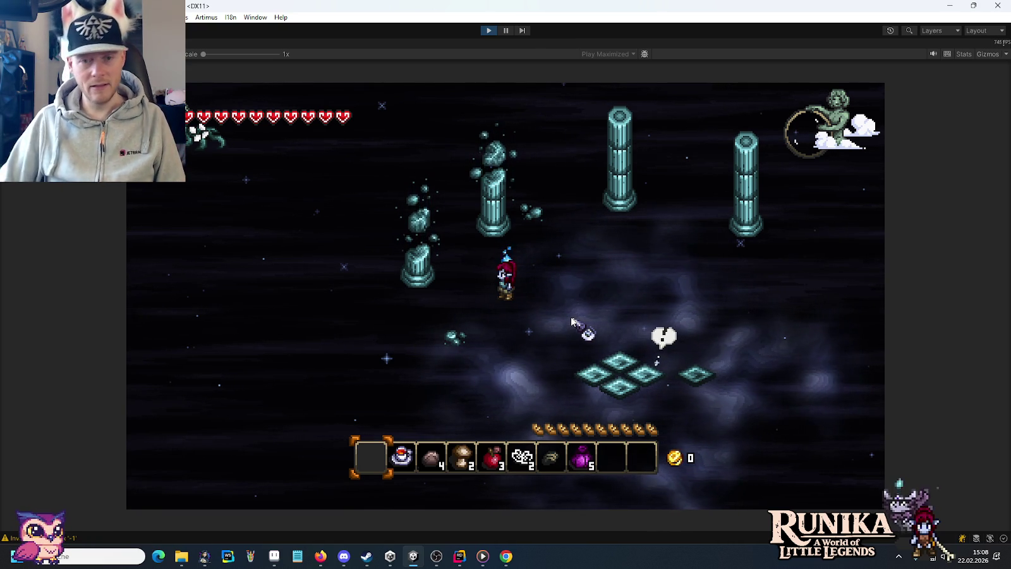
{"action": "key", "text": "s"}
{"action": "key", "text": "d"}
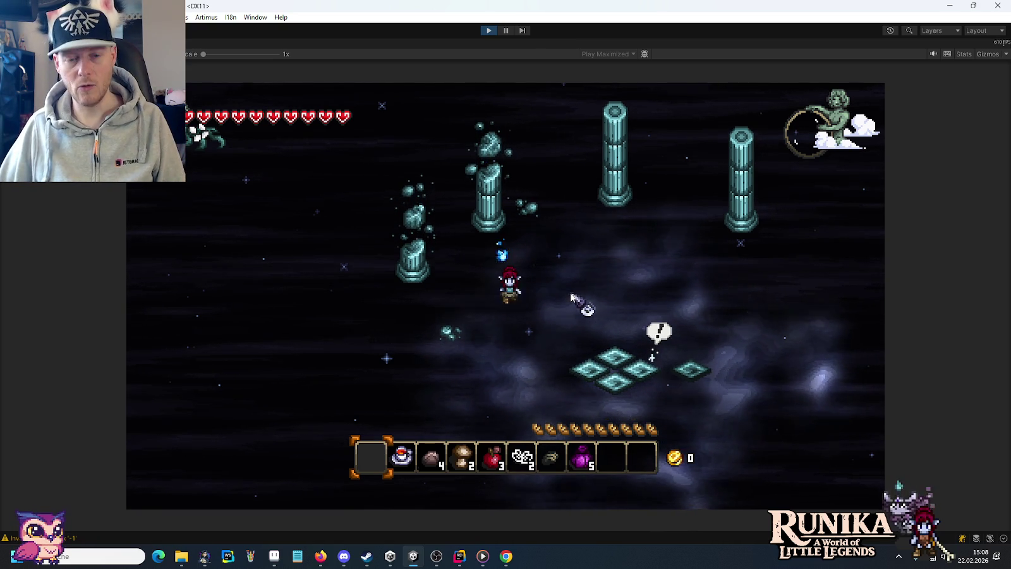
{"action": "key", "text": "Escape"}
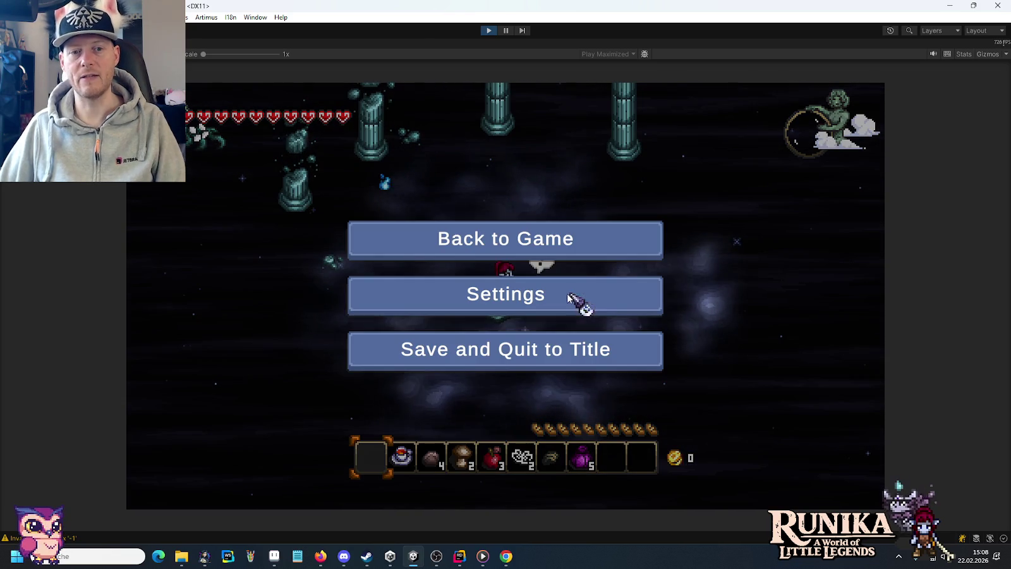
{"action": "left_click", "coordinate": [530, 351]}
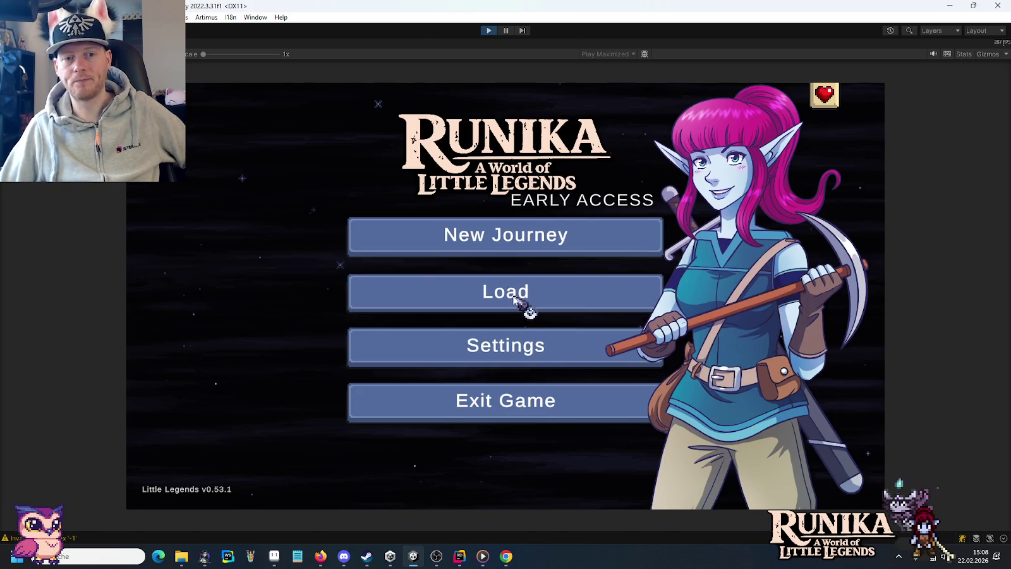
Delete the first saved world from the Load list, return to the title, and stop Play mode.
{"action": "left_click", "coordinate": [518, 299]}
{"action": "left_click", "coordinate": [498, 253]}
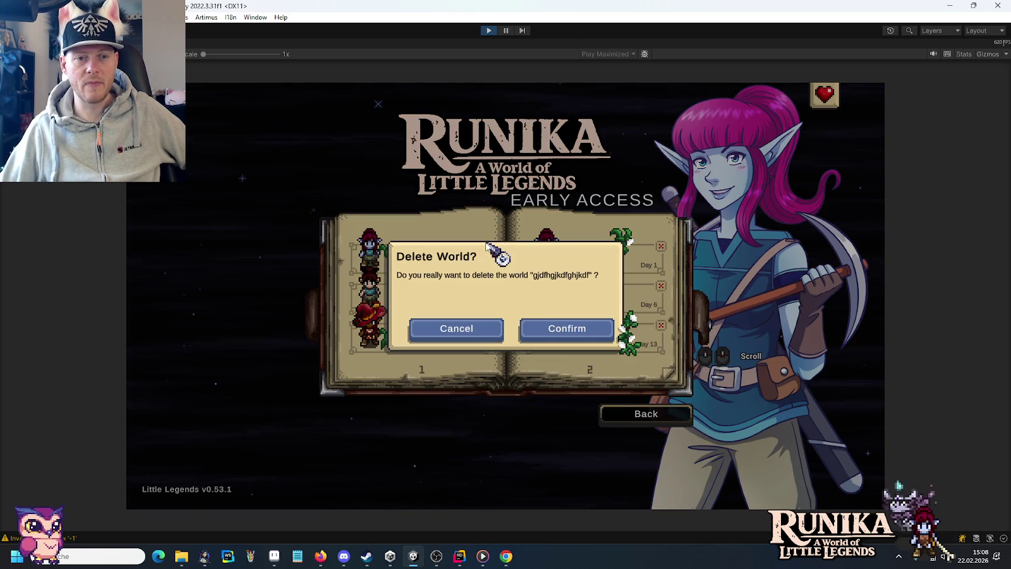
{"action": "left_click", "coordinate": [567, 330]}
{"action": "left_click", "coordinate": [632, 412]}
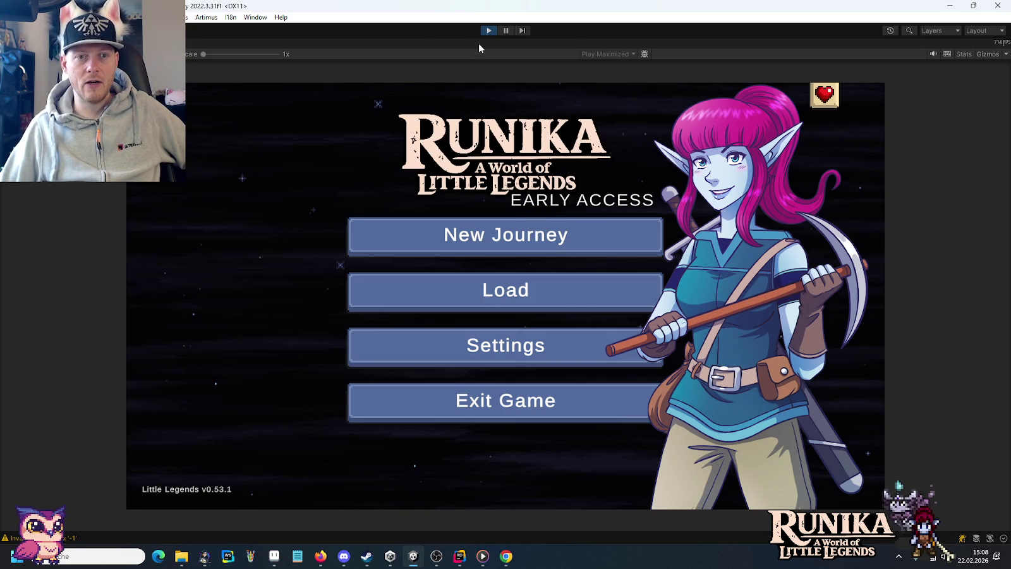
{"action": "left_click", "coordinate": [489, 31]}
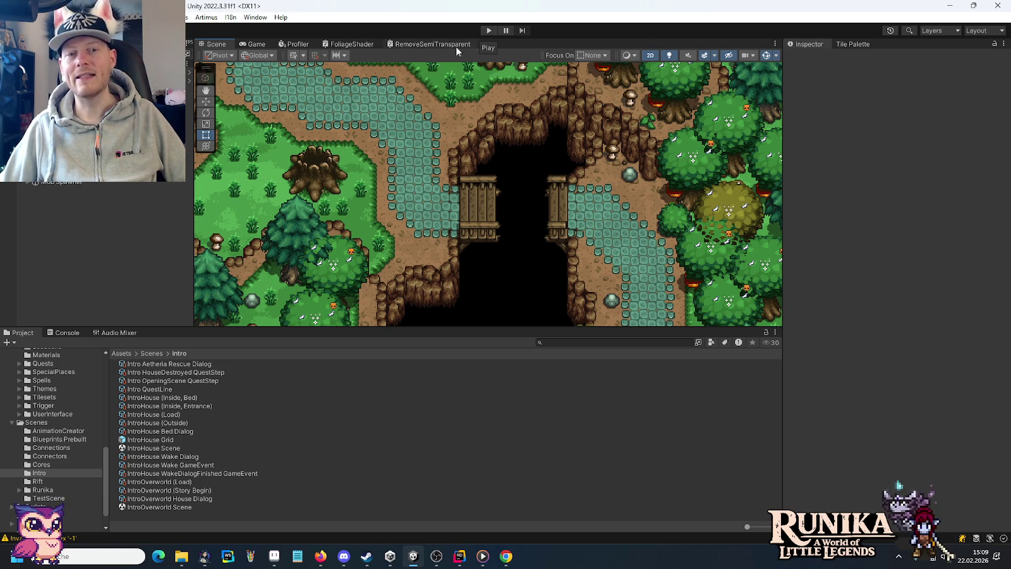
Pan the Scene view to the lake ruins, zoom in, and select the portal sprite.
{"action": "scroll", "coordinate": [388, 257], "scroll_direction": "down", "scroll_amount": 2}
{"action": "left_click_drag", "start_coordinate": [388, 257], "coordinate": [464, 136]}
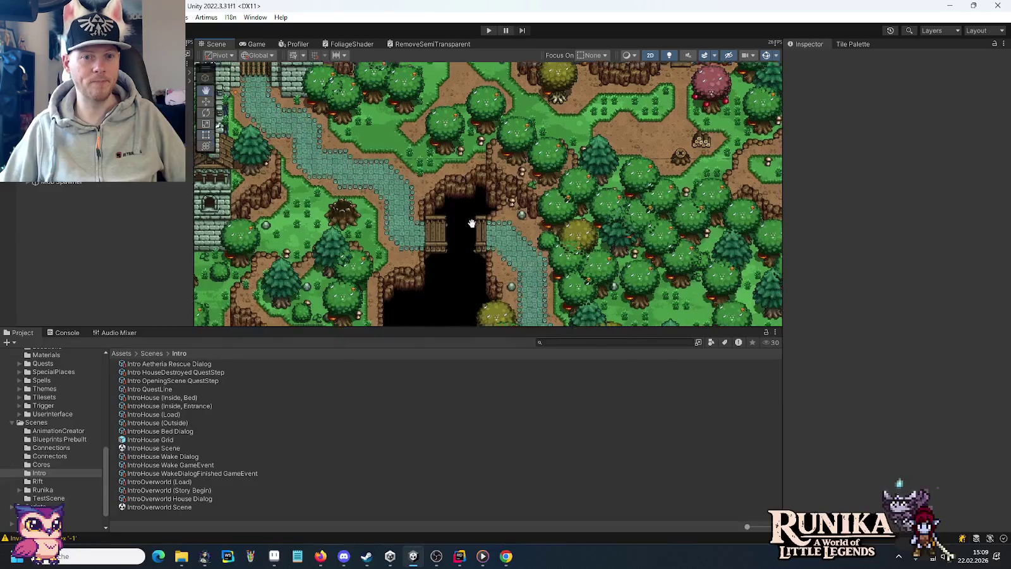
{"action": "left_click_drag", "start_coordinate": [464, 136], "coordinate": [541, 199]}
{"action": "scroll", "coordinate": [547, 165], "scroll_direction": "up", "scroll_amount": 2}
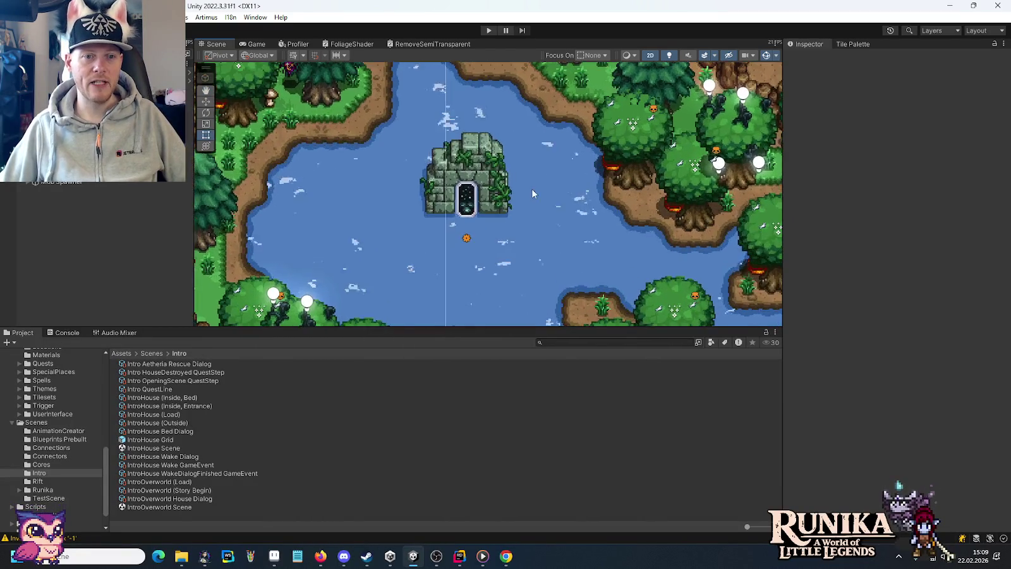
{"action": "scroll", "coordinate": [531, 188], "scroll_direction": "up", "scroll_amount": 3}
{"action": "scroll", "coordinate": [481, 209], "scroll_direction": "up", "scroll_amount": 2}
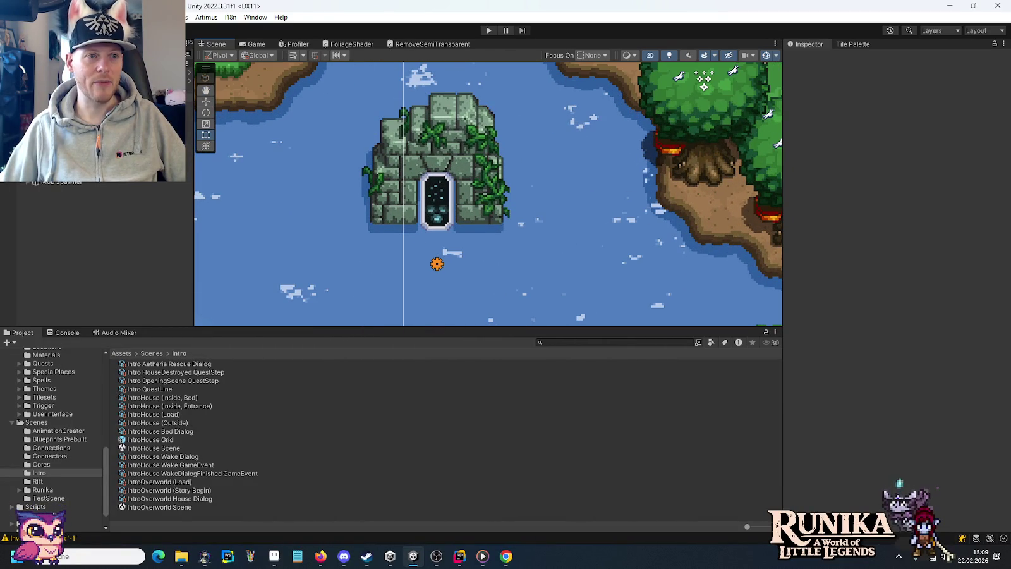
{"action": "scroll", "coordinate": [76, 202], "scroll_direction": "up", "scroll_amount": 2}
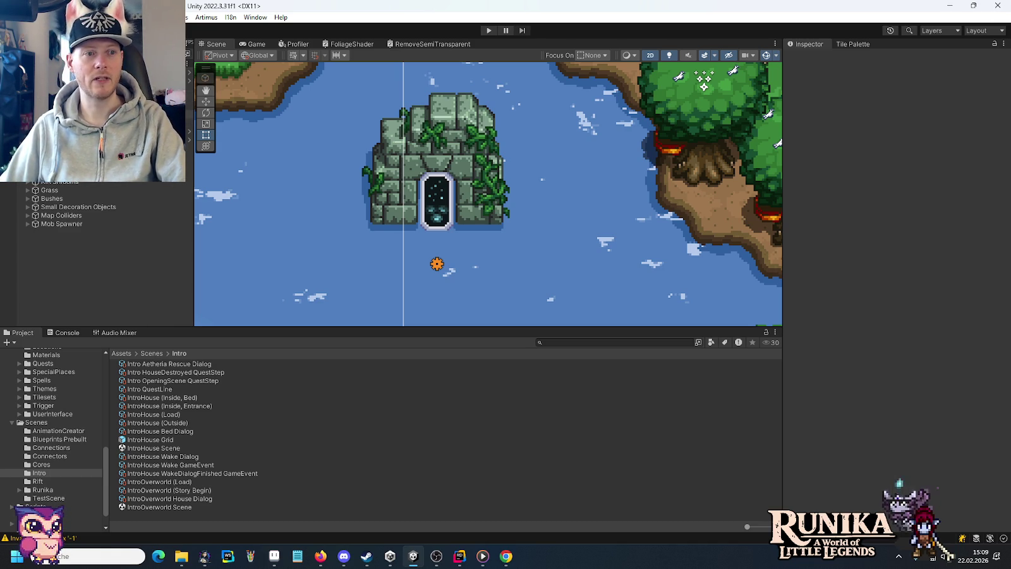
{"action": "scroll", "coordinate": [95, 240], "scroll_direction": "up", "scroll_amount": 3}
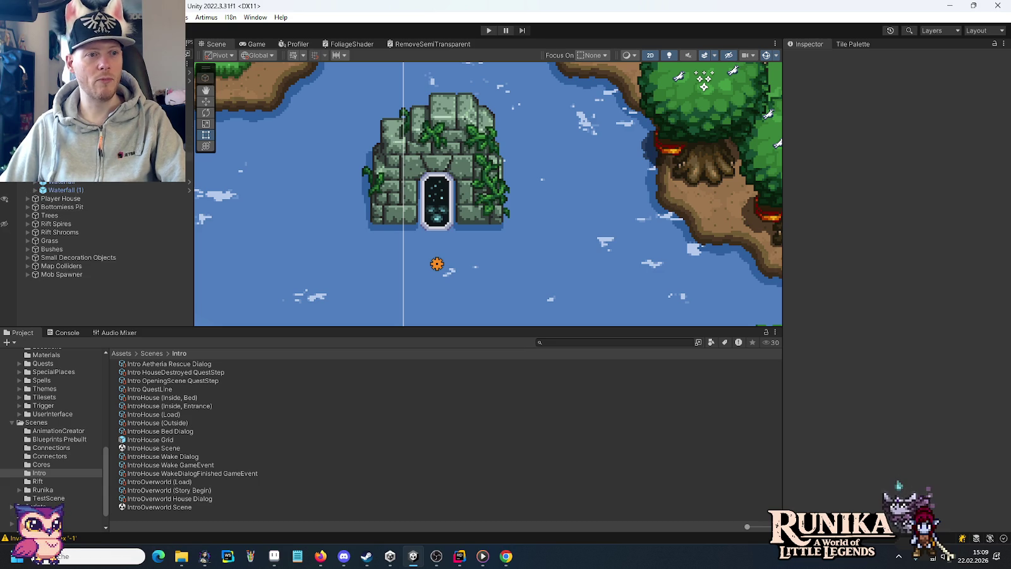
{"action": "left_click", "coordinate": [436, 190]}
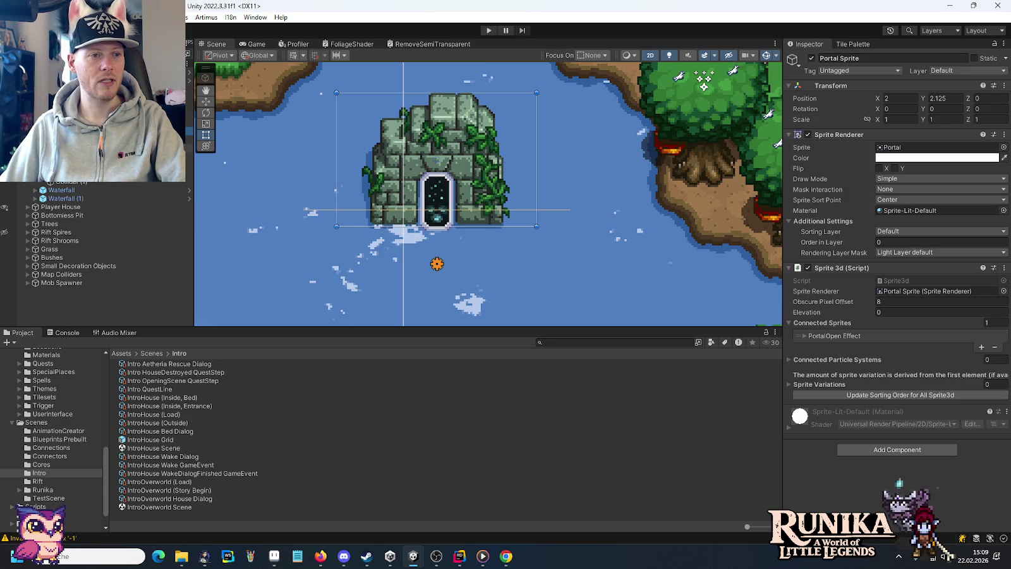
Assign the Sprite-Unlit-Default material to the PortalOpen Effect object.
{"action": "left_click", "coordinate": [436, 202]}
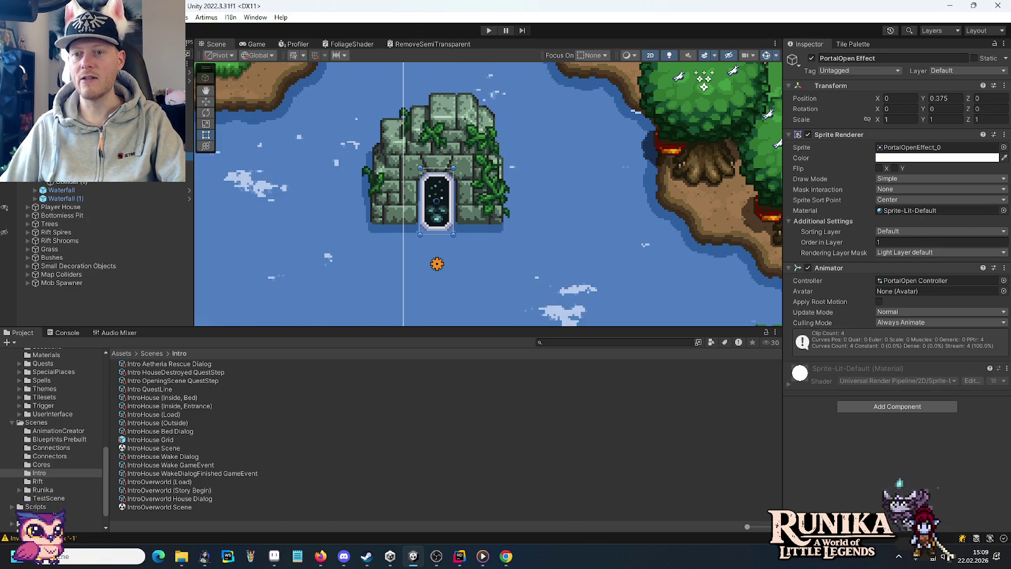
{"action": "left_click", "coordinate": [1004, 210]}
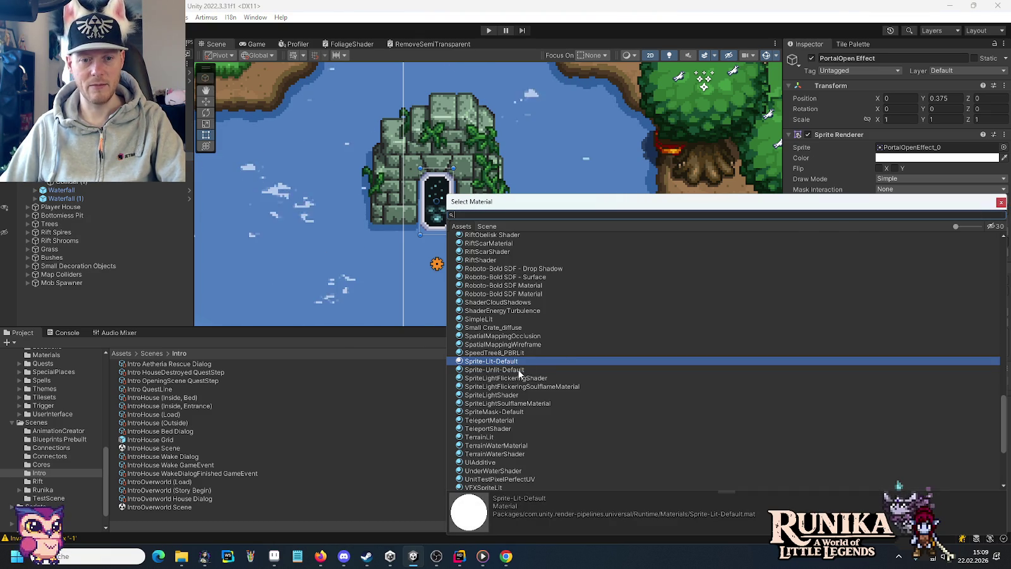
{"action": "double_click", "coordinate": [519, 375]}
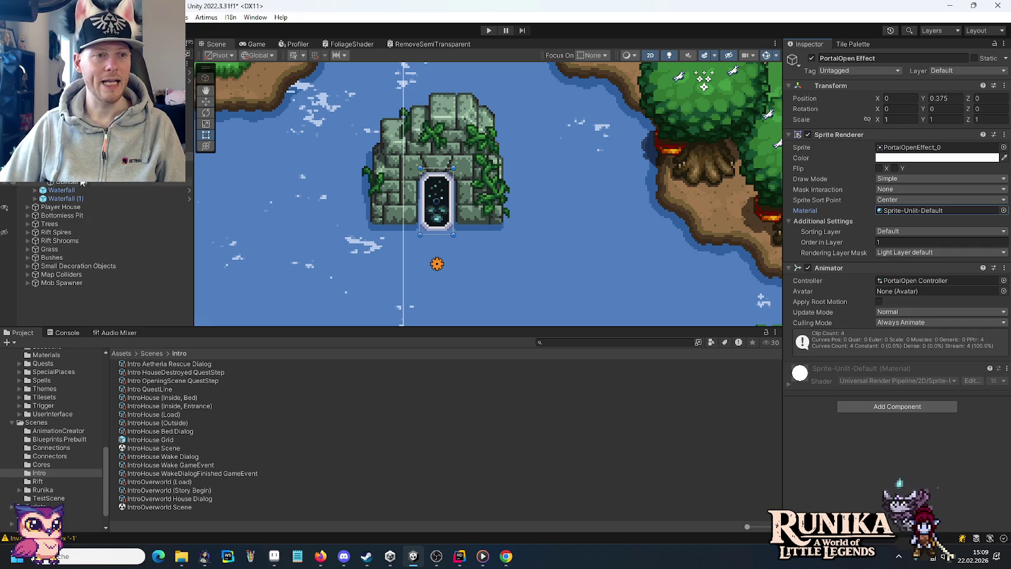
Browse the Project window to the Assets/Resources/Light folder and show its contents.
{"action": "scroll", "coordinate": [52, 483], "scroll_direction": "down", "scroll_amount": 1}
{"action": "scroll", "coordinate": [52, 484], "scroll_direction": "down", "scroll_amount": 2}
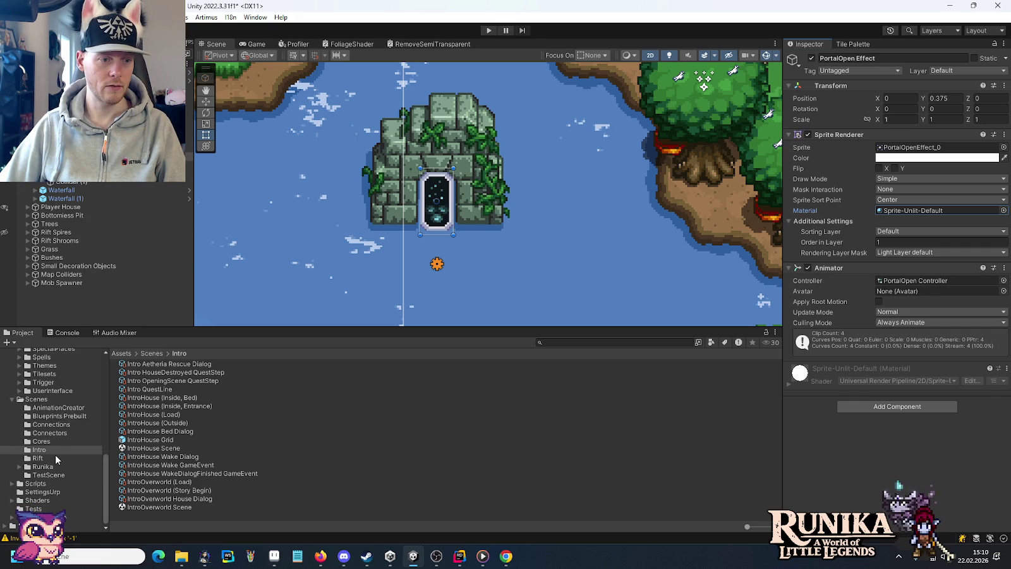
{"action": "scroll", "coordinate": [54, 454], "scroll_direction": "up", "scroll_amount": 2}
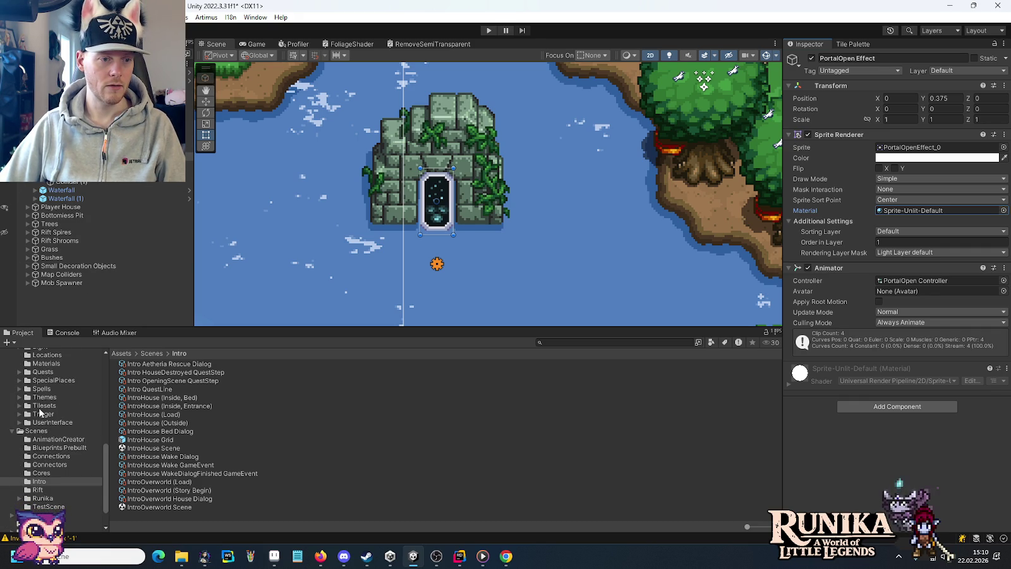
{"action": "scroll", "coordinate": [28, 393], "scroll_direction": "up", "scroll_amount": 5}
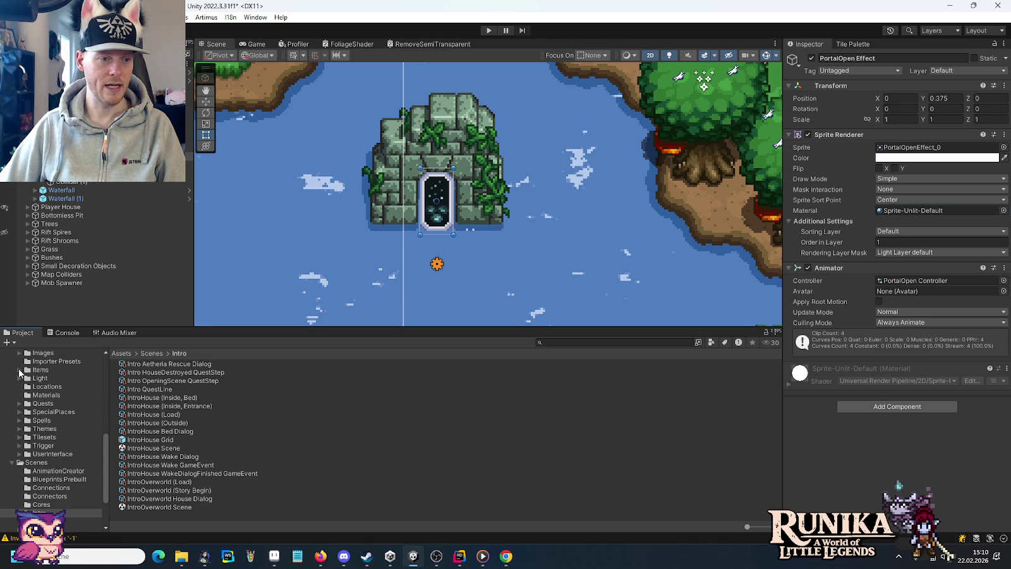
{"action": "left_click", "coordinate": [19, 370]}
{"action": "left_click", "coordinate": [19, 370]}
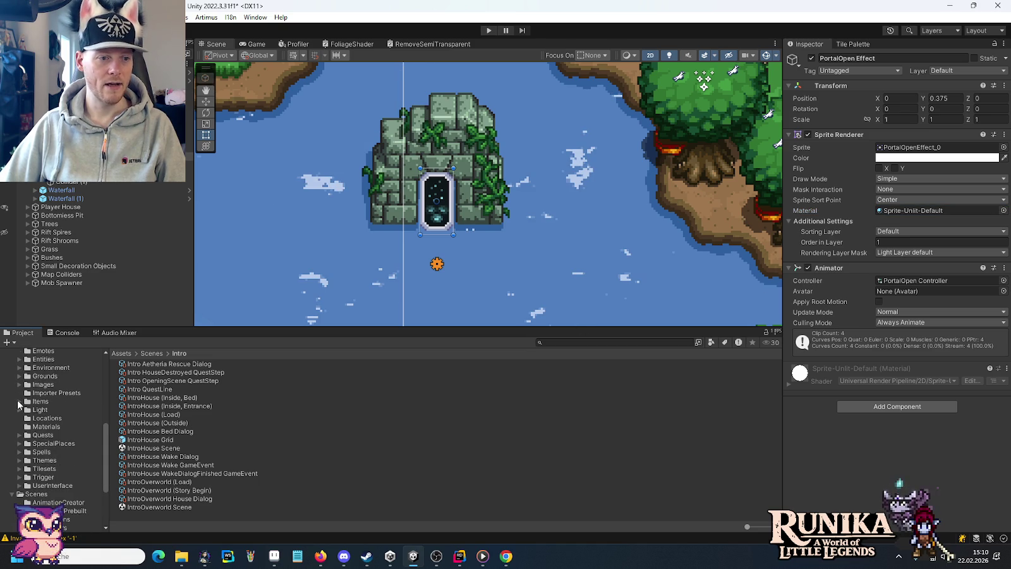
{"action": "left_click", "coordinate": [20, 410]}
{"action": "left_click", "coordinate": [31, 410]}
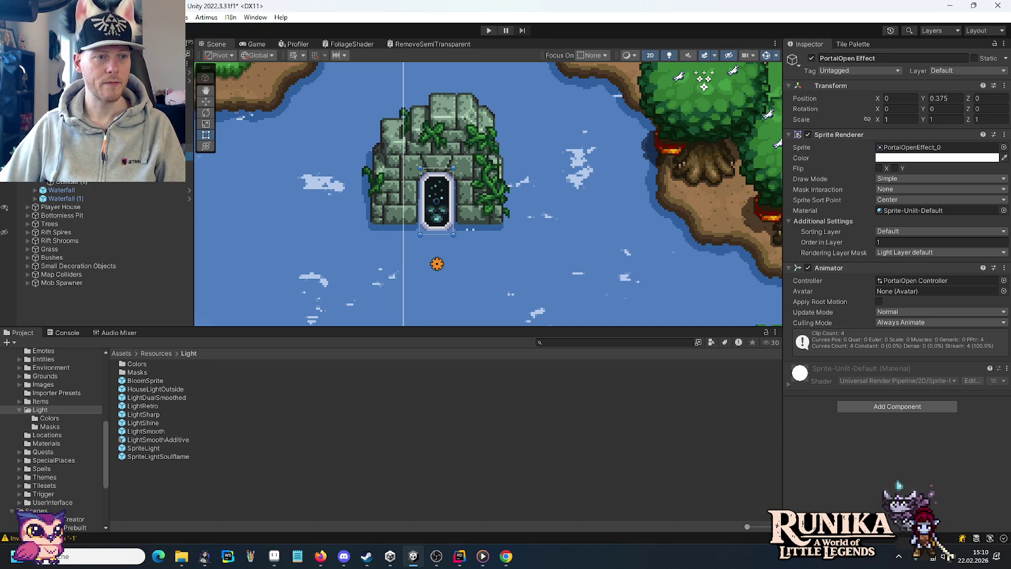
Place a LightSmooth light in the portal with the LightColorCrystalPurple colour setup.
{"action": "left_click_drag", "start_coordinate": [146, 431], "coordinate": [437, 210]}
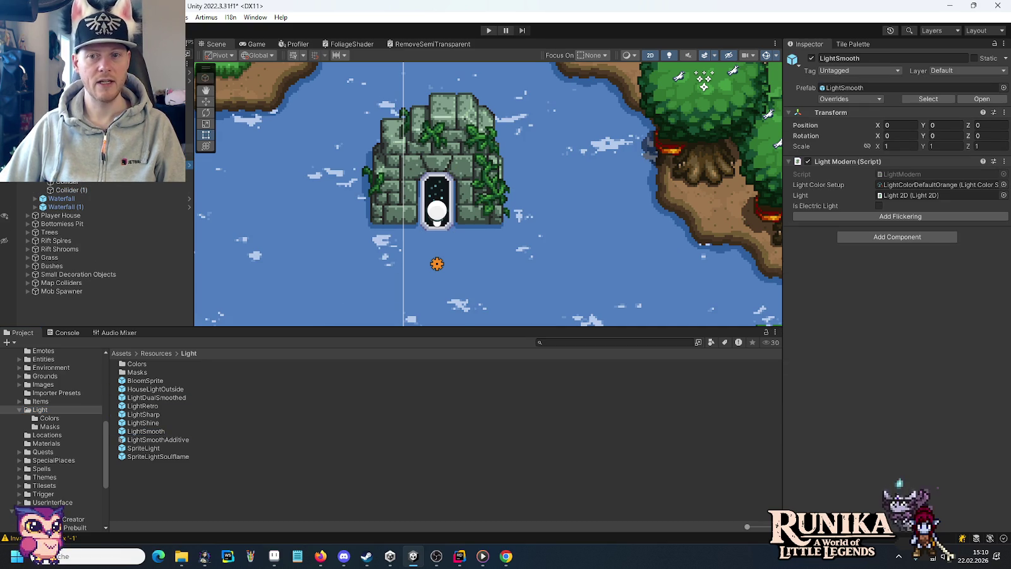
{"action": "left_click", "coordinate": [1004, 185]}
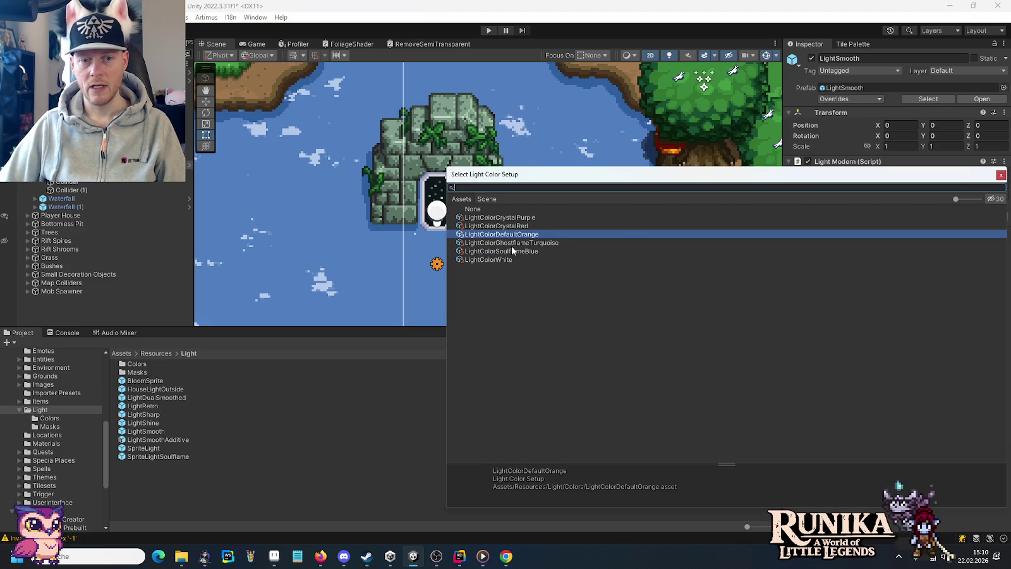
{"action": "double_click", "coordinate": [524, 218]}
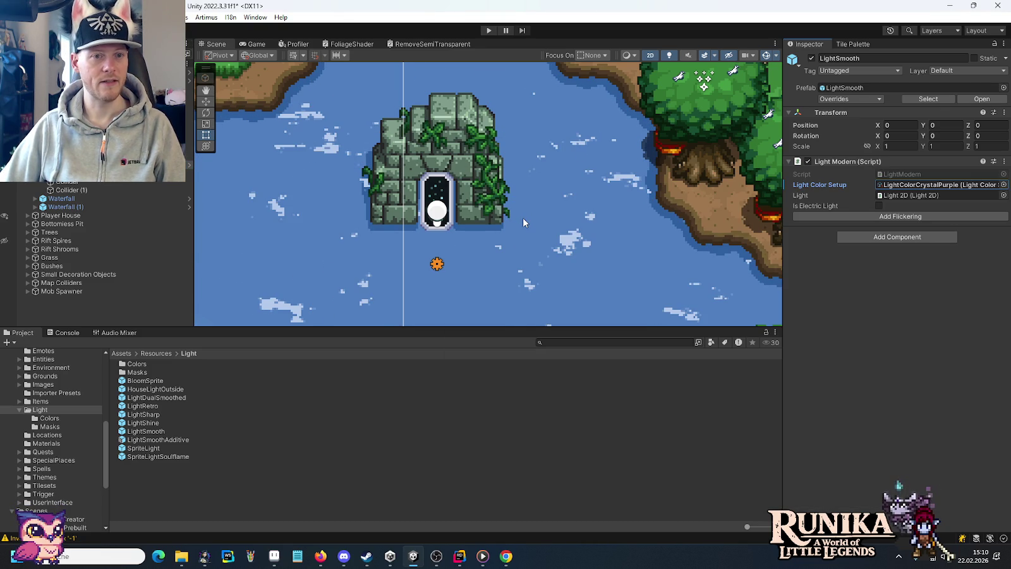
Save the scene, enter Play mode, and begin a New Journey.
{"action": "key", "text": "ctrl+s"}
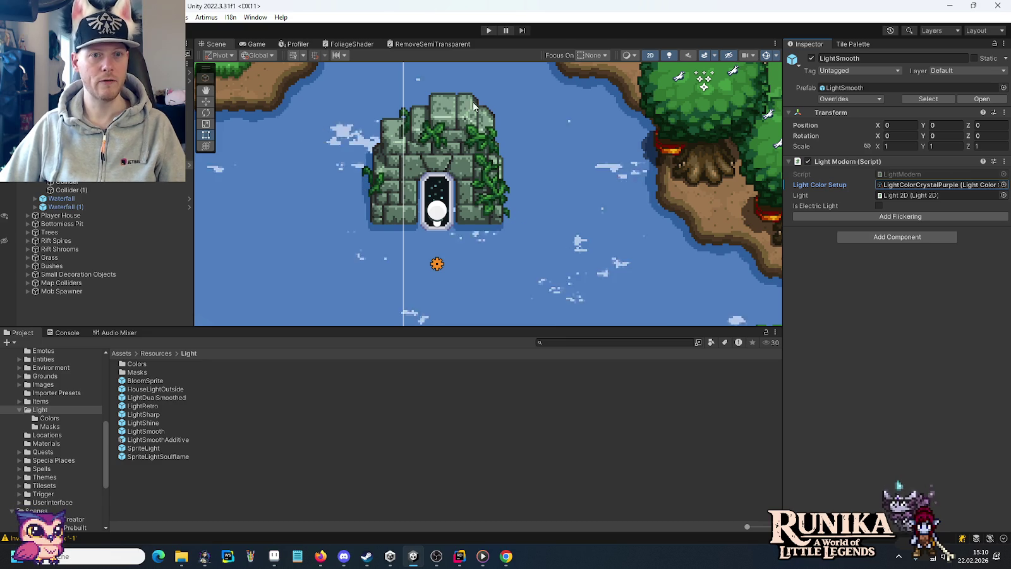
{"action": "left_click", "coordinate": [489, 32]}
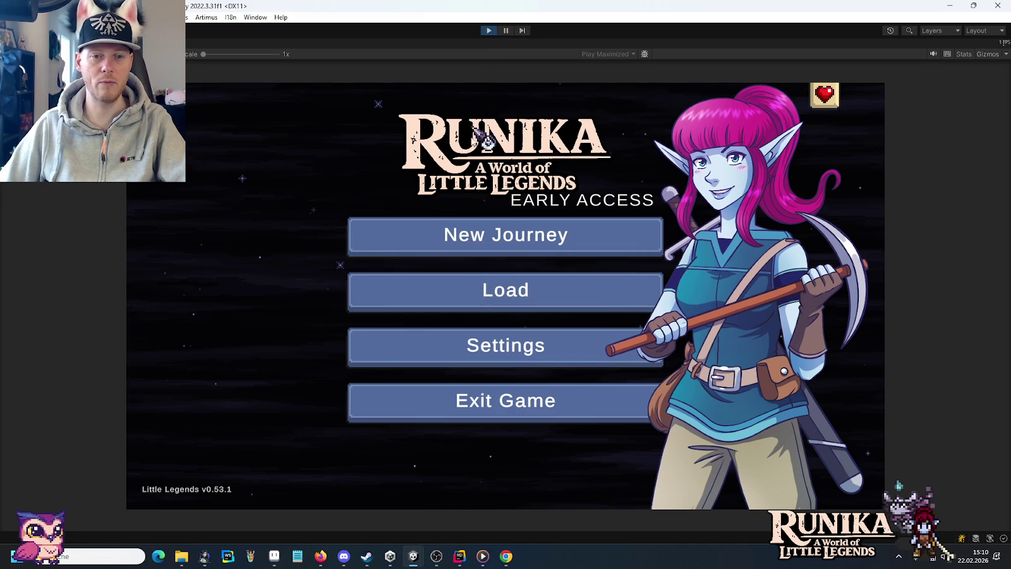
{"action": "left_click", "coordinate": [468, 234]}
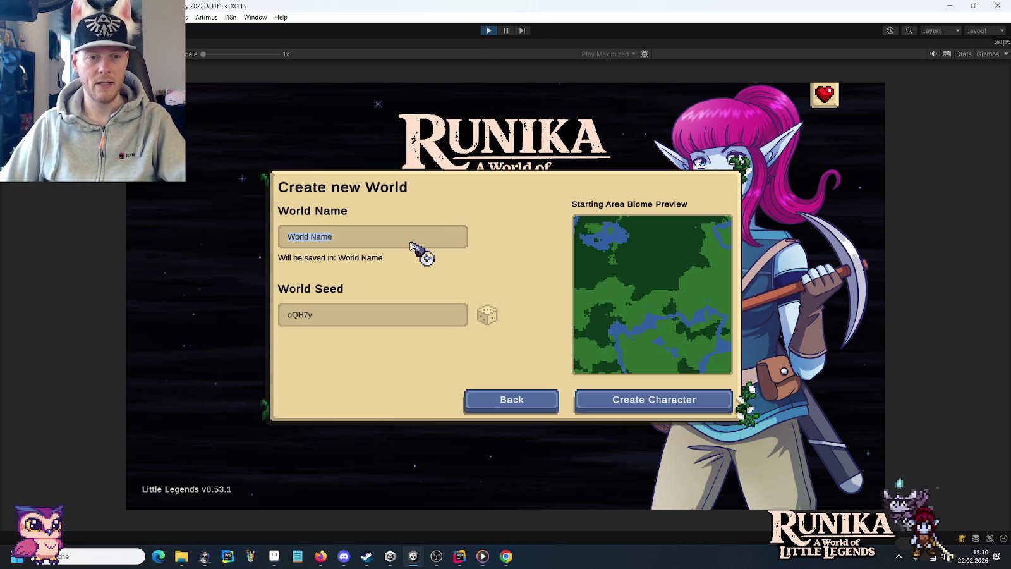
Create a world named 'Welt' with a new character, continue past the hint, and skip the intro.
{"action": "type", "text": "Welt"}
{"action": "left_click", "coordinate": [642, 399]}
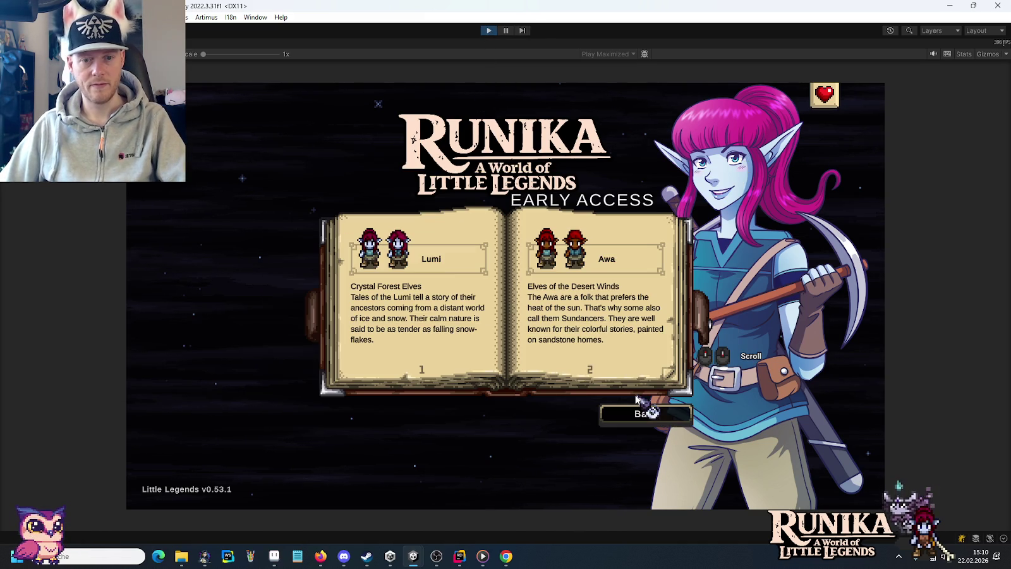
{"action": "left_click", "coordinate": [436, 261]}
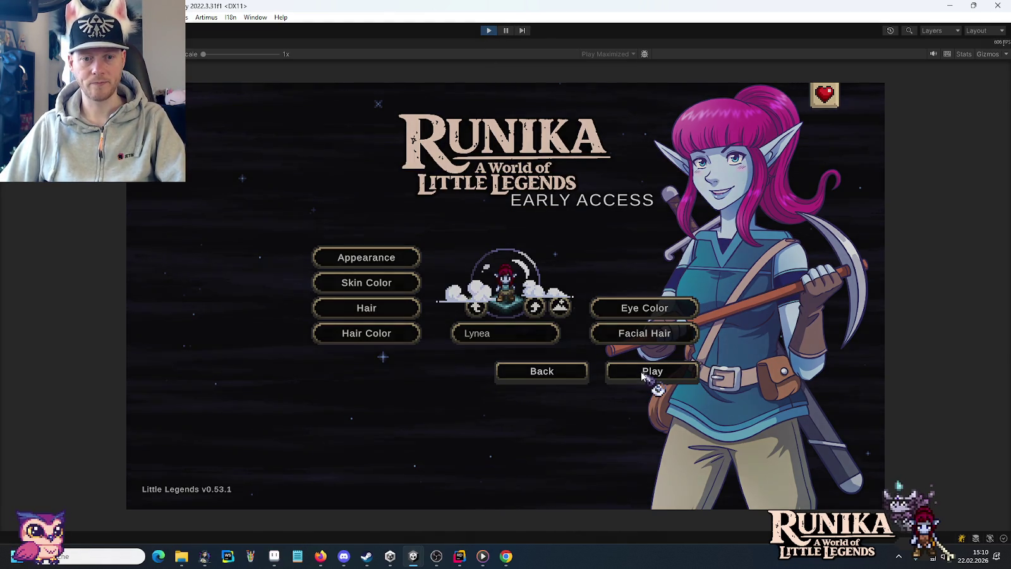
{"action": "left_click", "coordinate": [642, 375]}
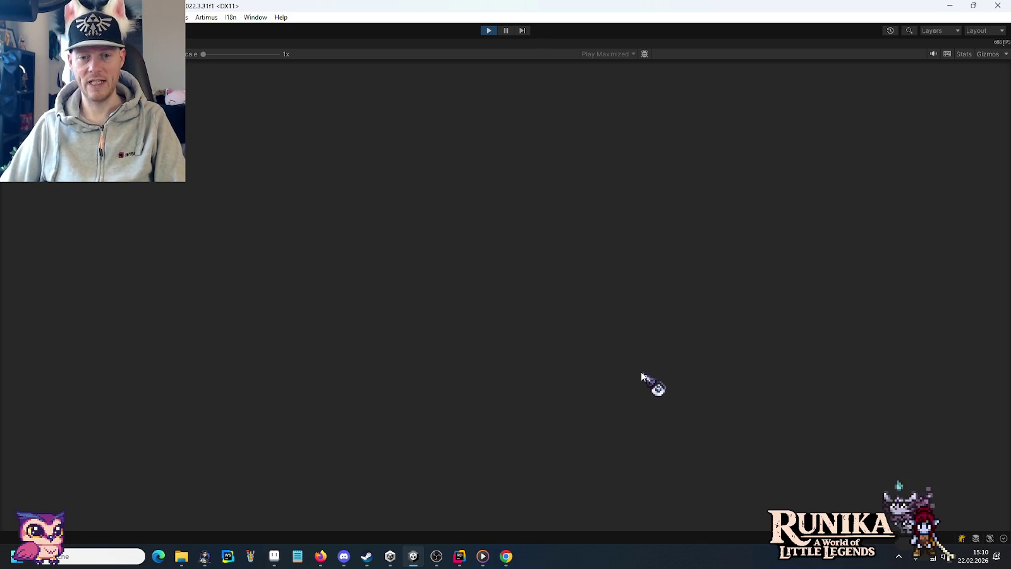
{"action": "left_click", "coordinate": [619, 420]}
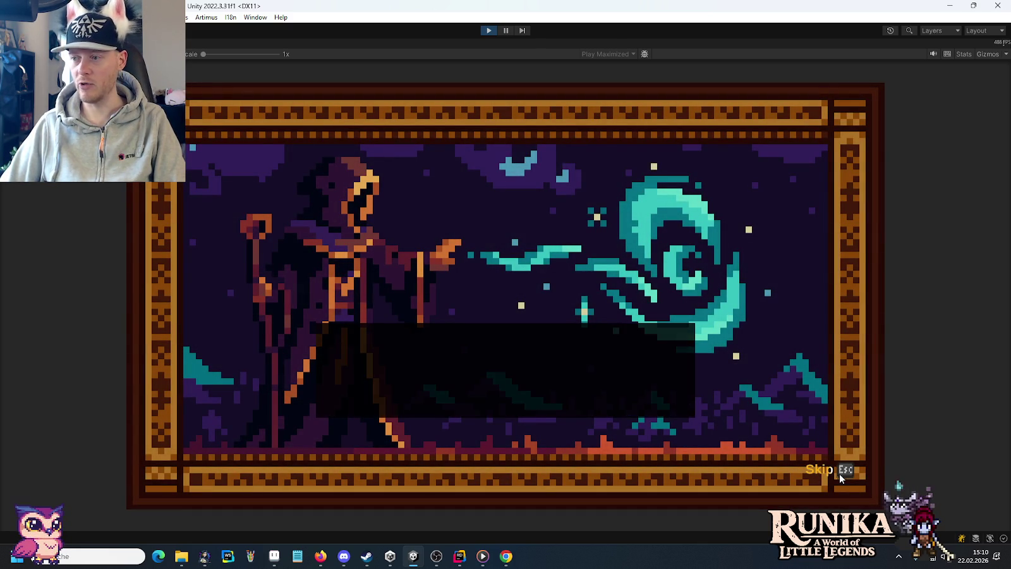
{"action": "left_click", "coordinate": [839, 473]}
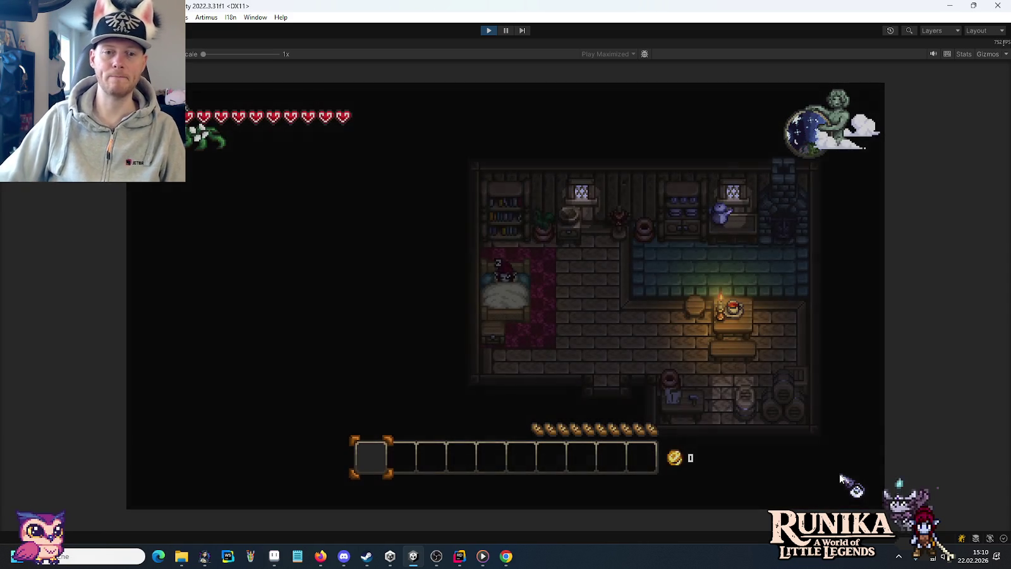
Click through all the opening dialogue lines until the box closes.
{"action": "left_click", "coordinate": [742, 367]}
{"action": "left_click", "coordinate": [739, 368]}
{"action": "left_click", "coordinate": [740, 368]}
{"action": "left_click", "coordinate": [738, 369]}
{"action": "left_click", "coordinate": [738, 369]}
{"action": "left_click", "coordinate": [738, 369]}
{"action": "left_click", "coordinate": [738, 369]}
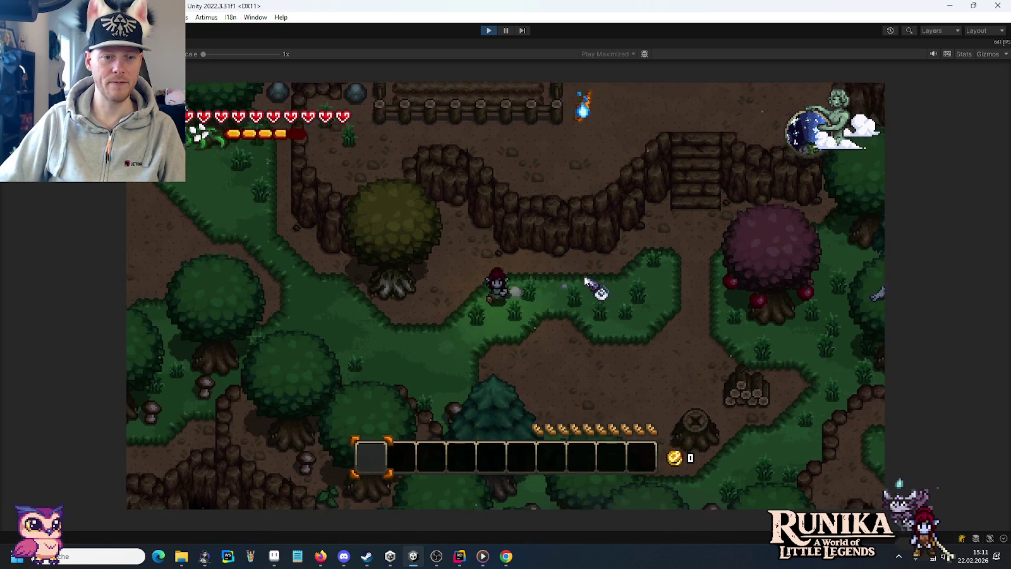
Walk the character through the forest to the lakeshore by the stone gate and open the command field.
{"action": "key", "text": "a"}
{"action": "key", "text": "w"}
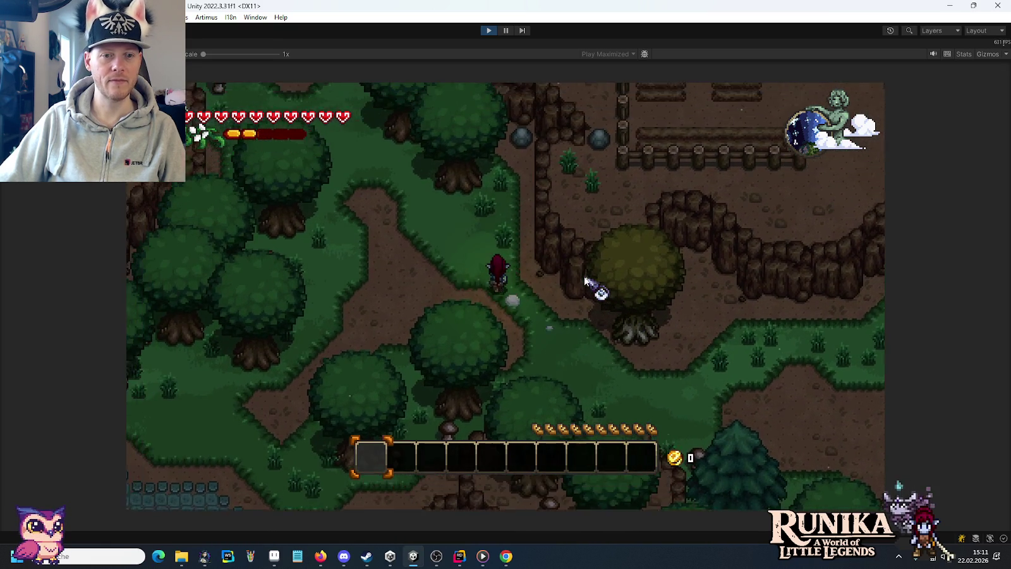
{"action": "key", "text": "a"}
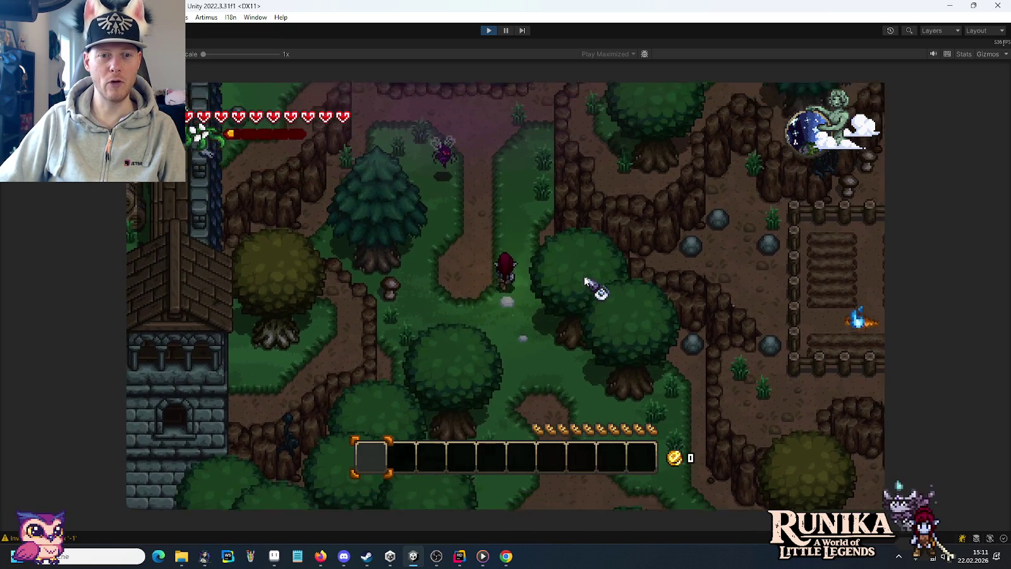
{"action": "key", "text": "w"}
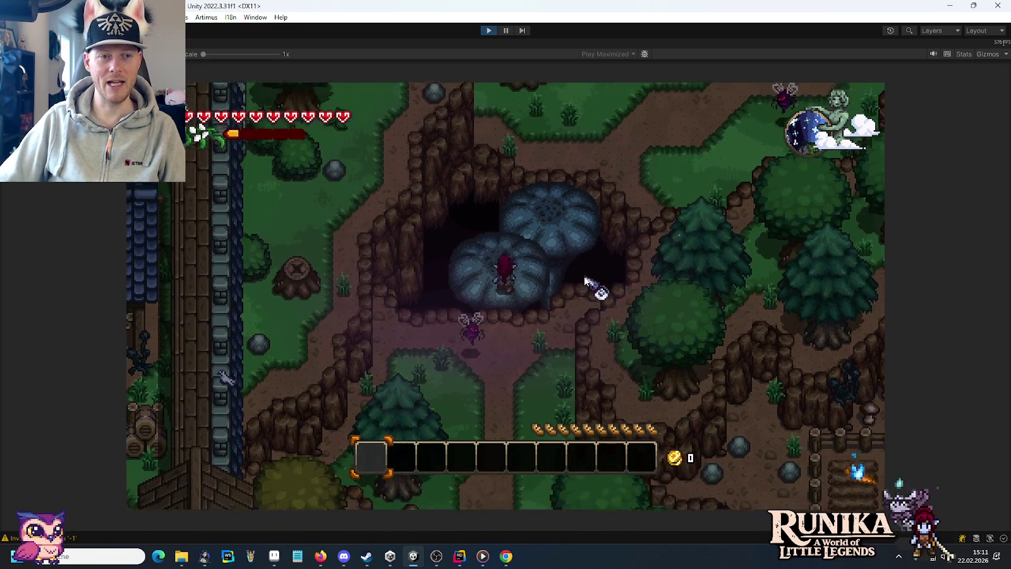
{"action": "key", "text": "w"}
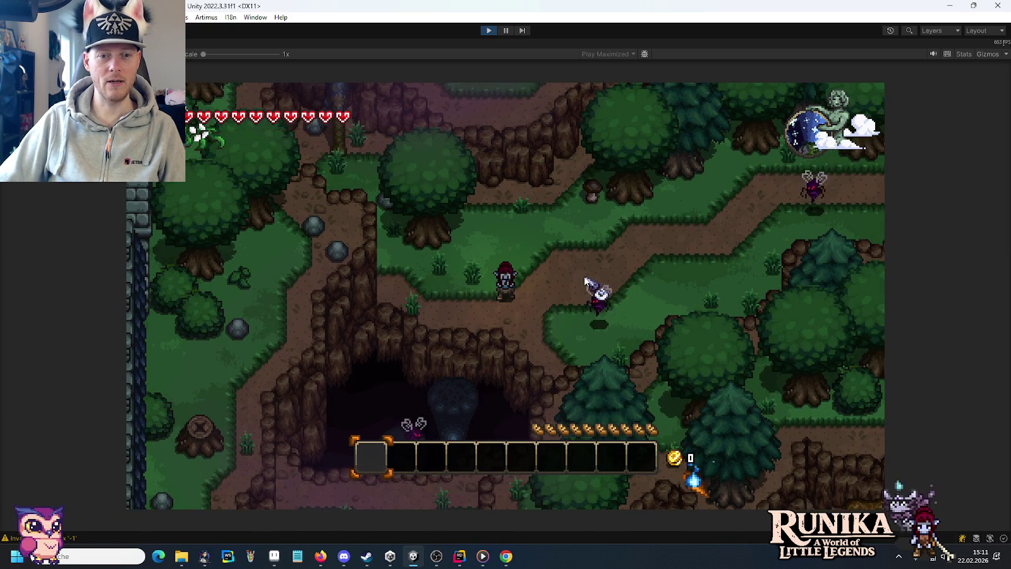
{"action": "key", "text": "d"}
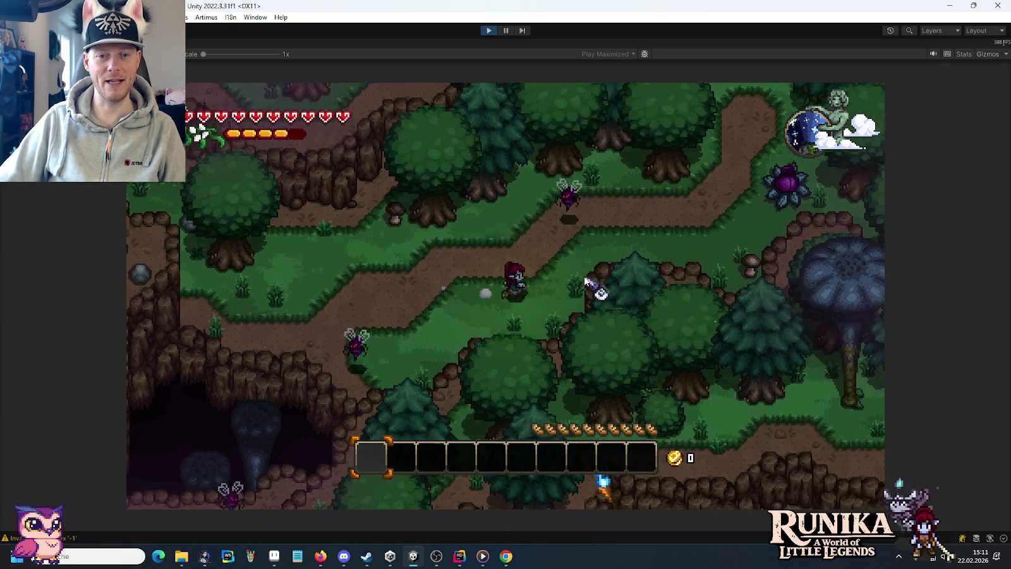
{"action": "key", "text": "w"}
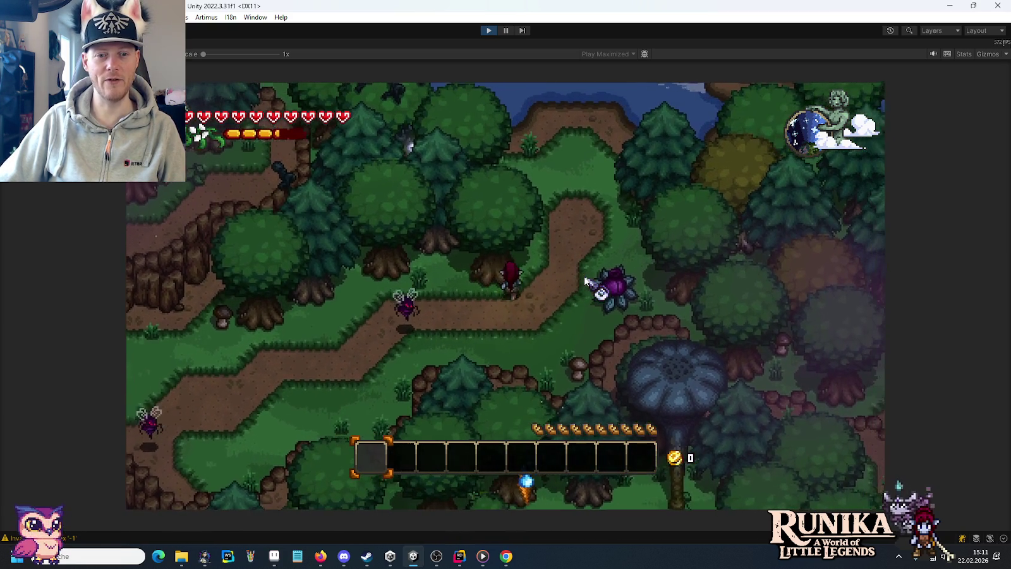
{"action": "key", "text": "w"}
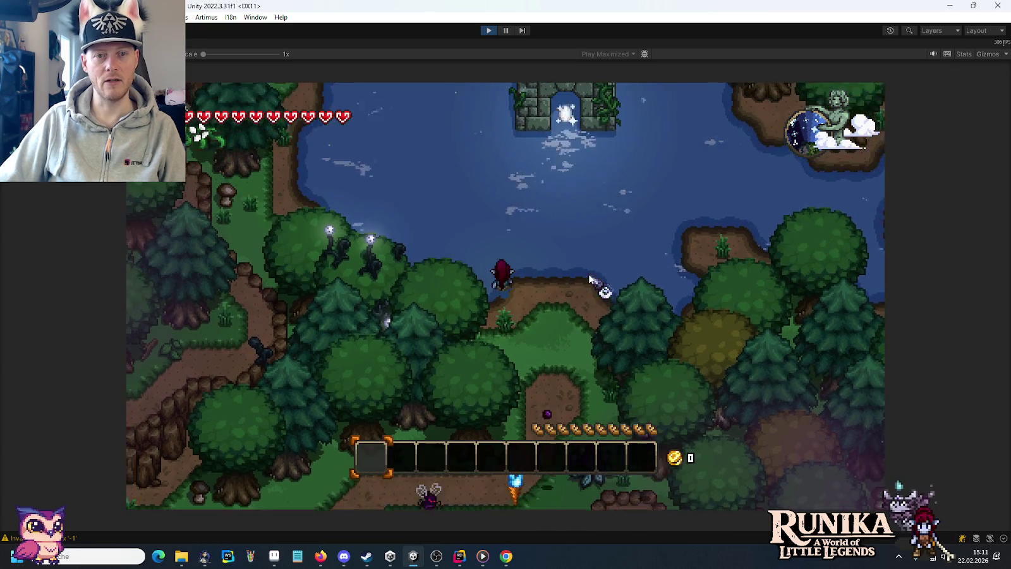
{"action": "key", "text": "a"}
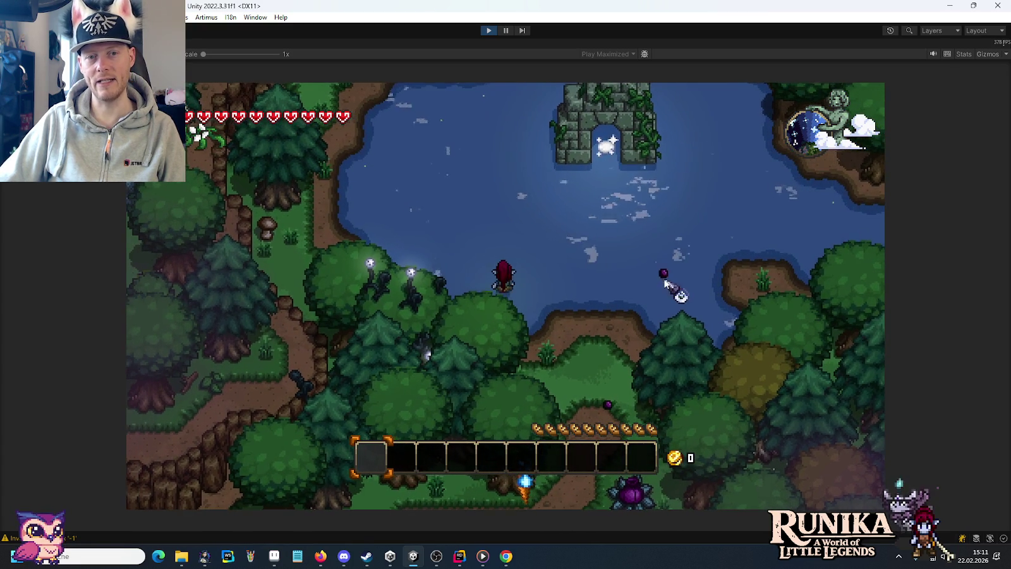
{"action": "key", "text": "a"}
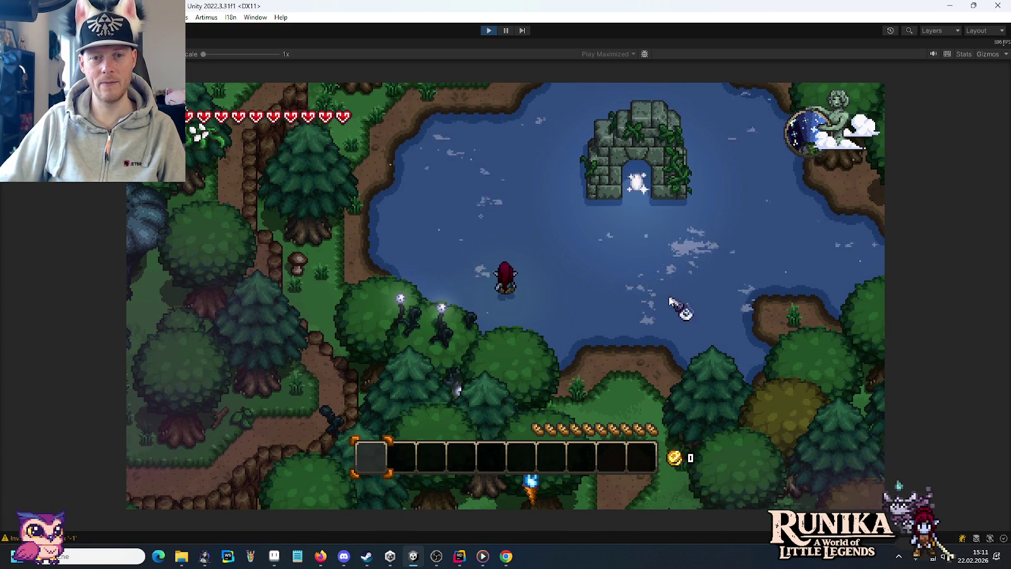
{"action": "key", "text": "Return"}
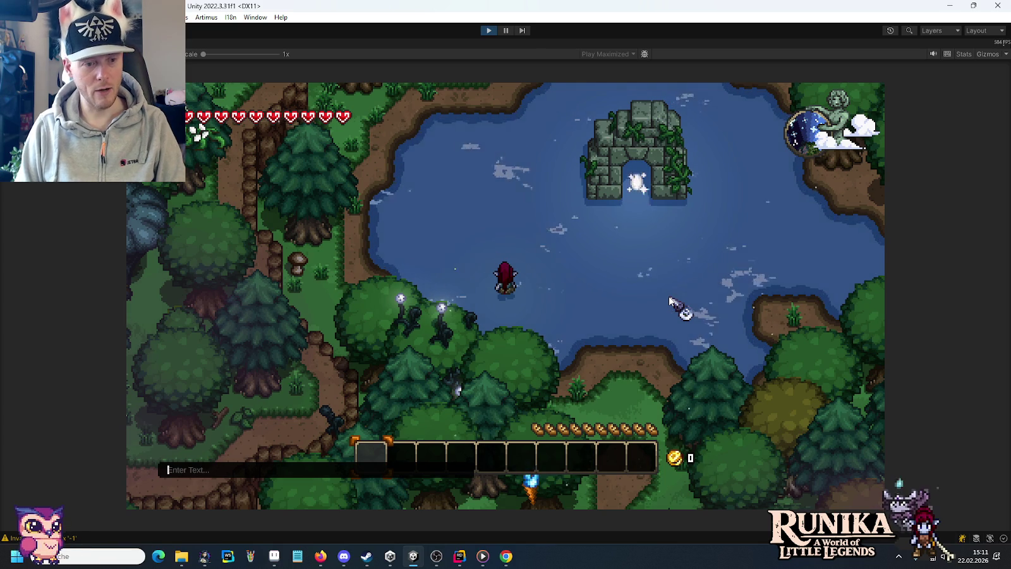
Run 'time 5' to make it night, walk toward the shrine, then exit Play mode.
{"action": "type", "text": "/time 5"}
{"action": "key", "text": "Return"}
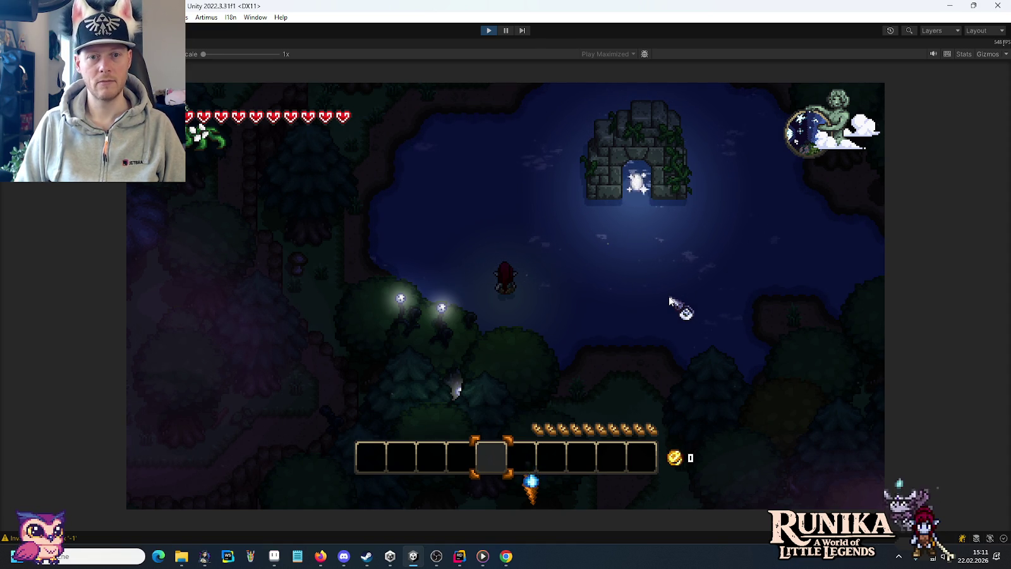
{"action": "key", "text": "d"}
{"action": "key", "text": "w"}
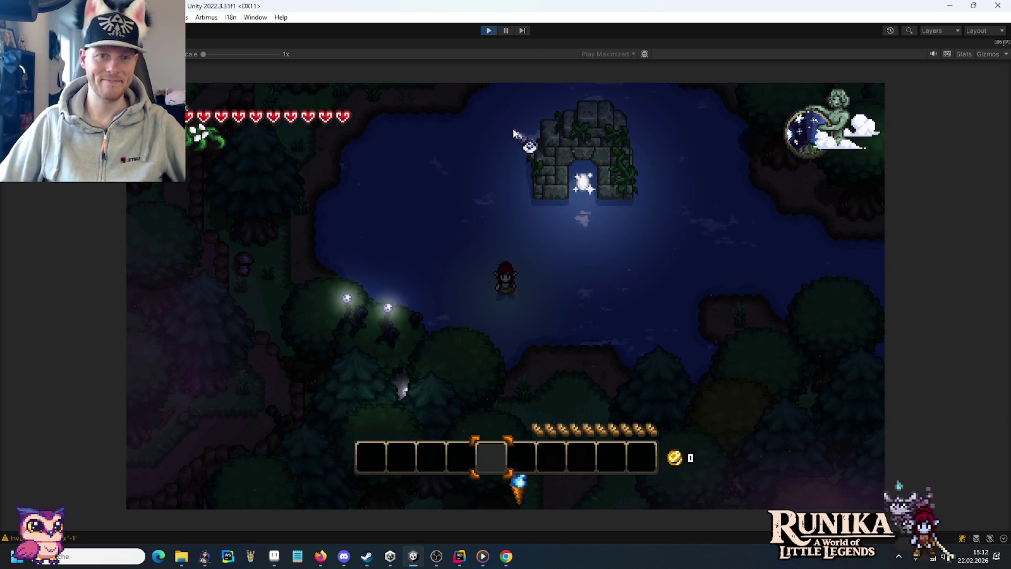
{"action": "left_click", "coordinate": [482, 30]}
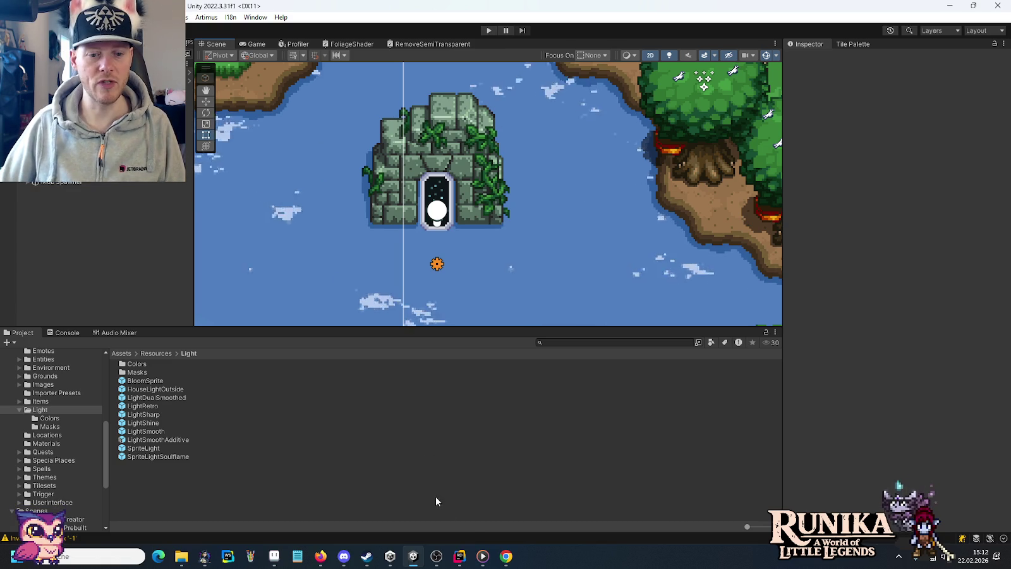
{"action": "left_click", "coordinate": [483, 556]}
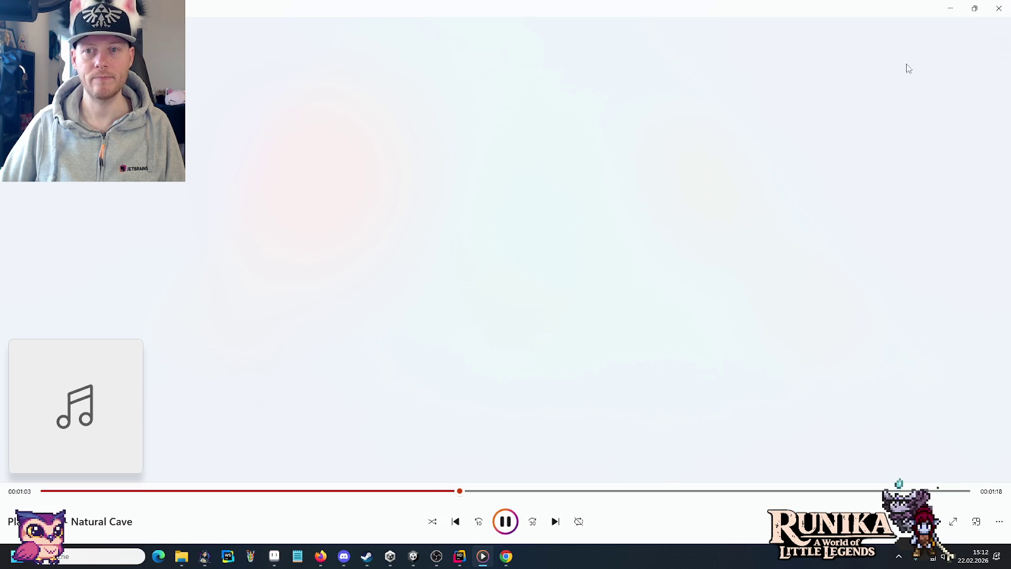
{"action": "left_click", "coordinate": [950, 8]}
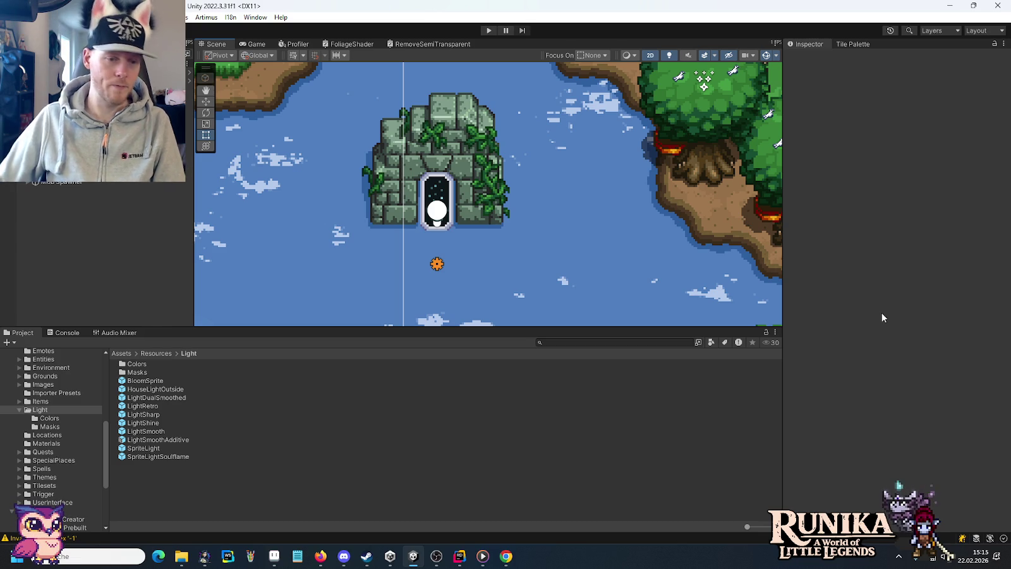
Search Google Images for 'stardew valley townhall' in a new tab and scroll the results.
{"action": "left_click", "coordinate": [505, 555]}
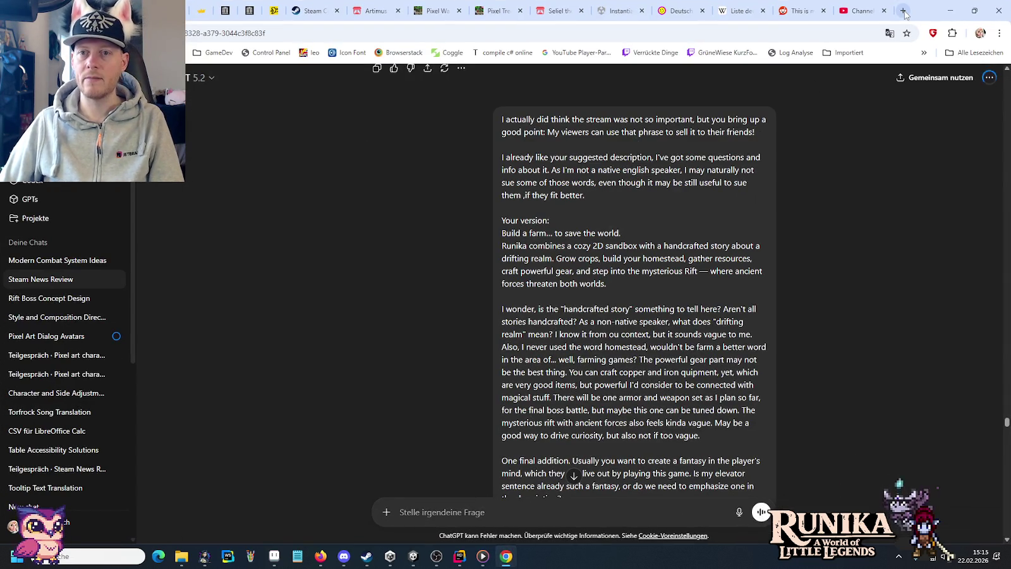
{"action": "left_click", "coordinate": [904, 11]}
{"action": "type", "text": "stard"}
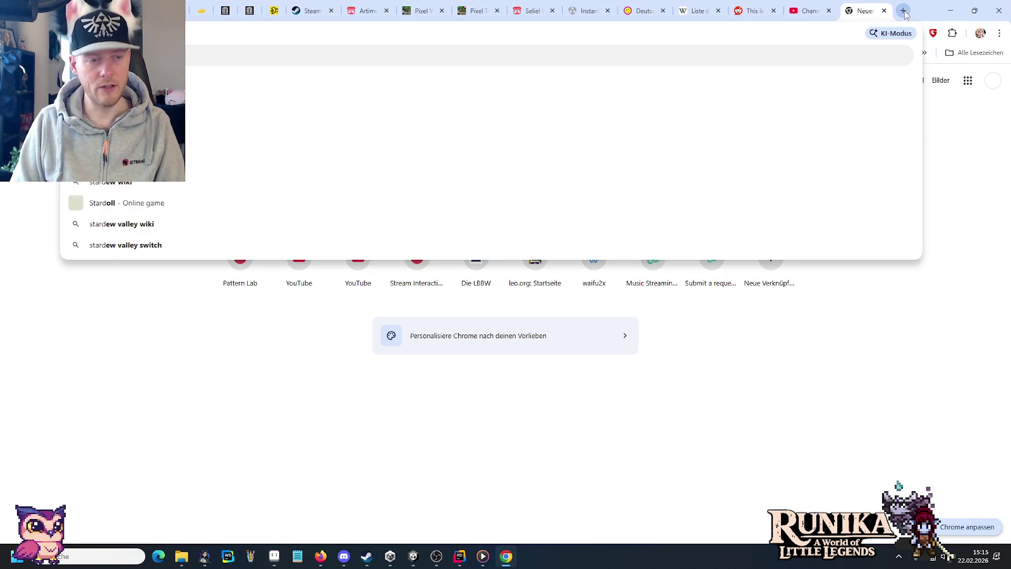
{"action": "type", "text": "ew valley "}
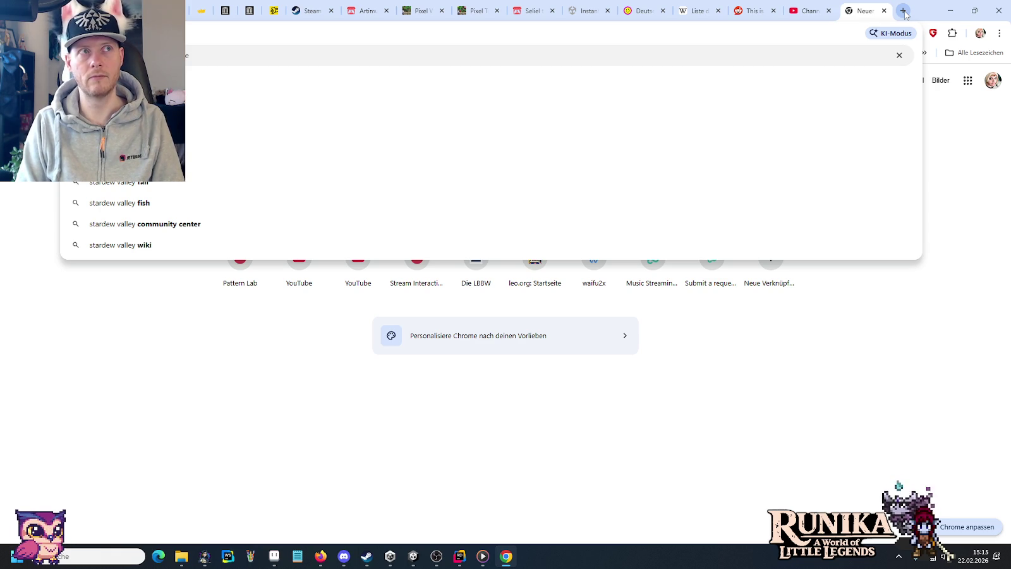
{"action": "type", "text": "town"}
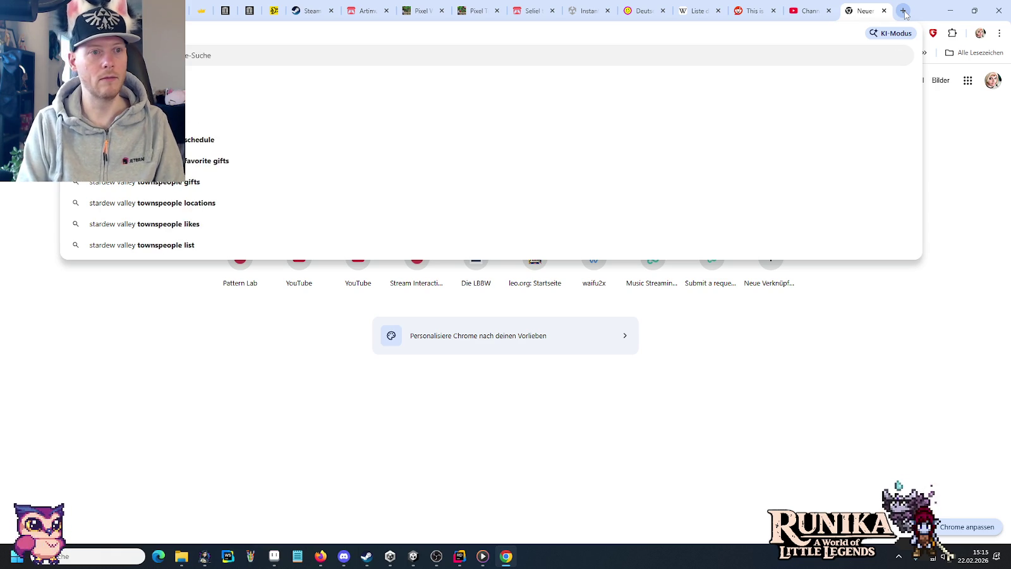
{"action": "type", "text": "hall"}
{"action": "key", "text": "Return"}
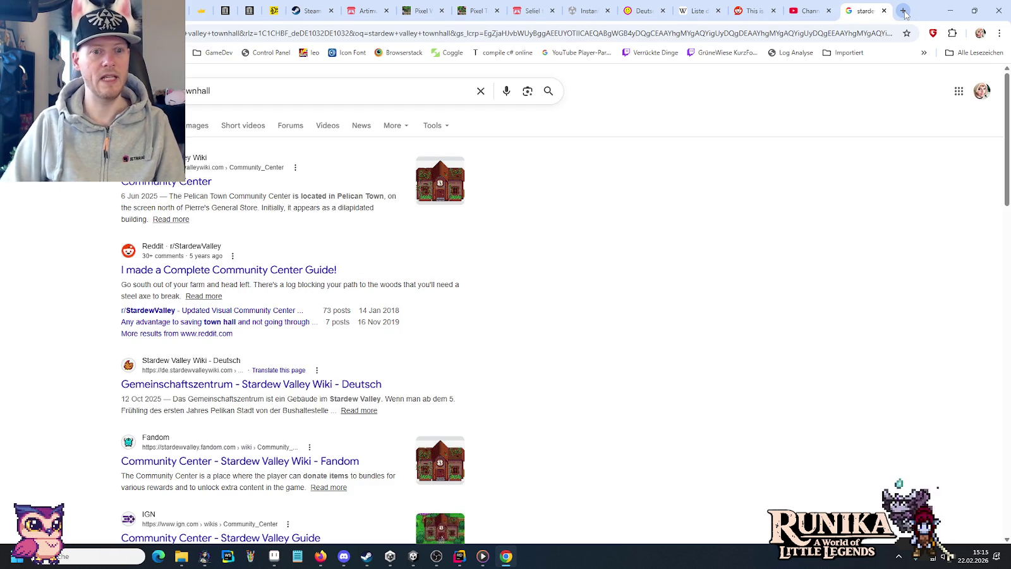
{"action": "left_click", "coordinate": [195, 126]}
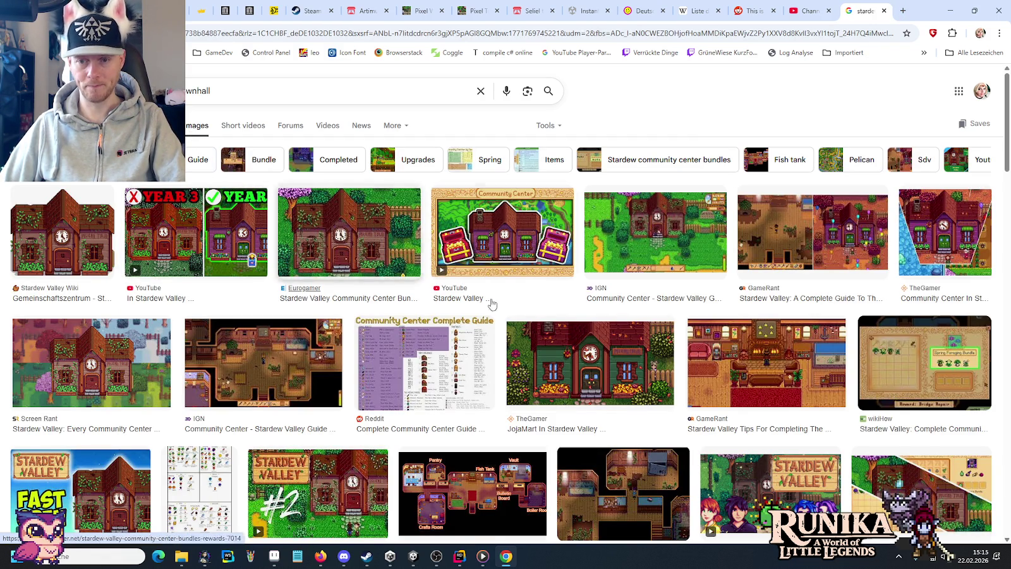
{"action": "scroll", "coordinate": [706, 323], "scroll_direction": "down", "scroll_amount": 5}
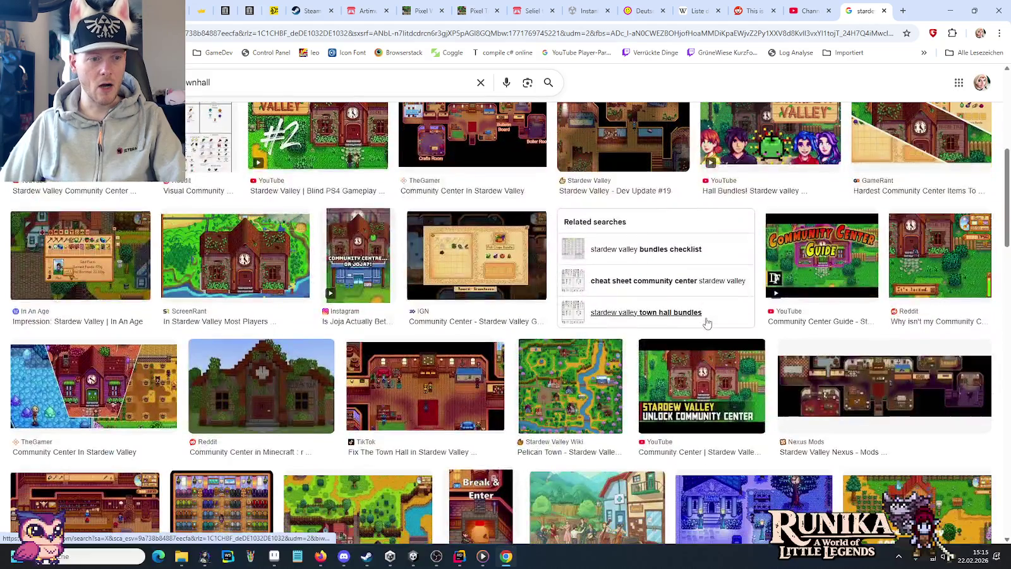
{"action": "scroll", "coordinate": [707, 323], "scroll_direction": "down", "scroll_amount": 3}
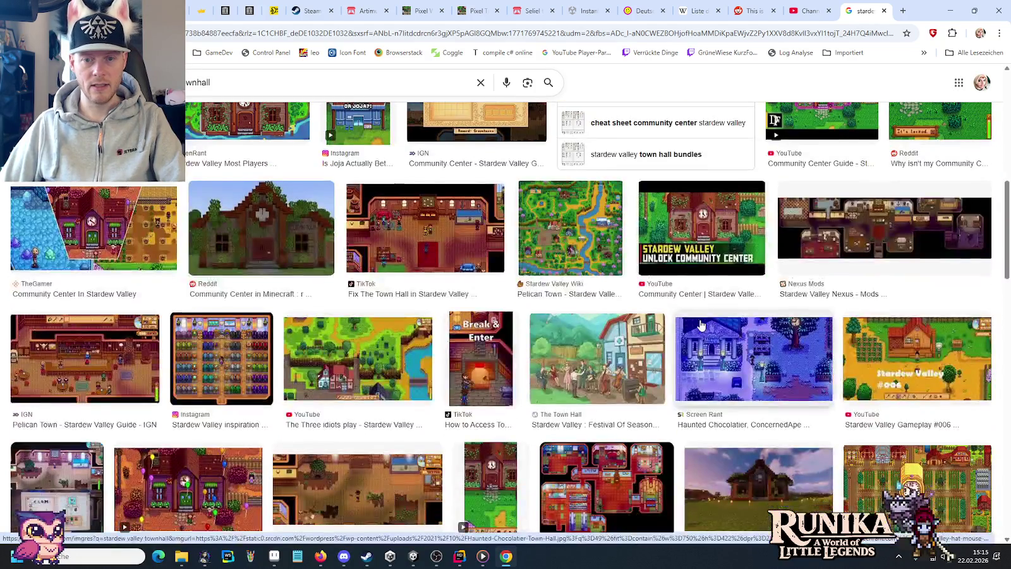
{"action": "scroll", "coordinate": [700, 326], "scroll_direction": "down", "scroll_amount": 4}
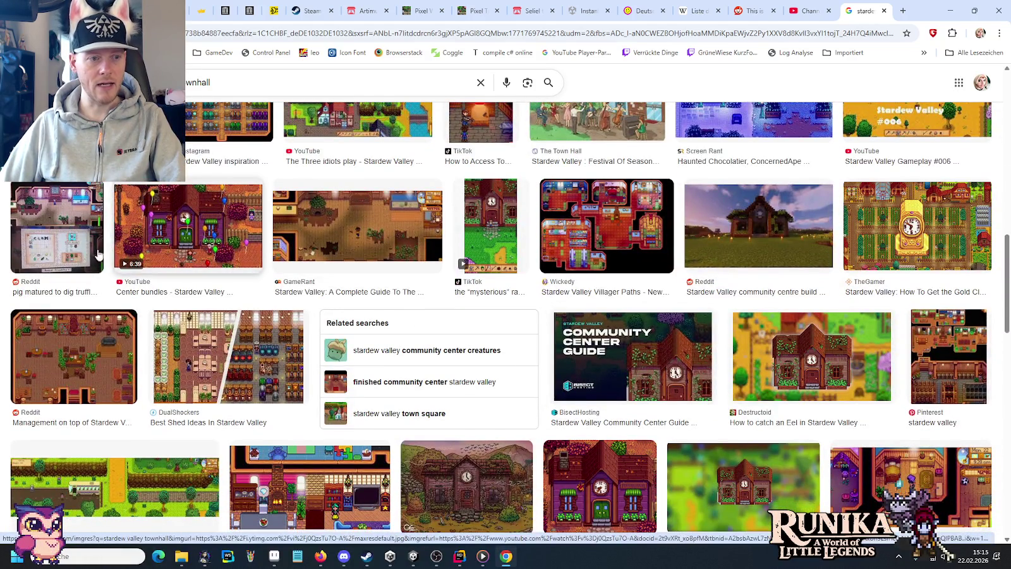
{"action": "scroll", "coordinate": [122, 252], "scroll_direction": "down", "scroll_amount": 5}
{"action": "scroll", "coordinate": [196, 257], "scroll_direction": "down", "scroll_amount": 5}
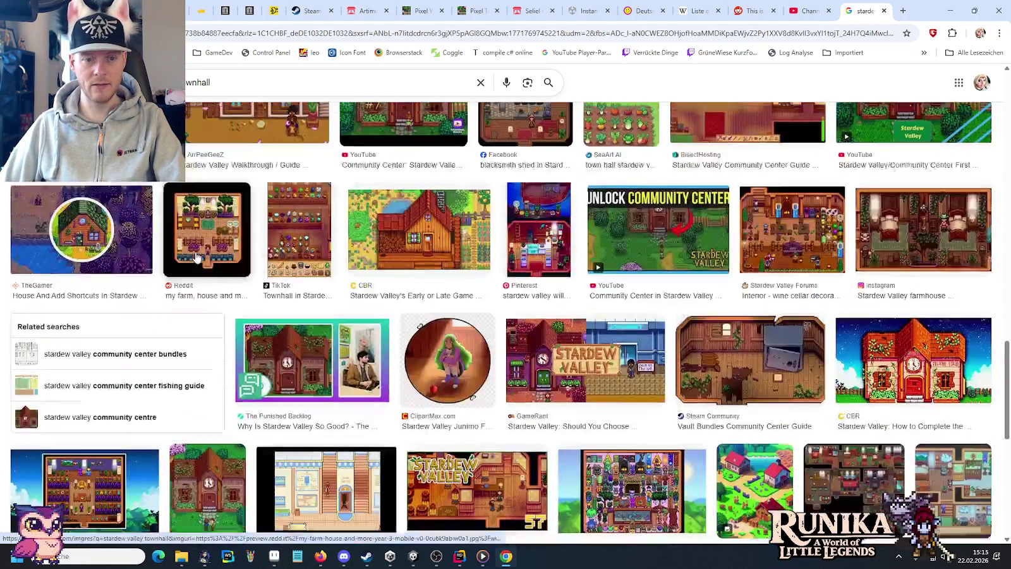
{"action": "scroll", "coordinate": [196, 257], "scroll_direction": "down", "scroll_amount": 3}
{"action": "scroll", "coordinate": [196, 257], "scroll_direction": "down", "scroll_amount": 1}
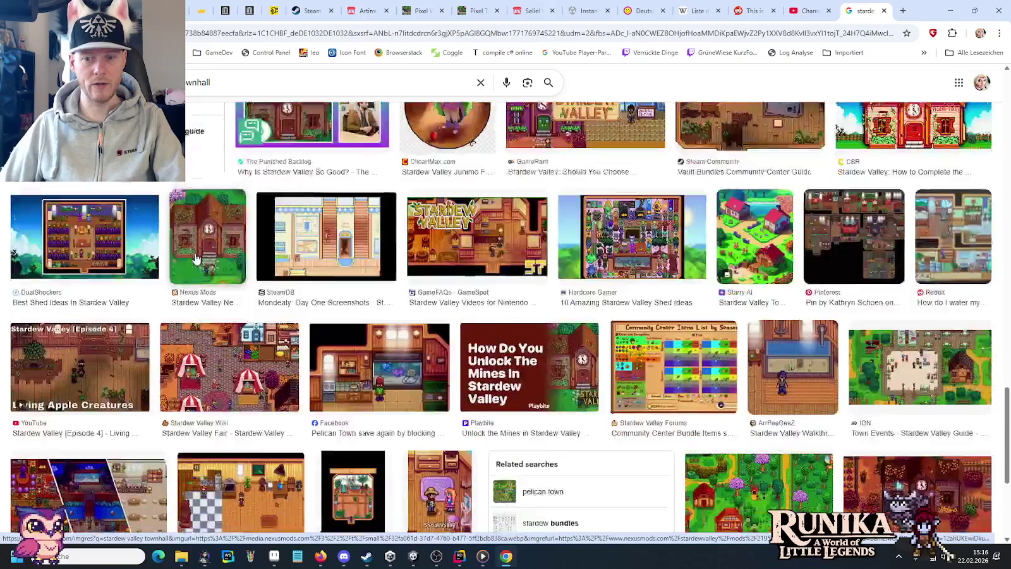
{"action": "scroll", "coordinate": [196, 258], "scroll_direction": "down", "scroll_amount": 2}
Refine the search query to 'stardew valley townhall mission'.
{"action": "left_click", "coordinate": [219, 81]}
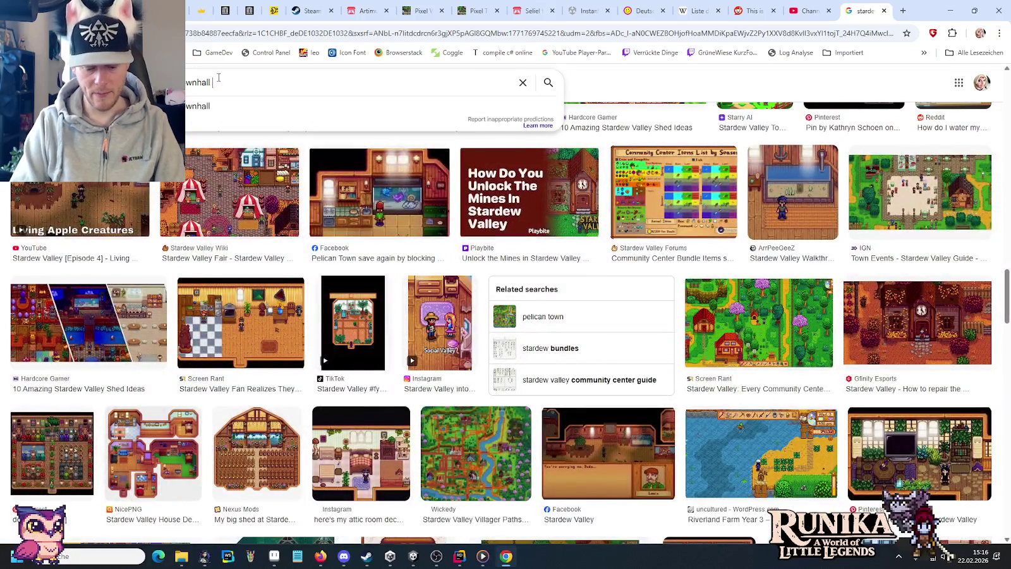
{"action": "type", "text": "mission"}
{"action": "key", "text": "Return"}
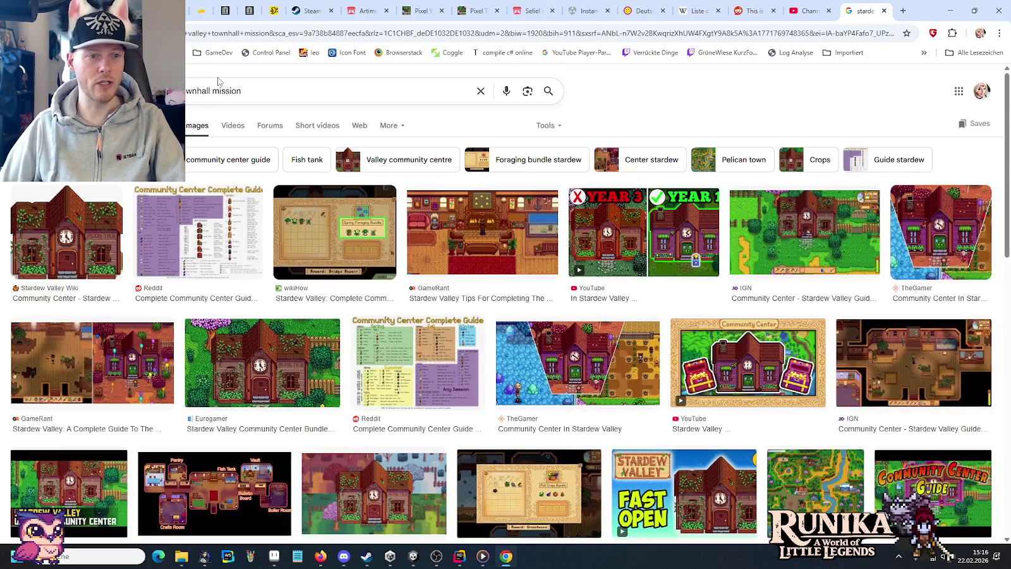
Preview the wikiHow bundle screenshot and scroll through its related images.
{"action": "left_click", "coordinate": [356, 232]}
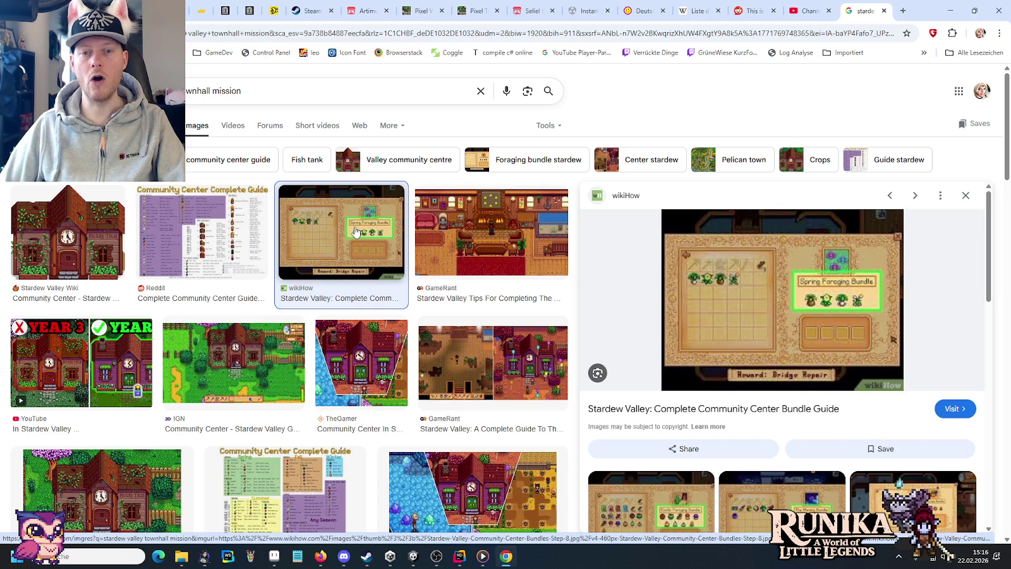
{"action": "mouse_move", "coordinate": [782, 300]}
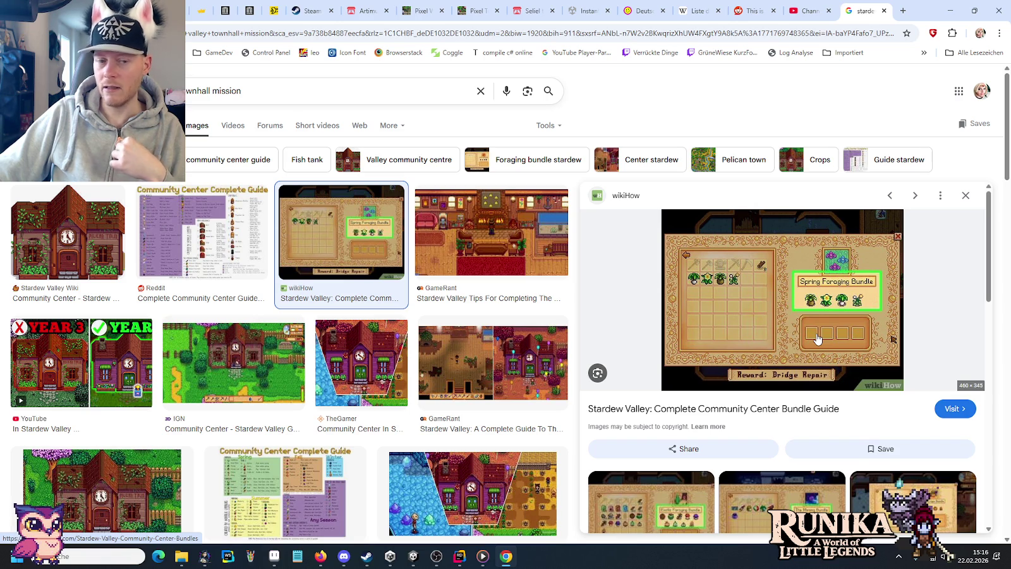
{"action": "scroll", "coordinate": [506, 341], "scroll_direction": "down", "scroll_amount": 5}
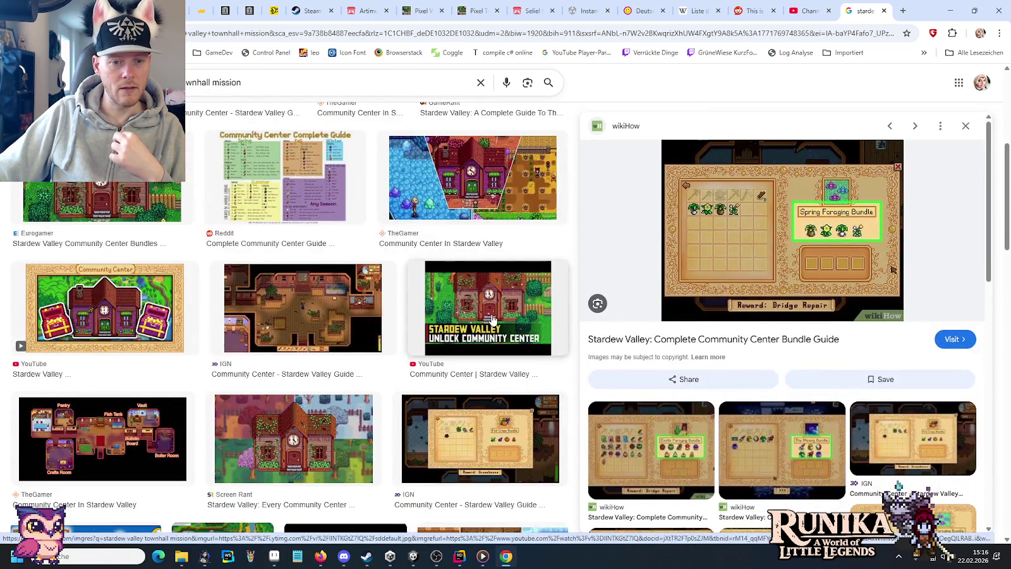
{"action": "scroll", "coordinate": [499, 322], "scroll_direction": "down", "scroll_amount": 4}
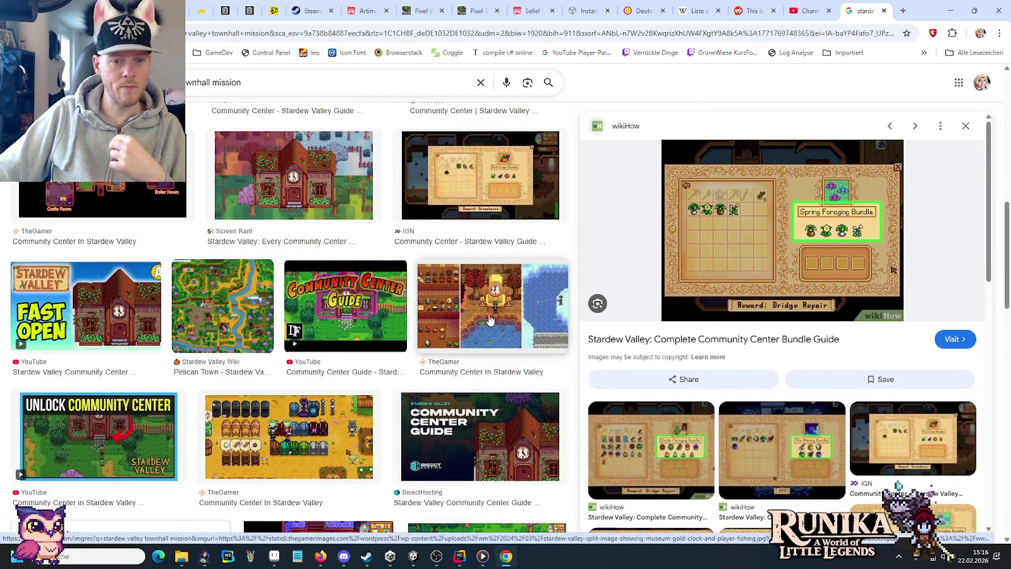
{"action": "scroll", "coordinate": [490, 321], "scroll_direction": "down", "scroll_amount": 4}
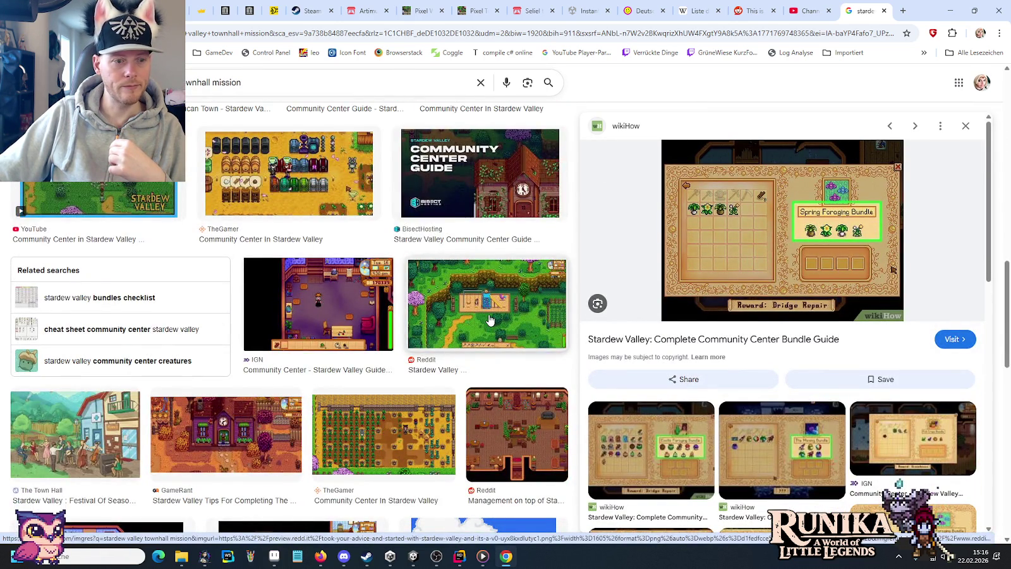
{"action": "scroll", "coordinate": [490, 320], "scroll_direction": "down", "scroll_amount": 4}
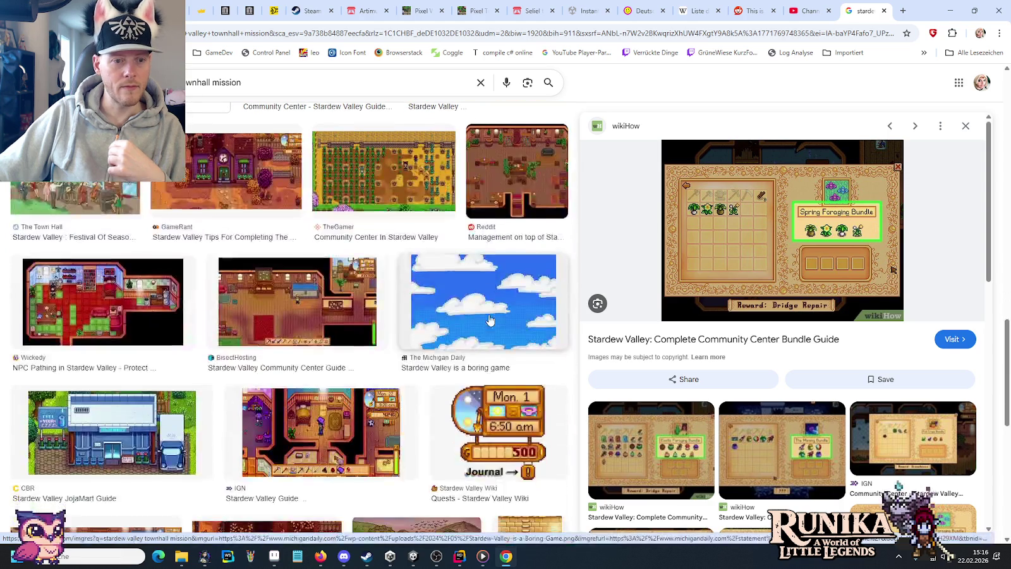
{"action": "scroll", "coordinate": [490, 320], "scroll_direction": "down", "scroll_amount": 3}
{"action": "scroll", "coordinate": [490, 321], "scroll_direction": "down", "scroll_amount": 2}
{"action": "scroll", "coordinate": [490, 320], "scroll_direction": "down", "scroll_amount": 2}
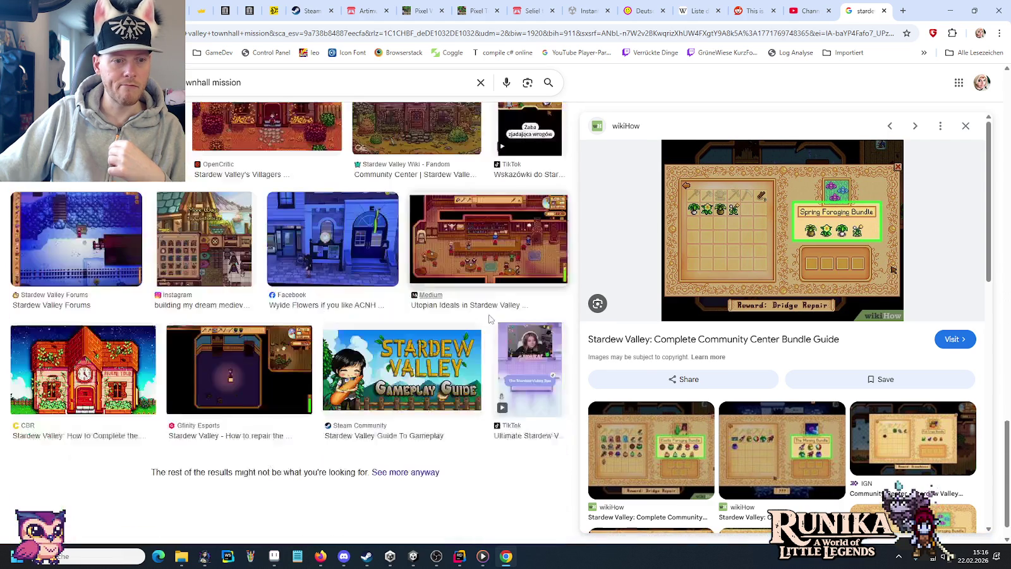
{"action": "scroll", "coordinate": [490, 321], "scroll_direction": "down", "scroll_amount": 1}
{"action": "scroll", "coordinate": [772, 411], "scroll_direction": "down", "scroll_amount": 2}
{"action": "scroll", "coordinate": [772, 411], "scroll_direction": "down", "scroll_amount": 1}
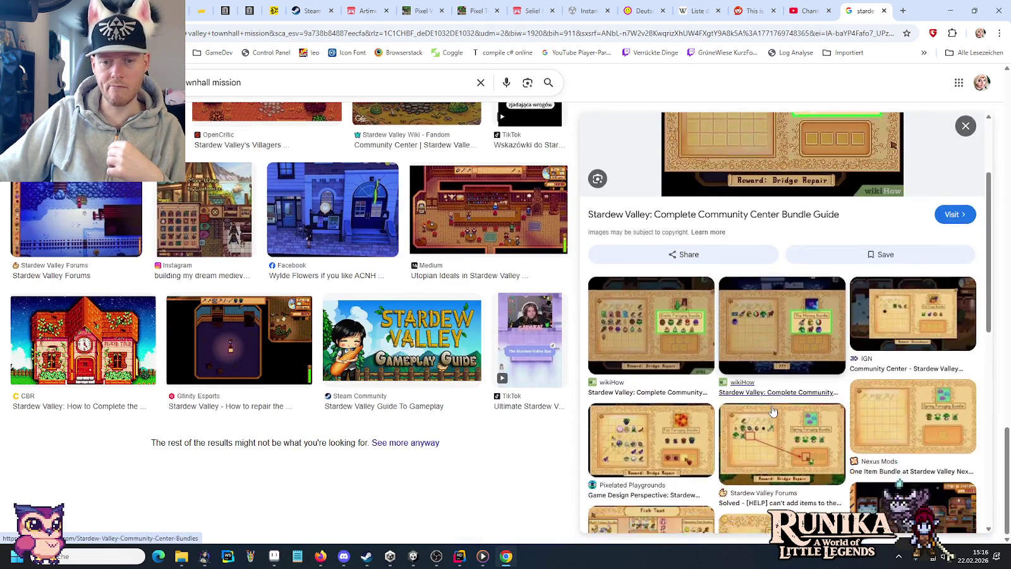
{"action": "scroll", "coordinate": [772, 412], "scroll_direction": "down", "scroll_amount": 2}
{"action": "scroll", "coordinate": [772, 411], "scroll_direction": "down", "scroll_amount": 3}
Check the crafts room bundles video, go back, and preview the Quality Crops Bundle image.
{"action": "left_click", "coordinate": [912, 396]}
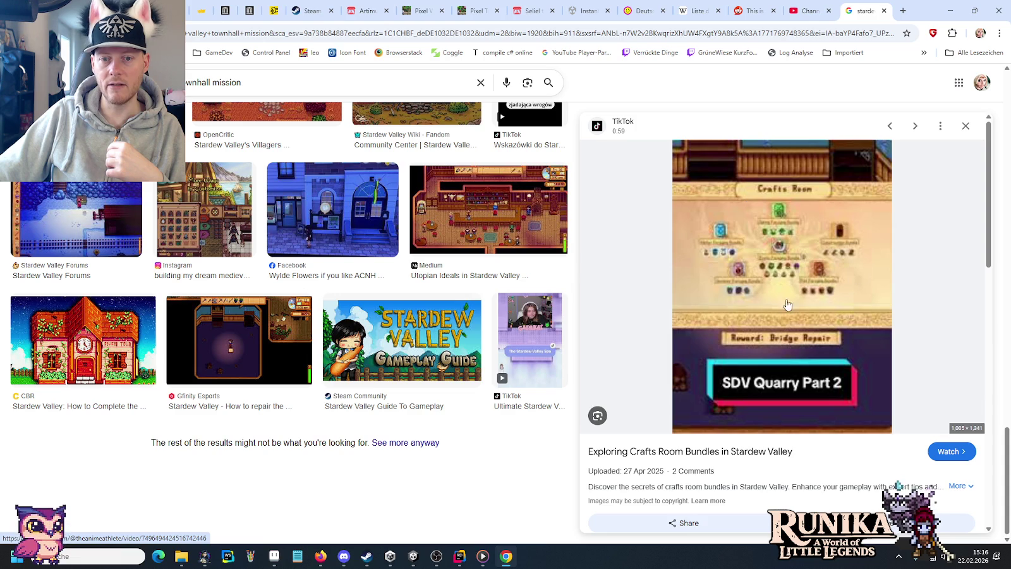
{"action": "key", "text": "alt+Left"}
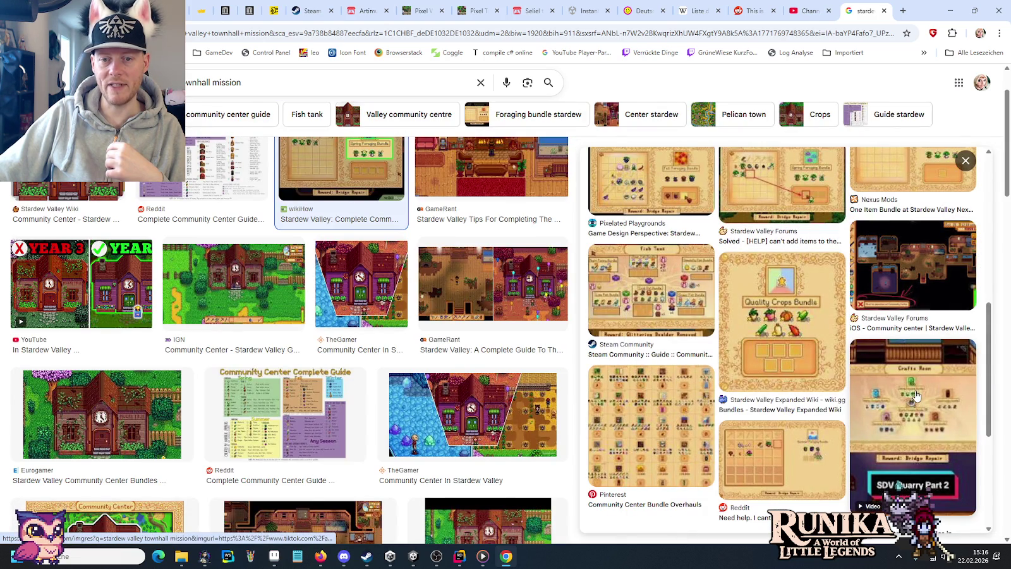
{"action": "scroll", "coordinate": [744, 328], "scroll_direction": "down", "scroll_amount": 5}
{"action": "scroll", "coordinate": [745, 328], "scroll_direction": "up", "scroll_amount": 3}
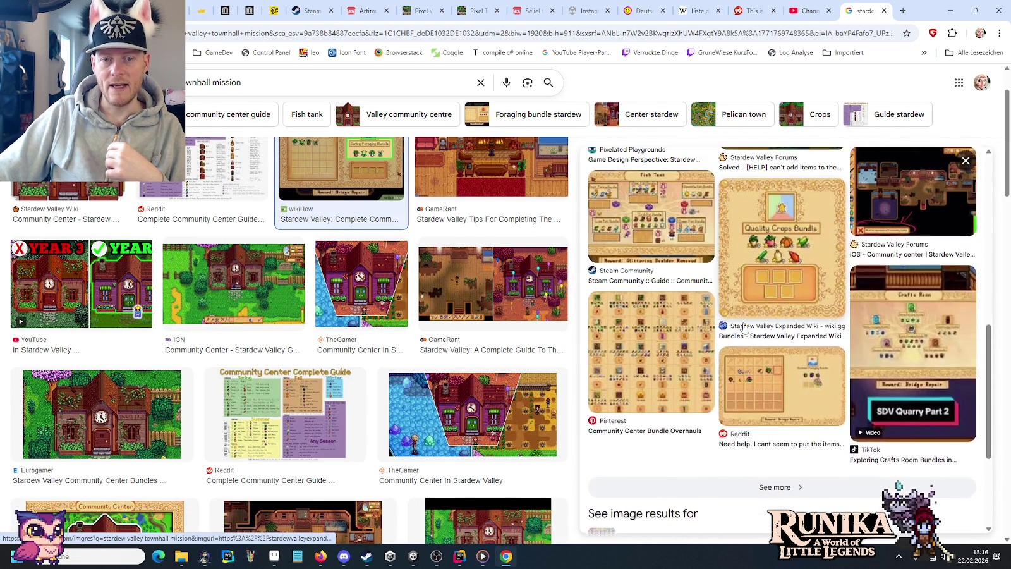
{"action": "scroll", "coordinate": [744, 328], "scroll_direction": "up", "scroll_amount": 3}
{"action": "left_click", "coordinate": [786, 425]}
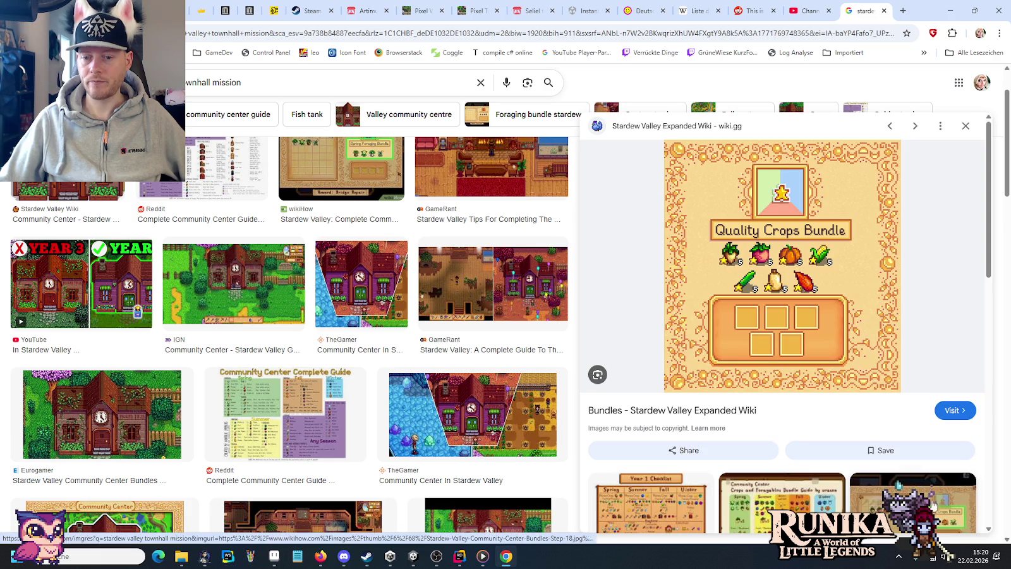
Step the preview over to the wikiHow Quality Crops Bundle image.
{"action": "key", "text": "Left"}
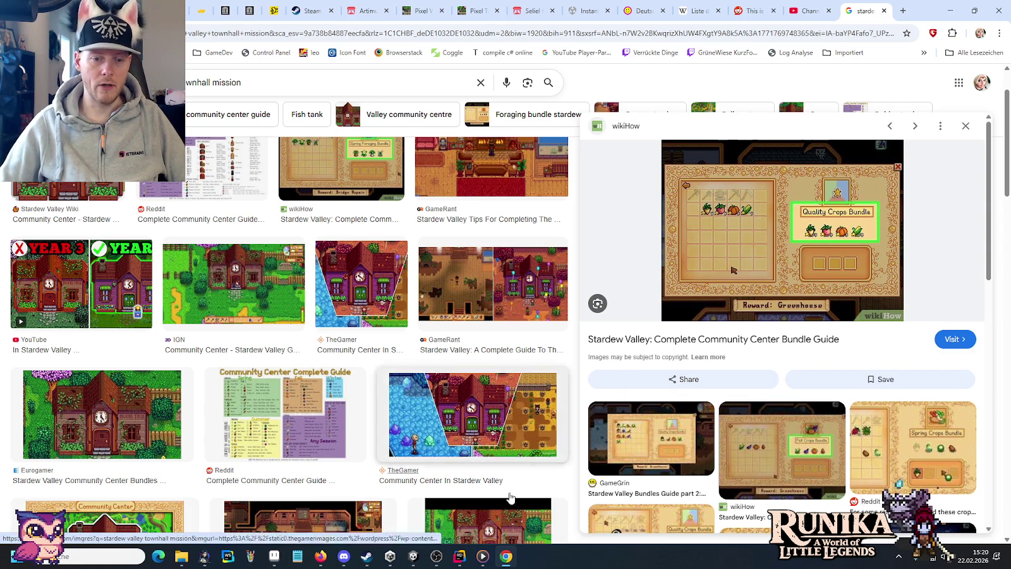
Browse to little-legends-sources > artwork > ui and open charcoal-furnace-preview.png full size.
{"action": "left_click", "coordinate": [217, 561]}
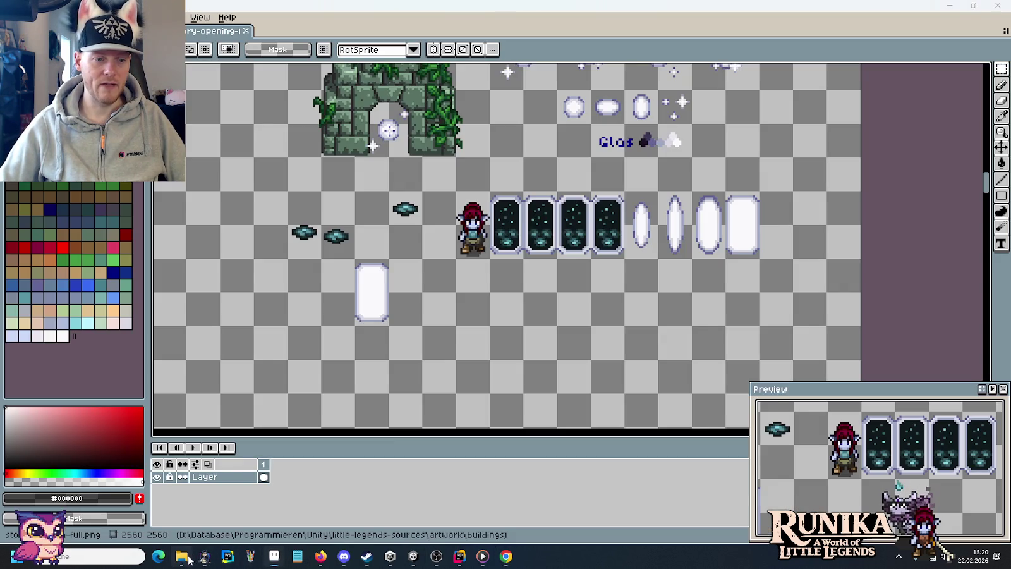
{"action": "left_click", "coordinate": [182, 556]}
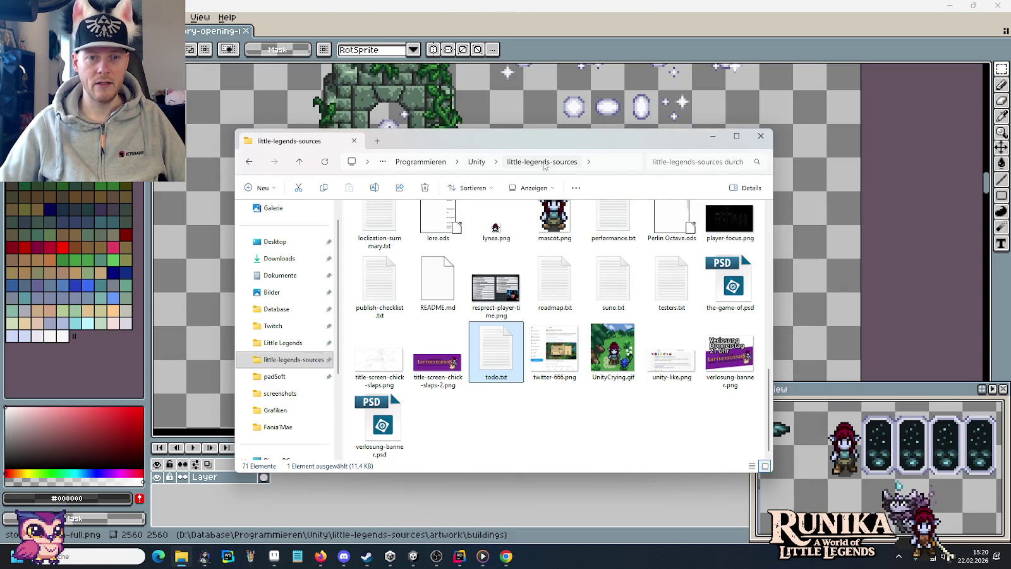
{"action": "left_click", "coordinate": [542, 162]}
{"action": "double_click", "coordinate": [489, 249]}
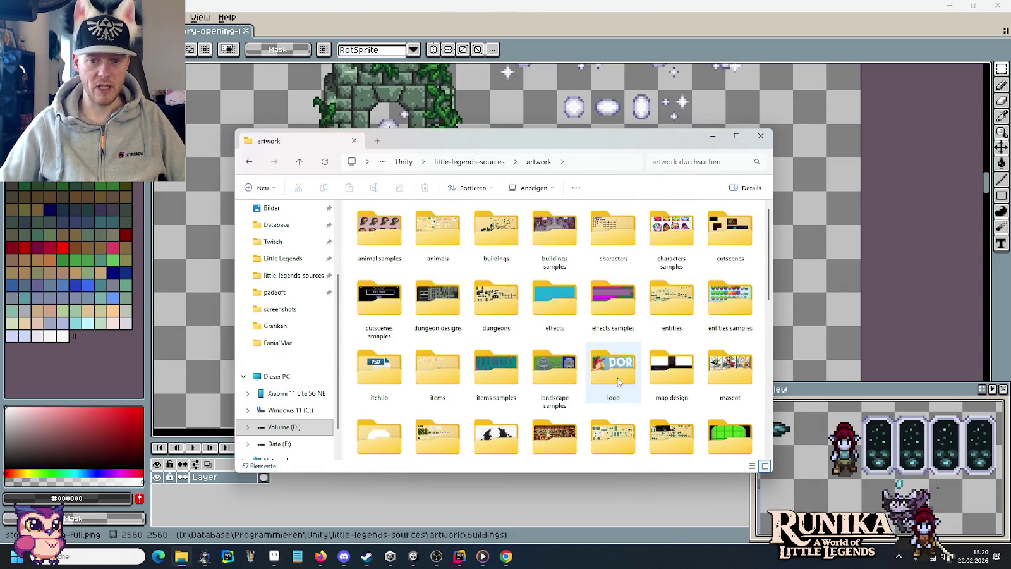
{"action": "scroll", "coordinate": [494, 417], "scroll_direction": "down", "scroll_amount": 3}
{"action": "double_click", "coordinate": [496, 422]}
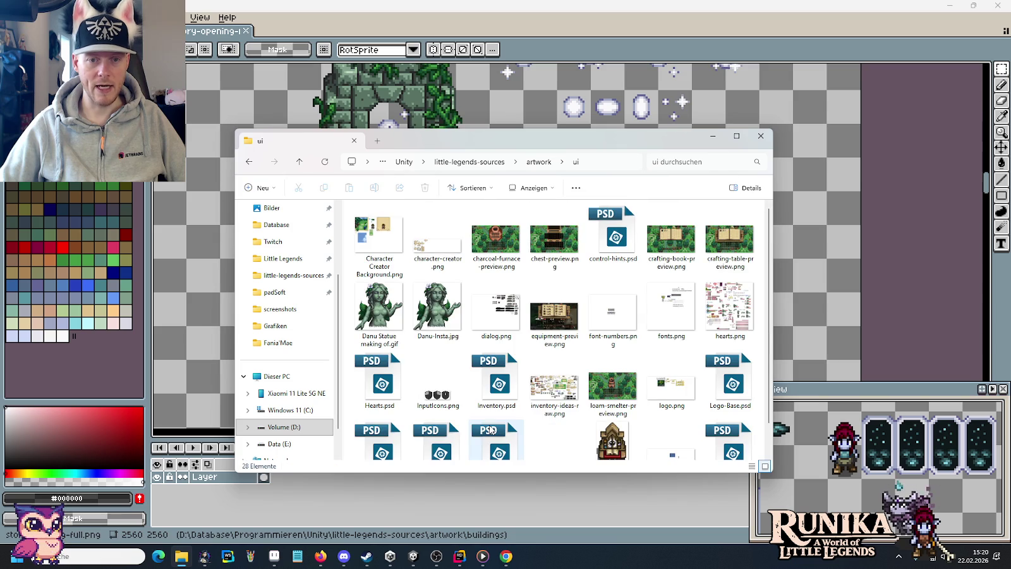
{"action": "left_click", "coordinate": [499, 246]}
{"action": "double_click", "coordinate": [499, 245]}
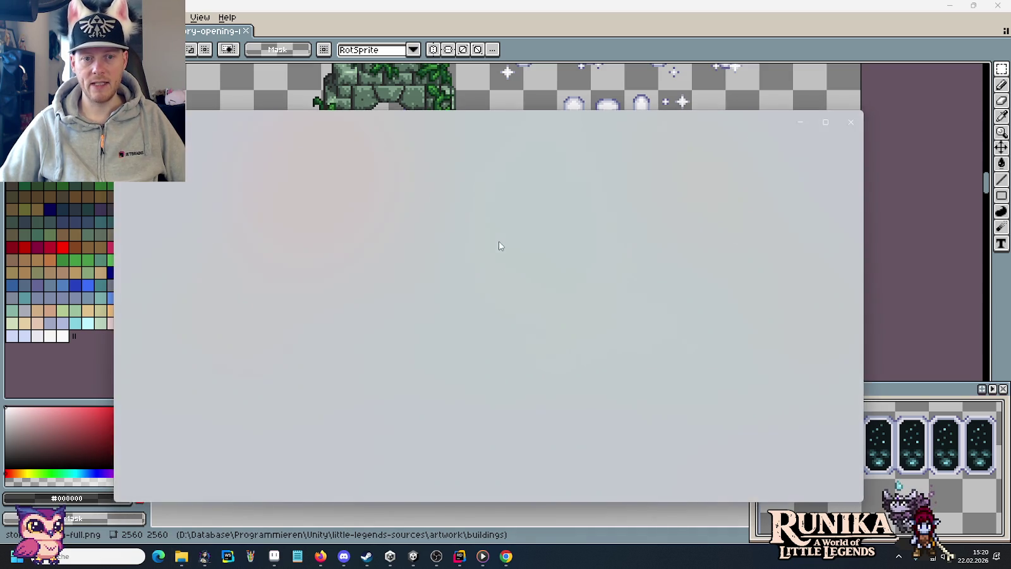
{"action": "scroll", "coordinate": [529, 337], "scroll_direction": "up", "scroll_amount": 2}
{"action": "scroll", "coordinate": [528, 336], "scroll_direction": "down", "scroll_amount": 1}
{"action": "scroll", "coordinate": [528, 336], "scroll_direction": "up", "scroll_amount": 2}
Zoom into the furnace preview, close Photos, and return to the Chrome bundle results.
{"action": "scroll", "coordinate": [528, 336], "scroll_direction": "up", "scroll_amount": 1}
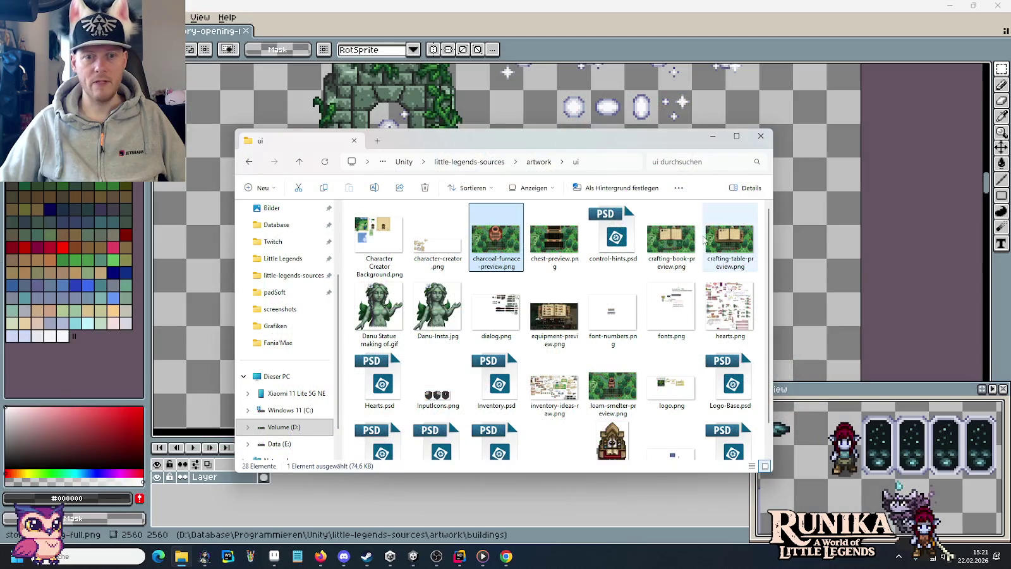
{"action": "left_click", "coordinate": [997, 12]}
{"action": "left_click", "coordinate": [505, 556]}
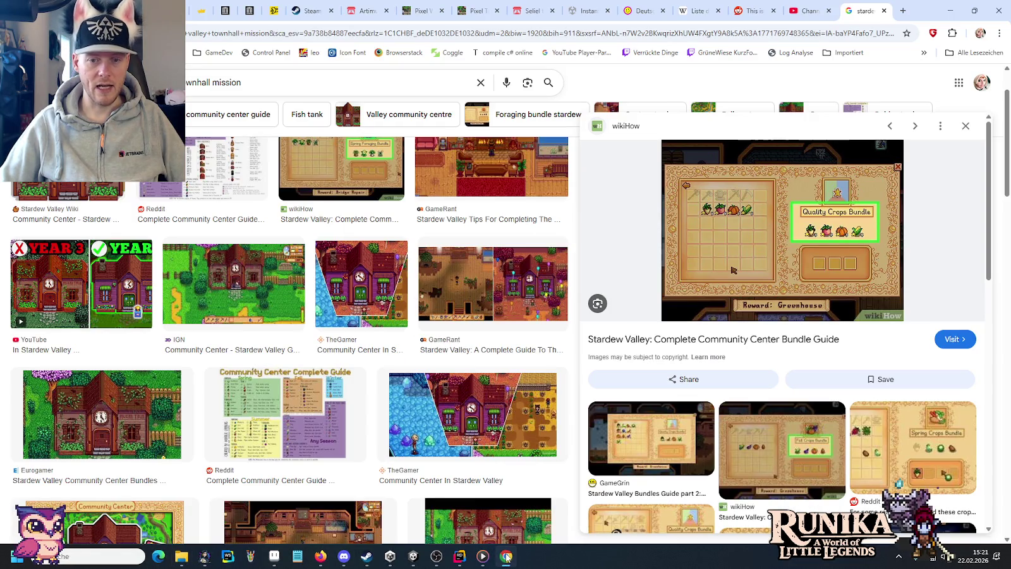
{"action": "mouse_move", "coordinate": [782, 229]}
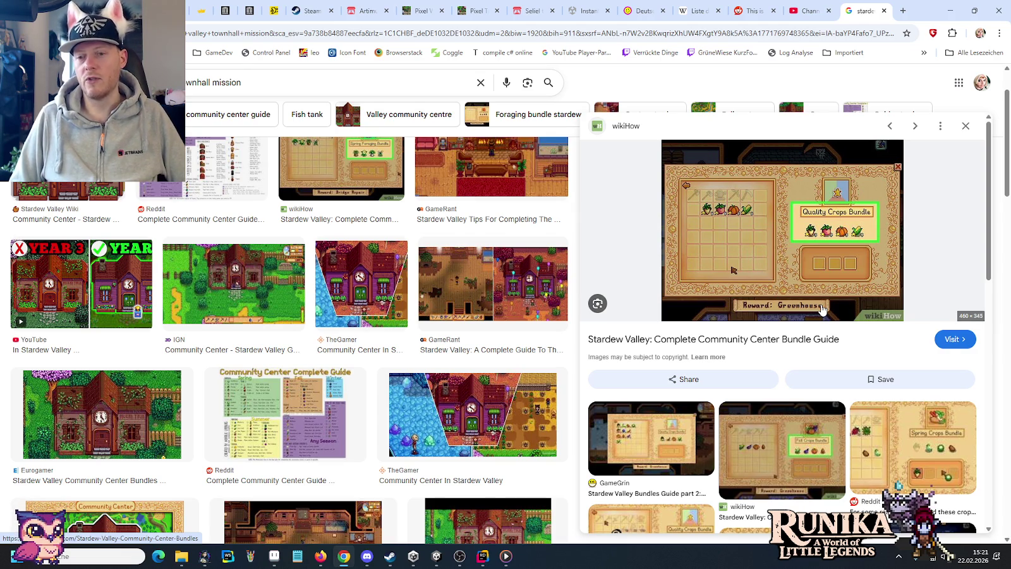
Enter play mode, delete the Lynea and next saved worlds, and load the Neelai save.
{"action": "left_click", "coordinate": [436, 556]}
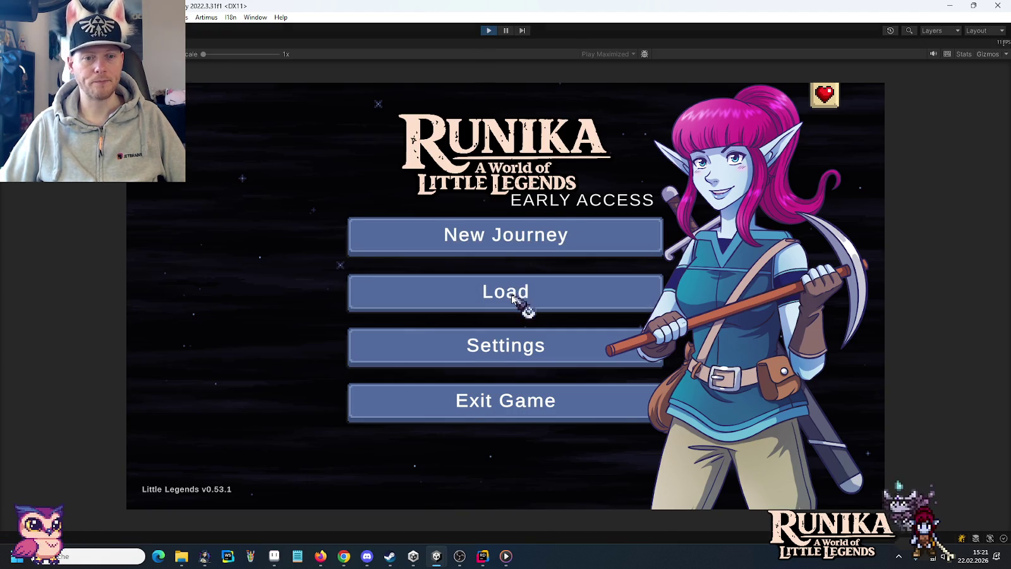
{"action": "left_click", "coordinate": [496, 292]}
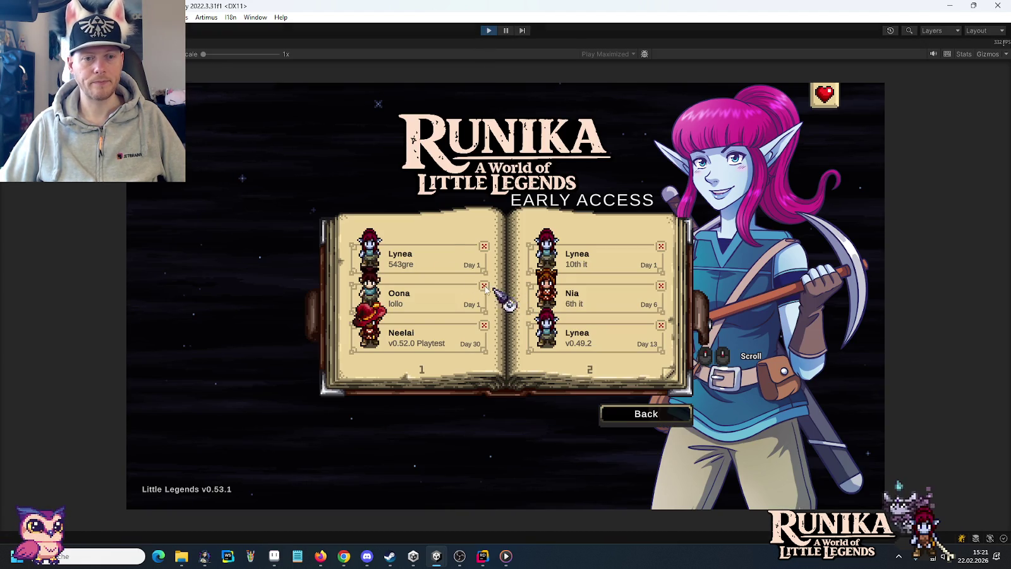
{"action": "left_click", "coordinate": [484, 246]}
{"action": "left_click", "coordinate": [540, 332]}
{"action": "left_click", "coordinate": [416, 306]}
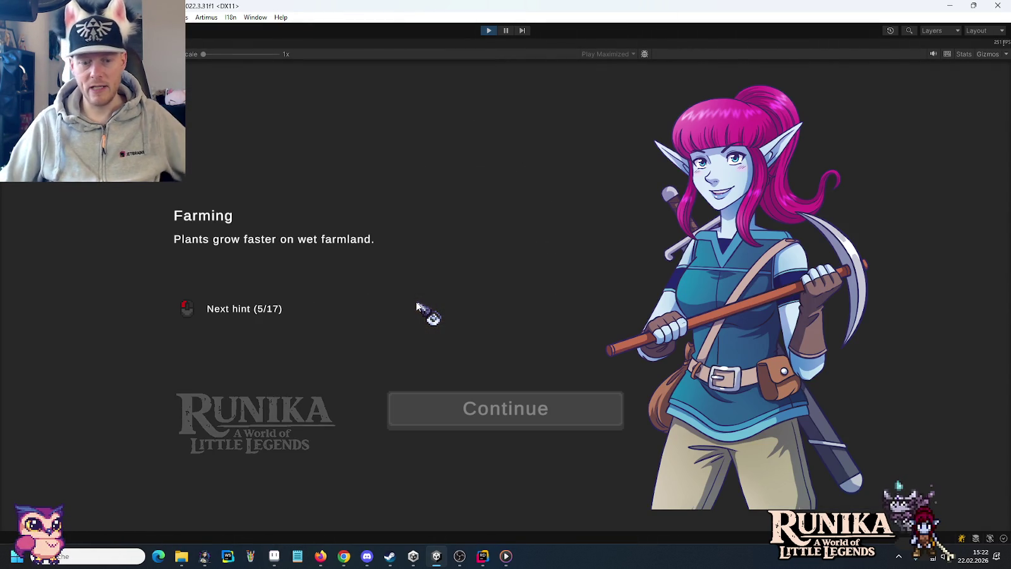
Continue past the Farming hint, open the crafting book, and craft three Boards.
{"action": "left_click", "coordinate": [496, 399]}
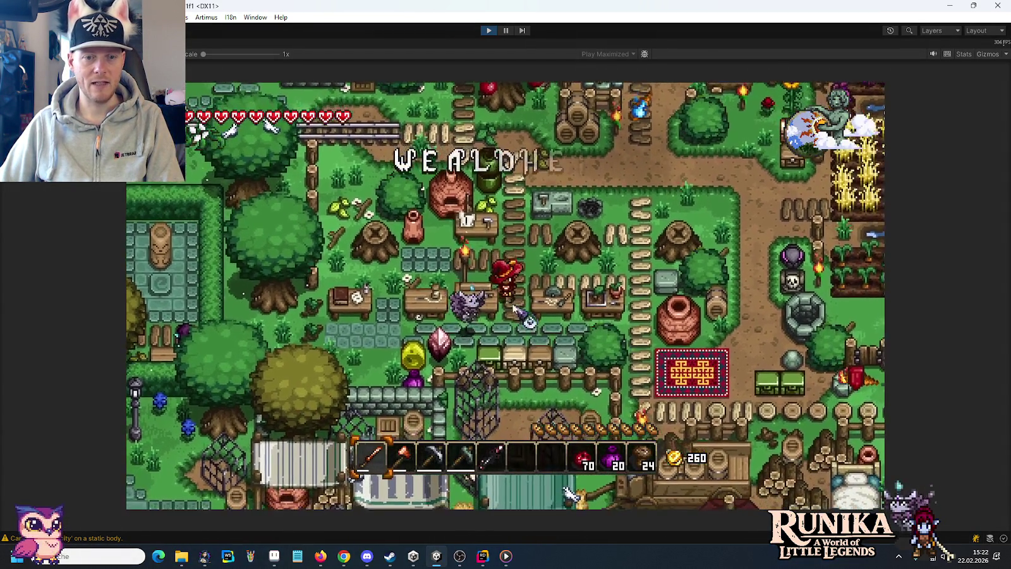
{"action": "key", "text": "e"}
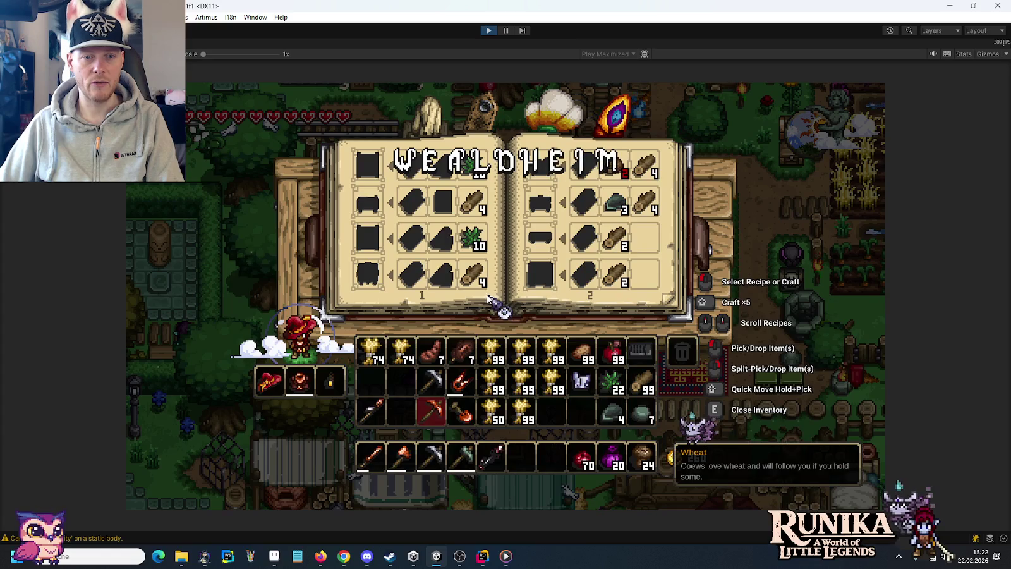
{"action": "scroll", "coordinate": [477, 282], "scroll_direction": "down", "scroll_amount": 1}
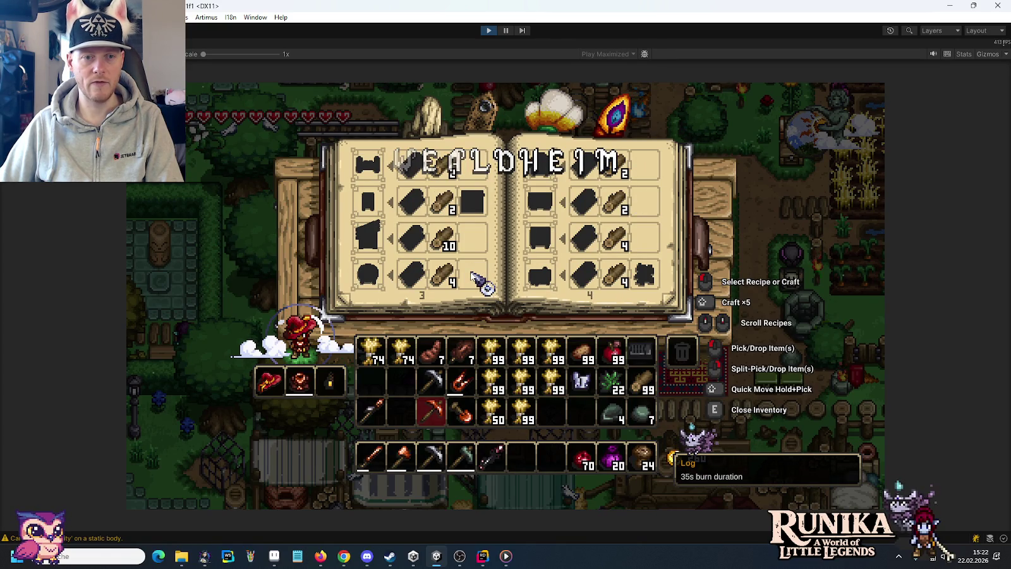
{"action": "scroll", "coordinate": [477, 281], "scroll_direction": "down", "scroll_amount": 1}
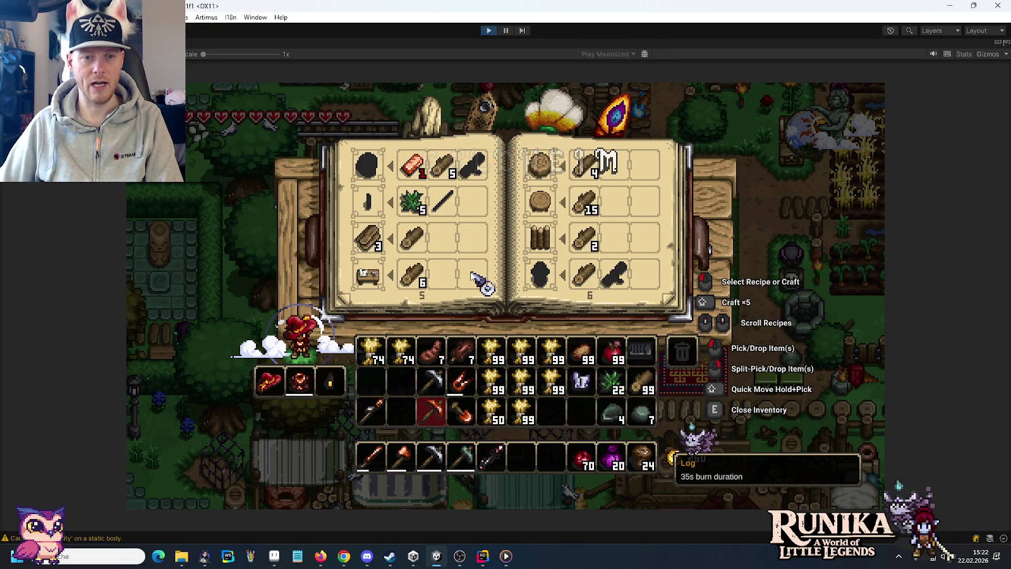
{"action": "left_click", "coordinate": [368, 239]}
{"action": "scroll", "coordinate": [468, 291], "scroll_direction": "up", "scroll_amount": 1}
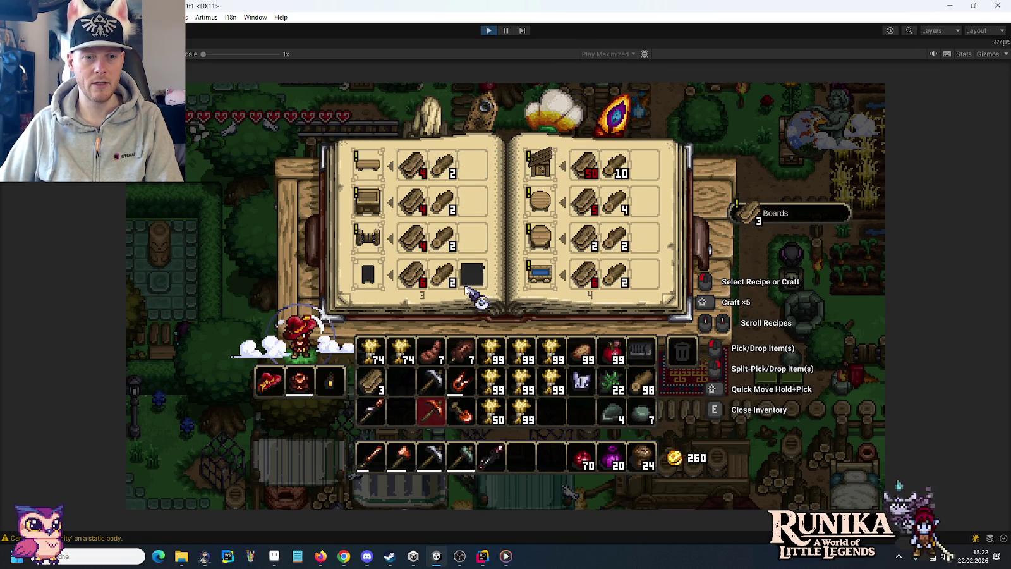
{"action": "scroll", "coordinate": [471, 292], "scroll_direction": "up", "scroll_amount": 1}
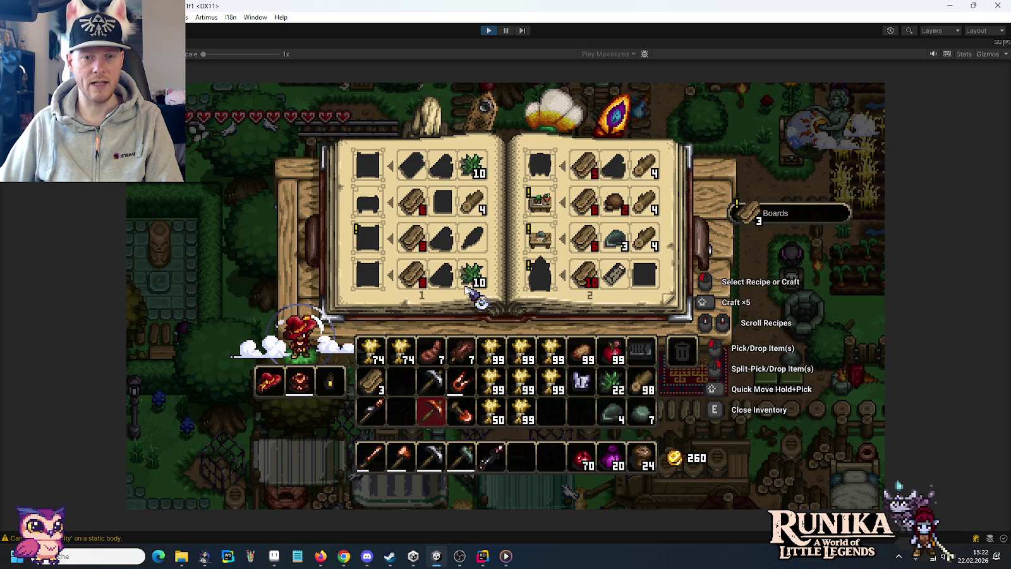
{"action": "scroll", "coordinate": [474, 296], "scroll_direction": "down", "scroll_amount": 1}
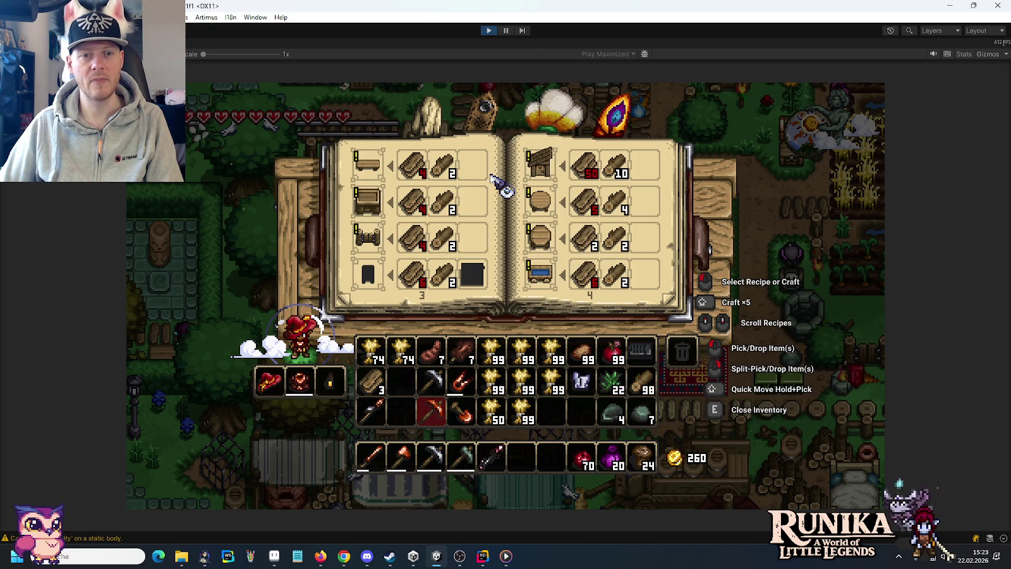
Close the inventory and scroll the hotbar selection to the empty sixth slot.
{"action": "key", "text": "e"}
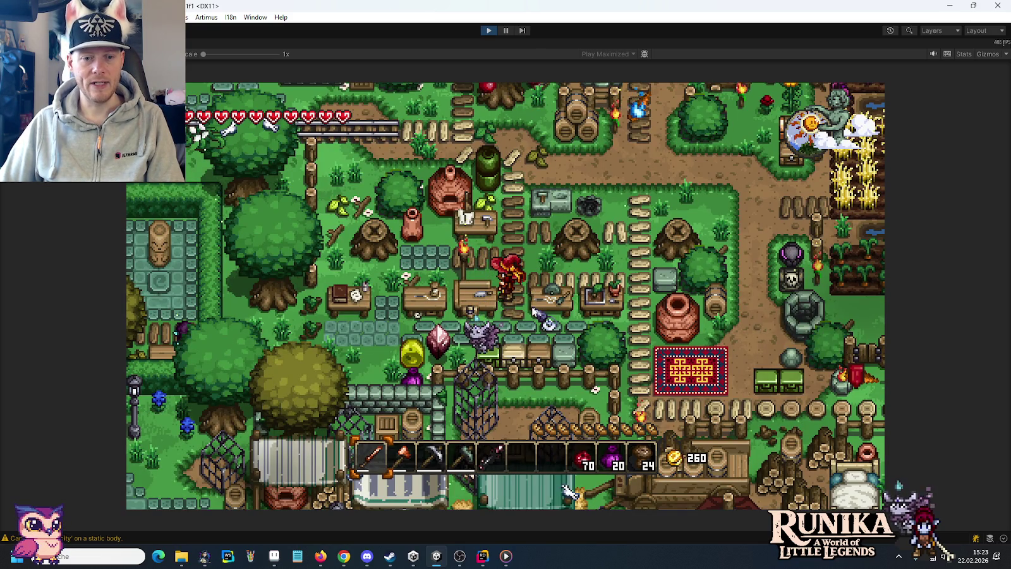
{"action": "scroll", "coordinate": [534, 311], "scroll_direction": "down", "scroll_amount": 2}
{"action": "scroll", "coordinate": [534, 313], "scroll_direction": "down", "scroll_amount": 1}
{"action": "scroll", "coordinate": [533, 318], "scroll_direction": "down", "scroll_amount": 2}
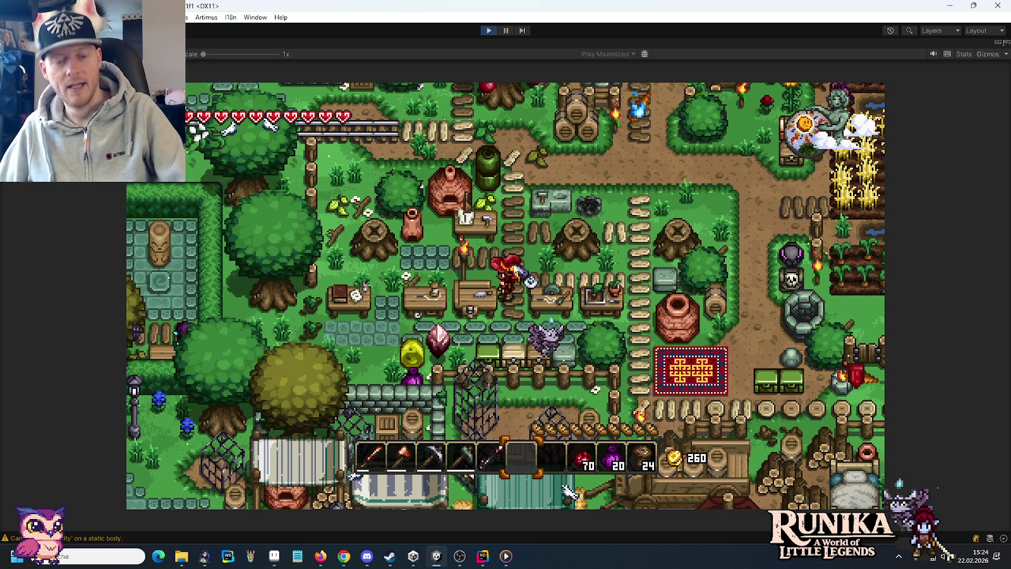
Walk north then east along the village path toward the farm fields.
{"action": "key", "text": "w"}
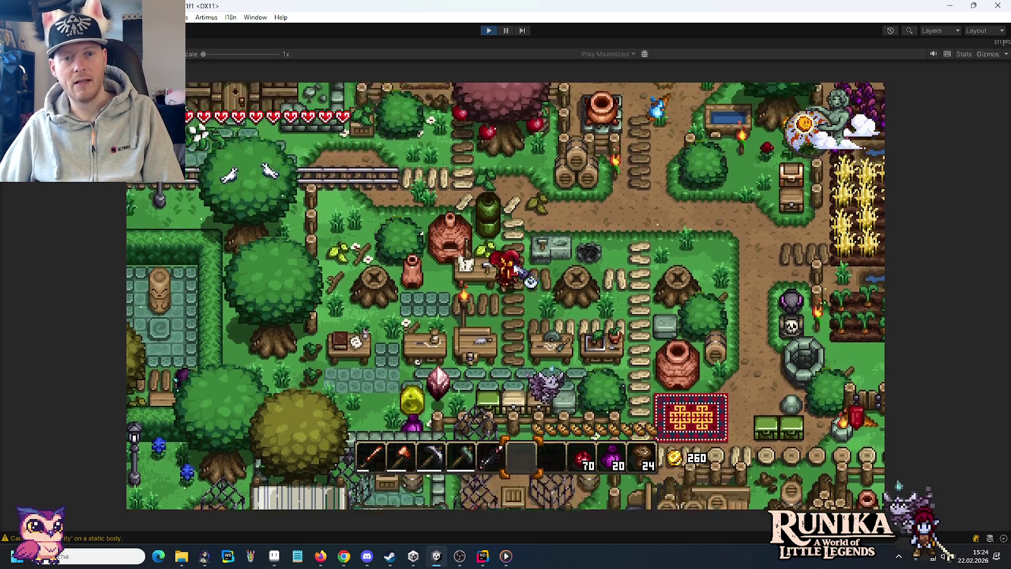
{"action": "key", "text": "d"}
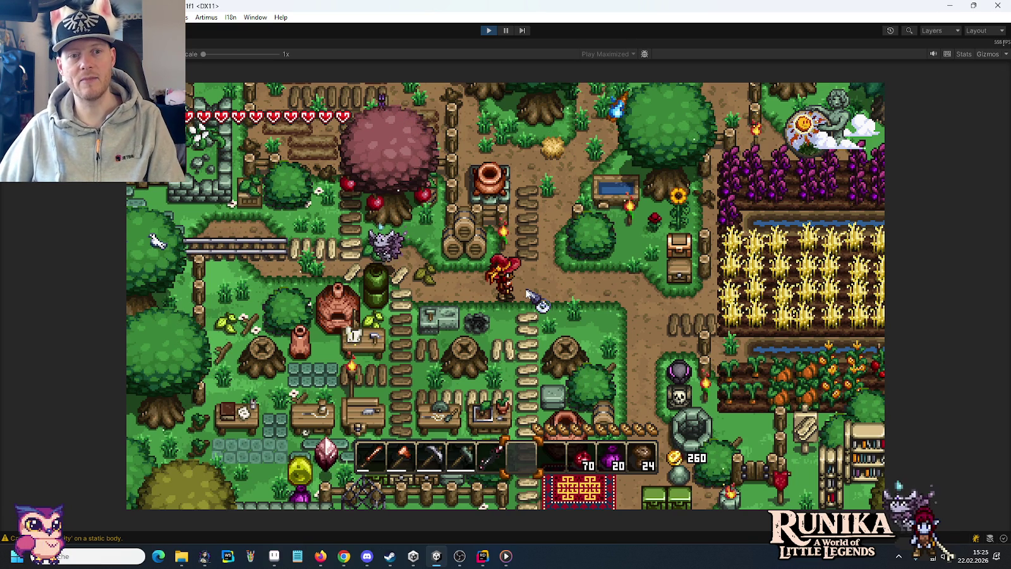
{"action": "key", "text": "d"}
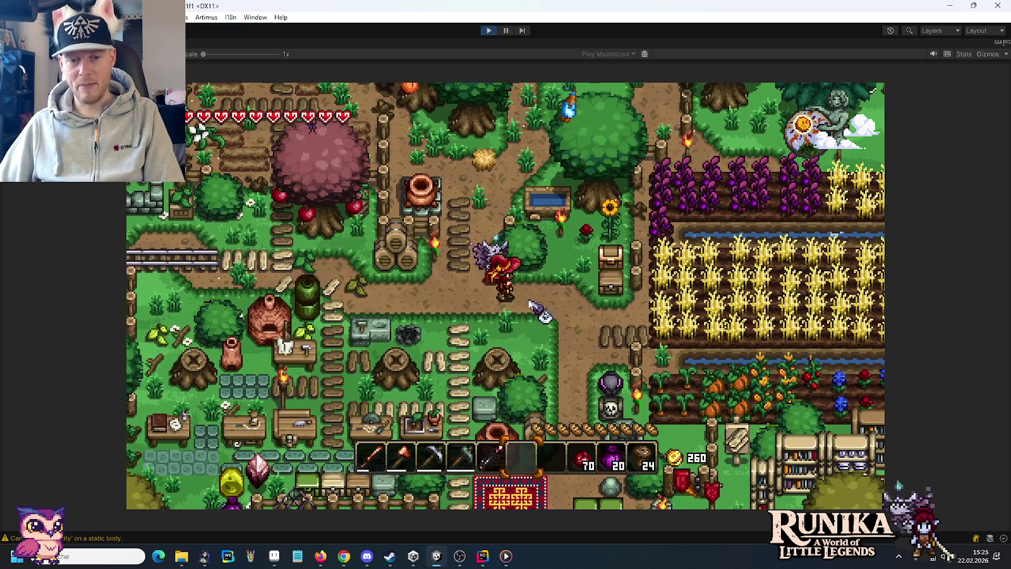
Move the copper shovel into an empty hotbar slot and dig the ground for Dirt.
{"action": "key", "text": "e"}
{"action": "key", "text": "e"}
{"action": "key", "text": "e"}
{"action": "left_click", "coordinate": [461, 412]}
{"action": "left_click", "coordinate": [521, 456]}
{"action": "key", "text": "e"}
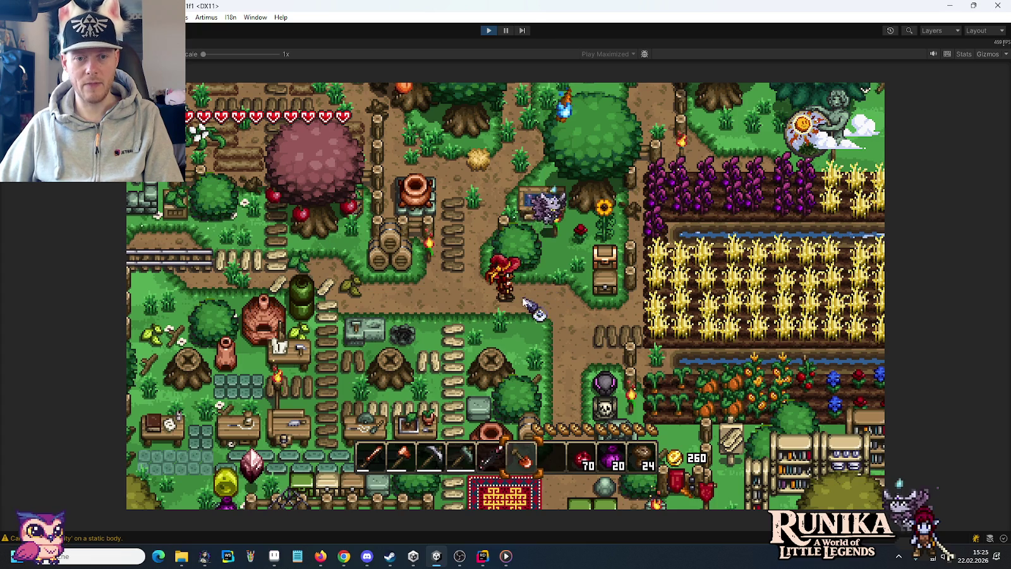
{"action": "left_click", "coordinate": [526, 299]}
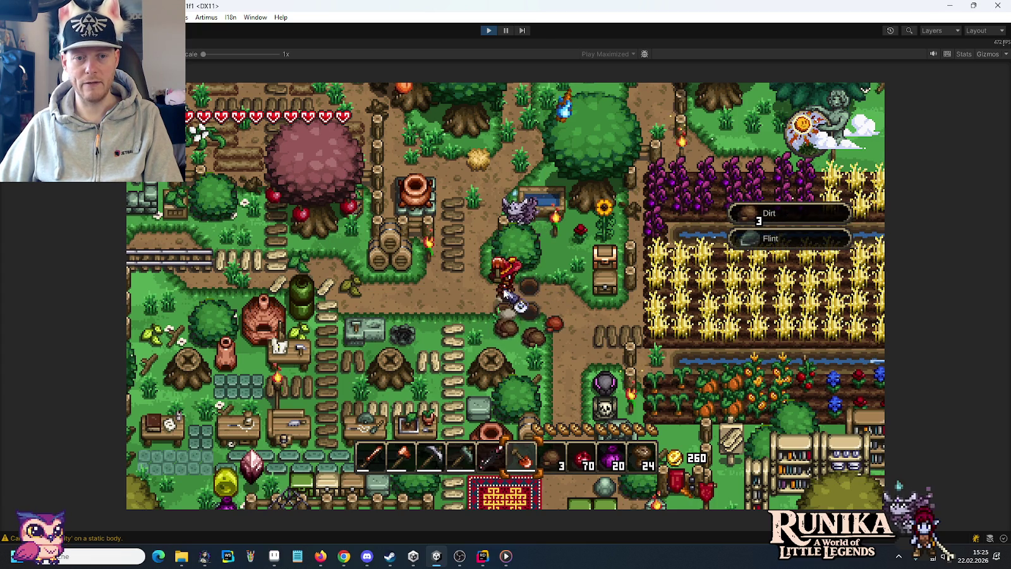
Collect the dropped dirt and dig a row of holes until reaching 30 Dirt.
{"action": "key", "text": "d"}
{"action": "key", "text": "a"}
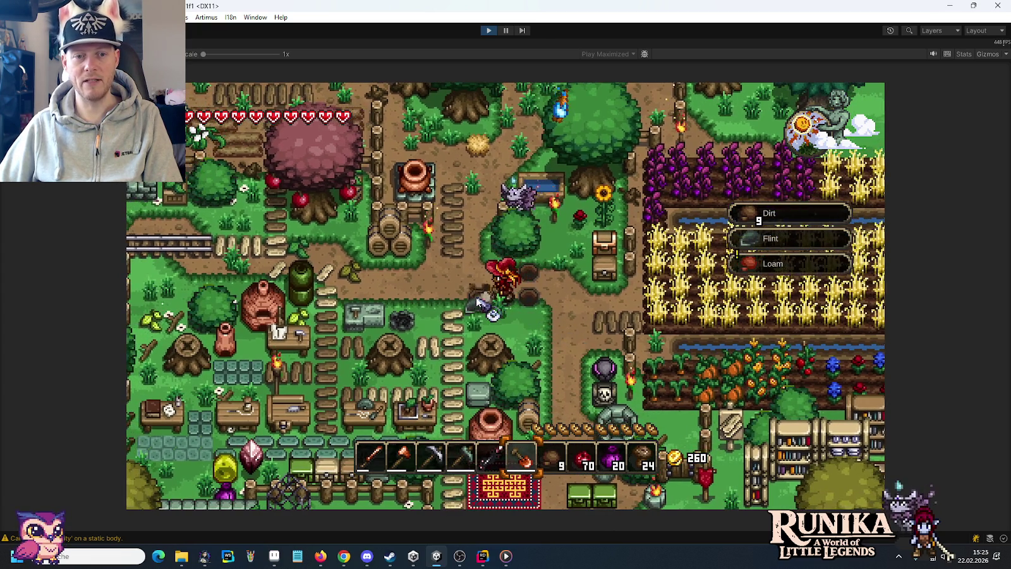
{"action": "key", "text": "a"}
{"action": "left_click", "coordinate": [493, 303]}
{"action": "key", "text": "w"}
{"action": "left_click", "coordinate": [495, 320]}
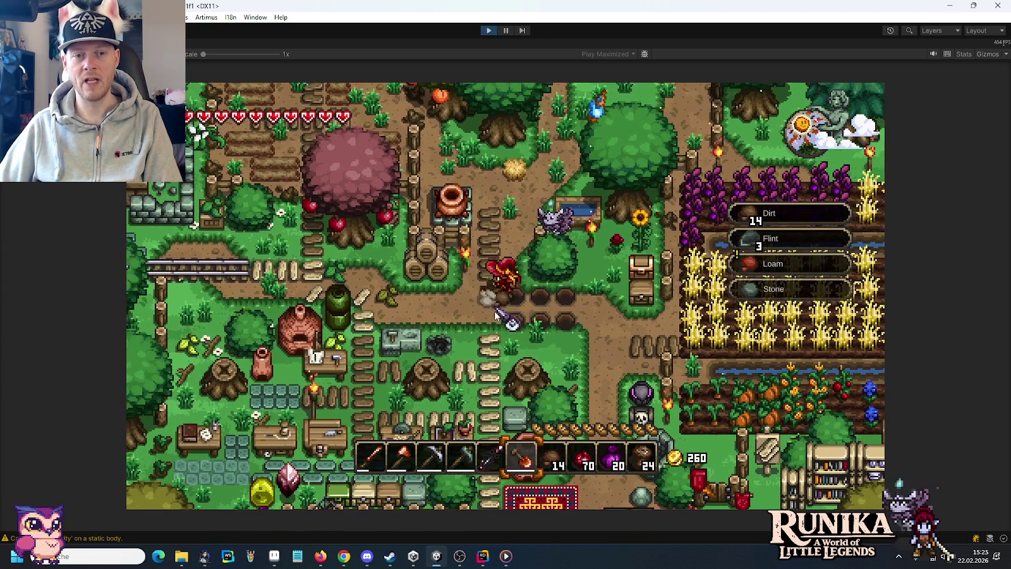
{"action": "key", "text": "a"}
{"action": "left_click", "coordinate": [488, 288]}
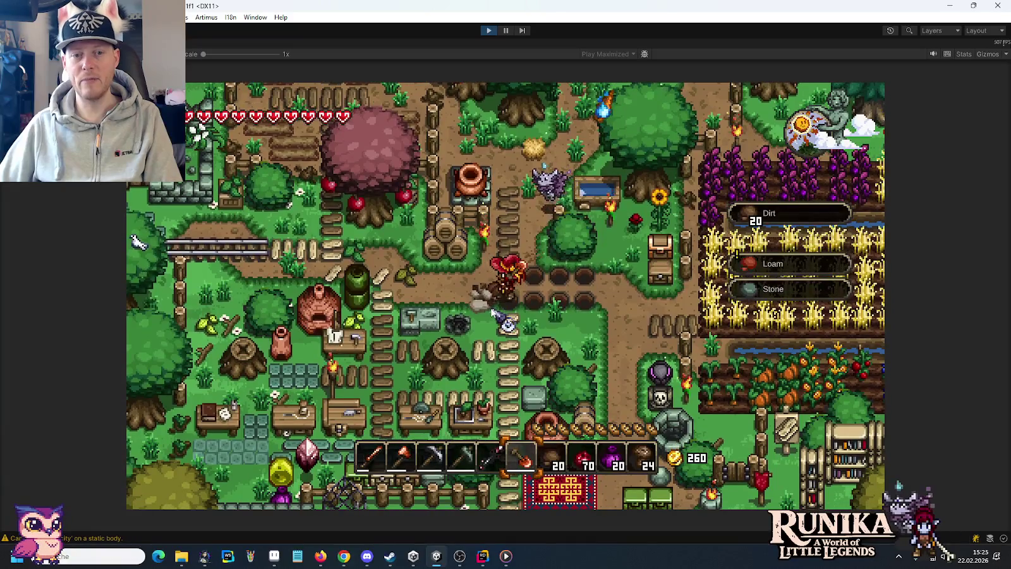
{"action": "key", "text": "a"}
{"action": "left_click", "coordinate": [487, 309]}
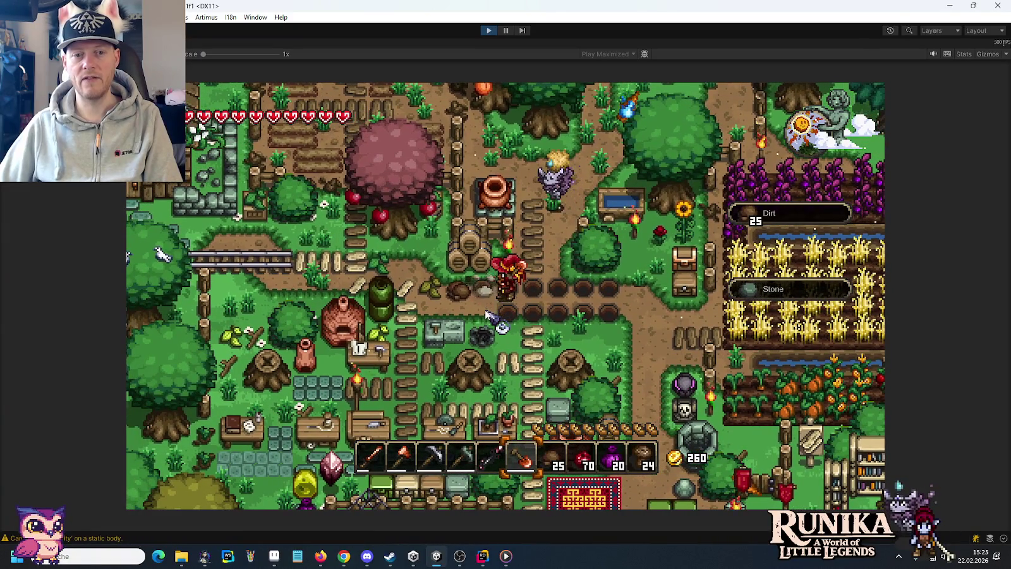
{"action": "key", "text": "a"}
{"action": "left_click", "coordinate": [487, 310]}
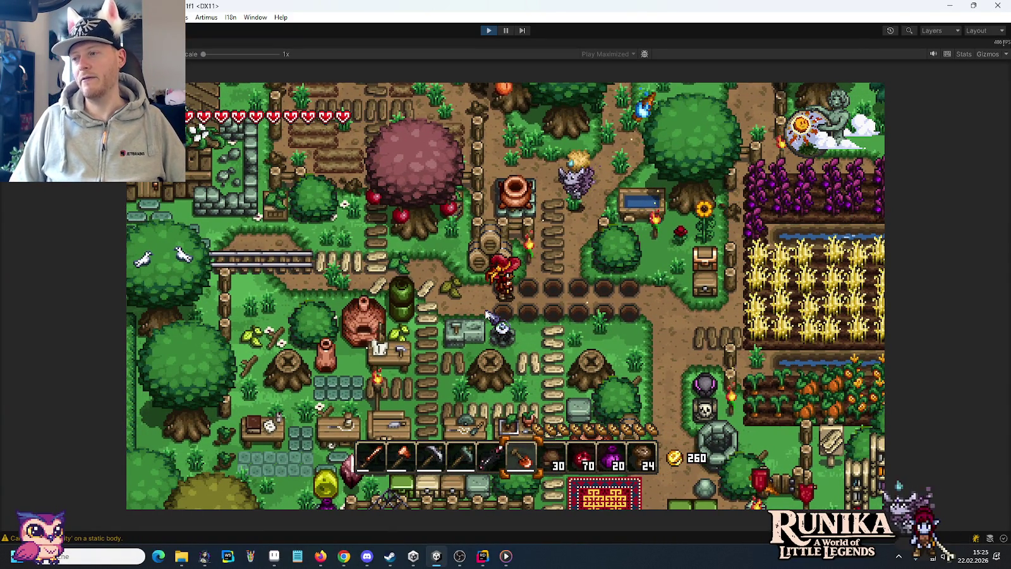
Walk back to the workbenches and open the crafting book on the Loam recipe.
{"action": "key", "text": "a"}
{"action": "key", "text": "s"}
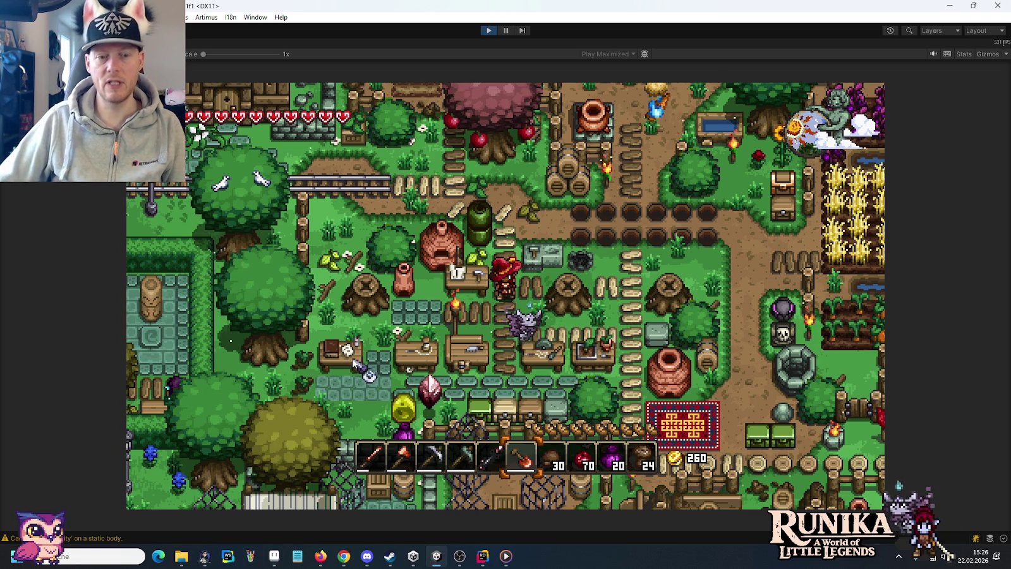
{"action": "key", "text": "s"}
{"action": "key", "text": "a"}
{"action": "key", "text": "e"}
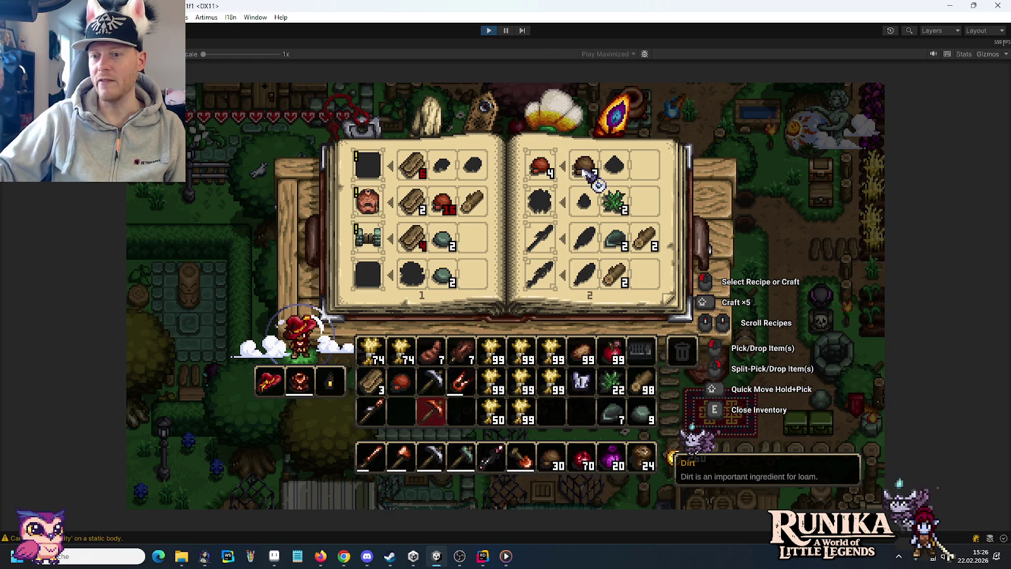
{"action": "mouse_move", "coordinate": [540, 165]}
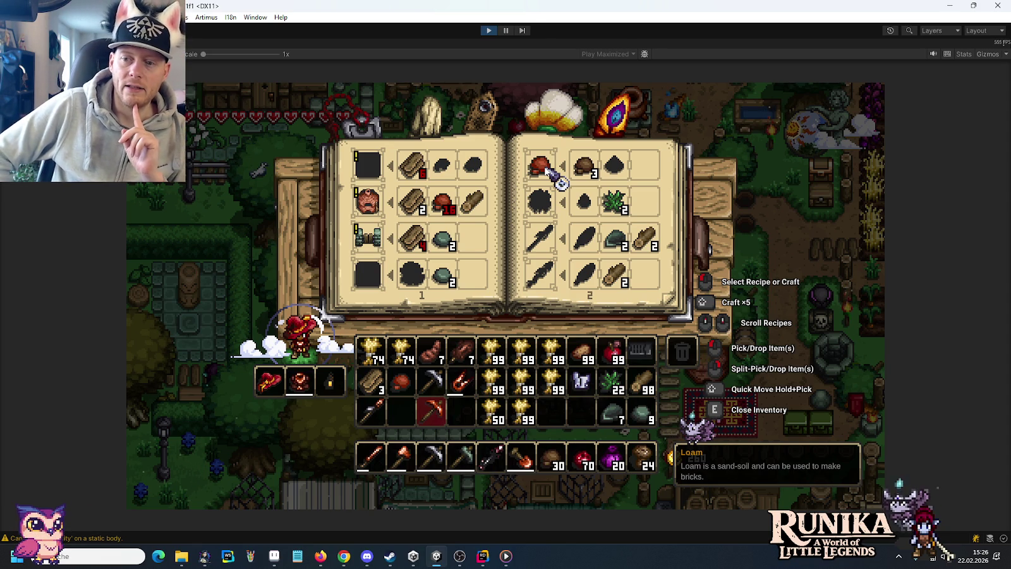
Close the book, walk down and left, and check the inventory's crafting recipes.
{"action": "key", "text": "e"}
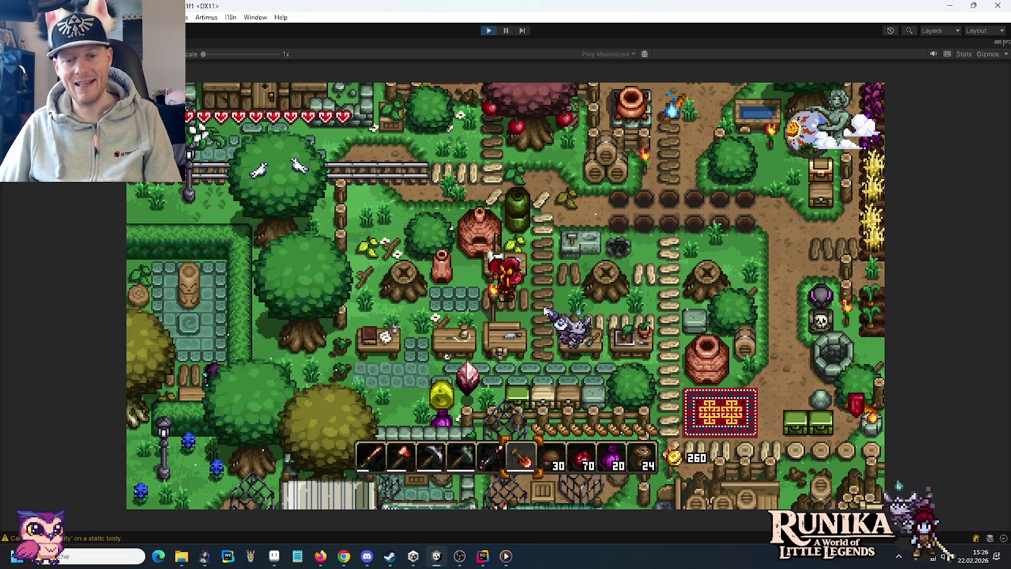
{"action": "key", "text": "s"}
{"action": "key", "text": "d"}
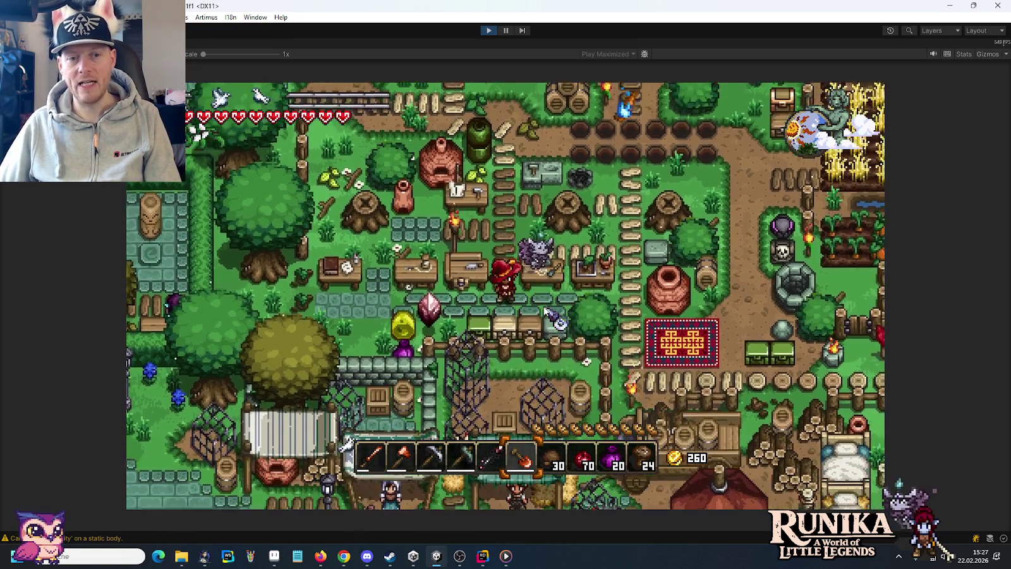
{"action": "key", "text": "a"}
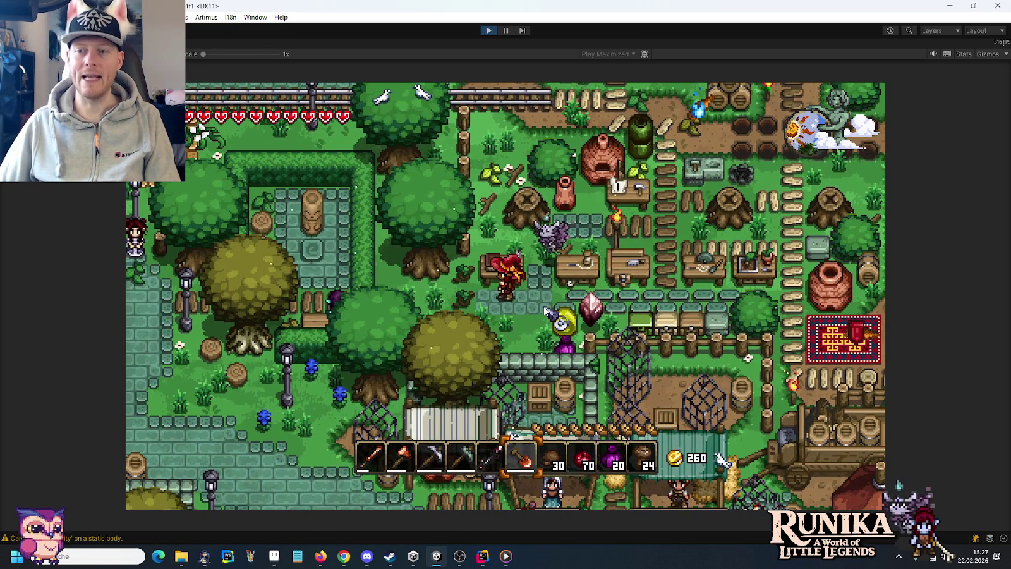
{"action": "key", "text": "e"}
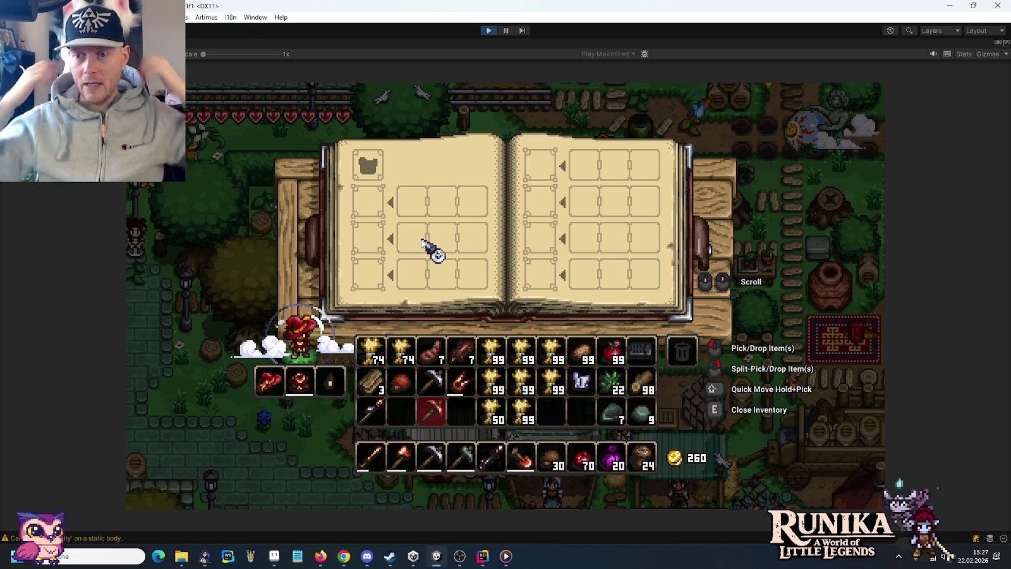
{"action": "key", "text": "e"}
{"action": "key", "text": "e"}
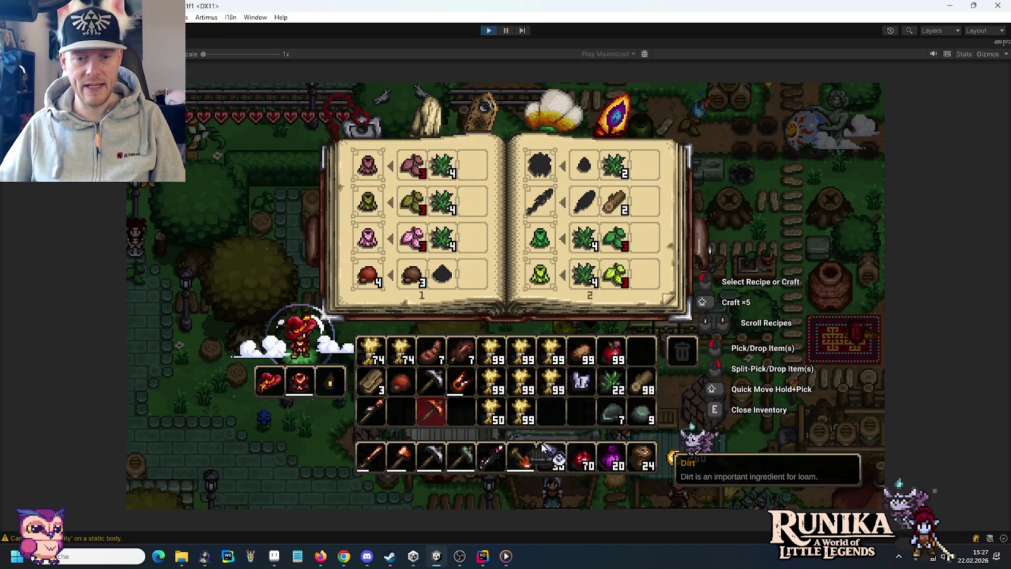
Walk right to the storage chest and open its slot panel.
{"action": "key", "text": "e"}
{"action": "key", "text": "d"}
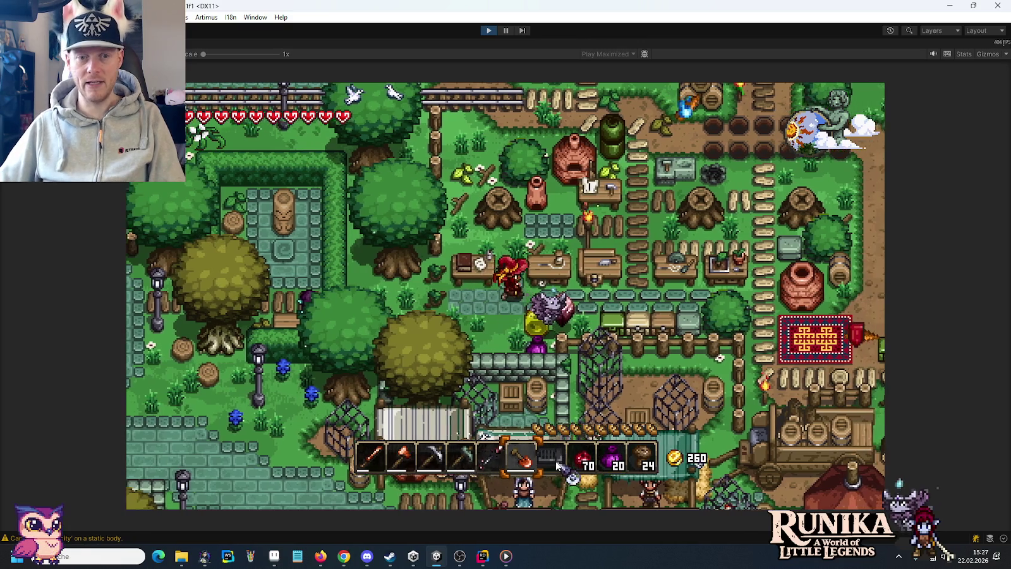
{"action": "key", "text": "7"}
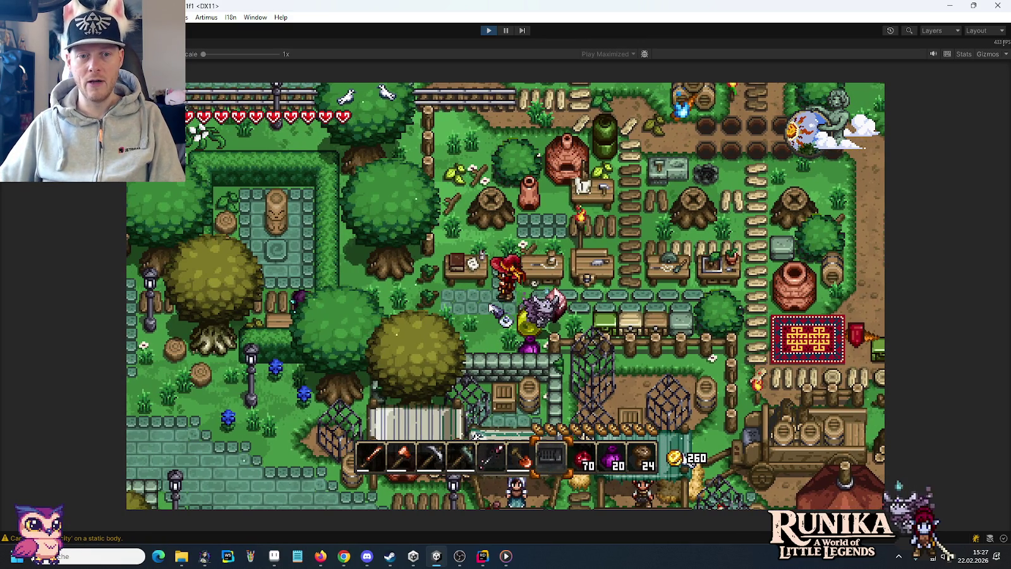
{"action": "key", "text": "e"}
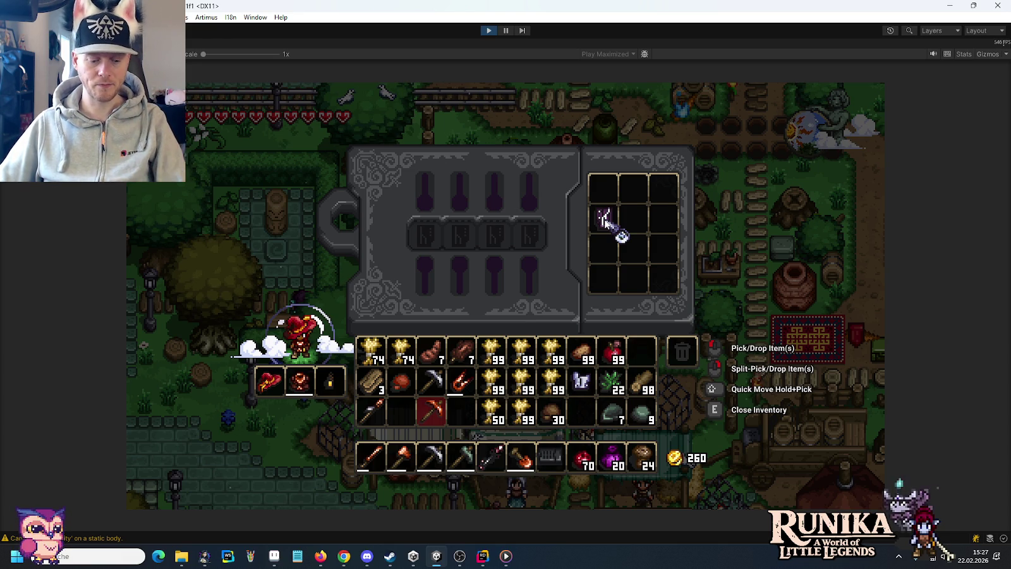
Store the Etheric Keystone in the chest, close it, walk left and open the blueprint inventory.
{"action": "left_click", "coordinate": [602, 212]}
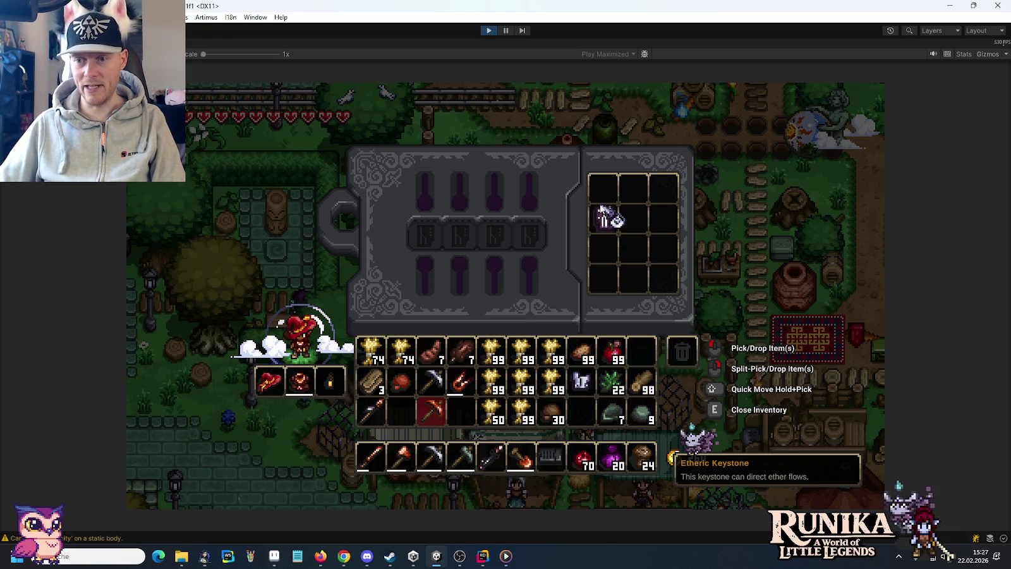
{"action": "key", "text": "e"}
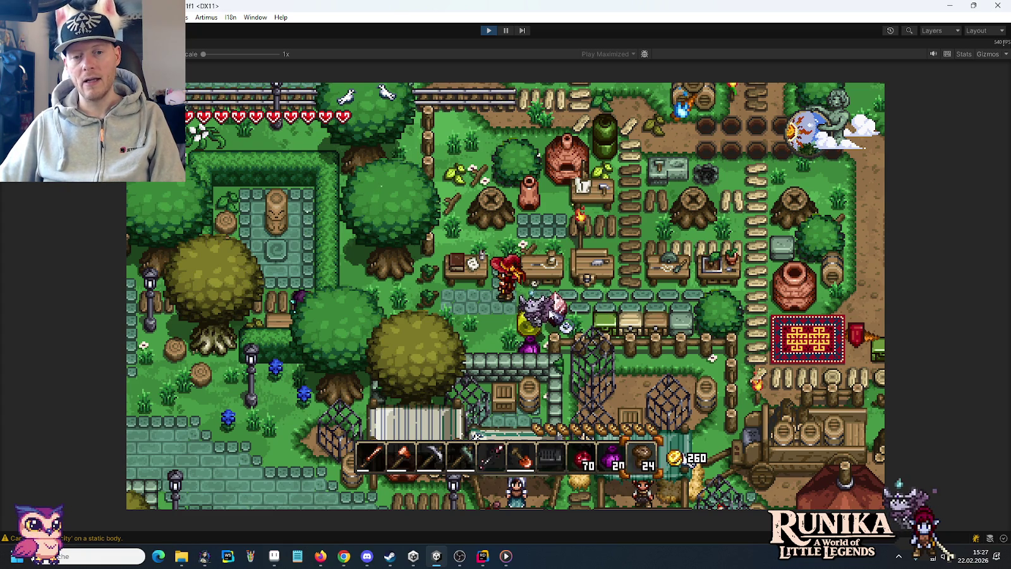
{"action": "key", "text": "a"}
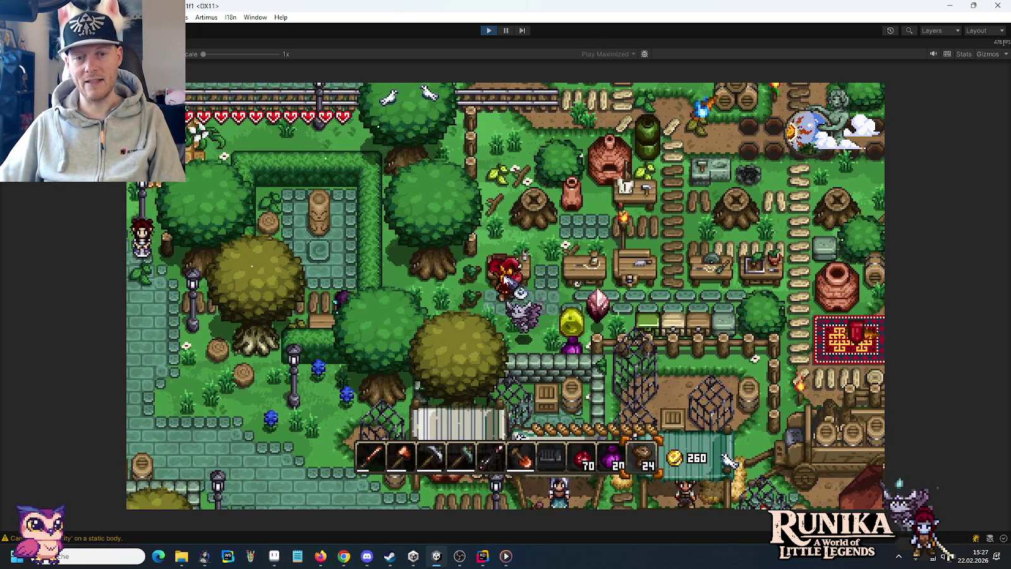
{"action": "key", "text": "e"}
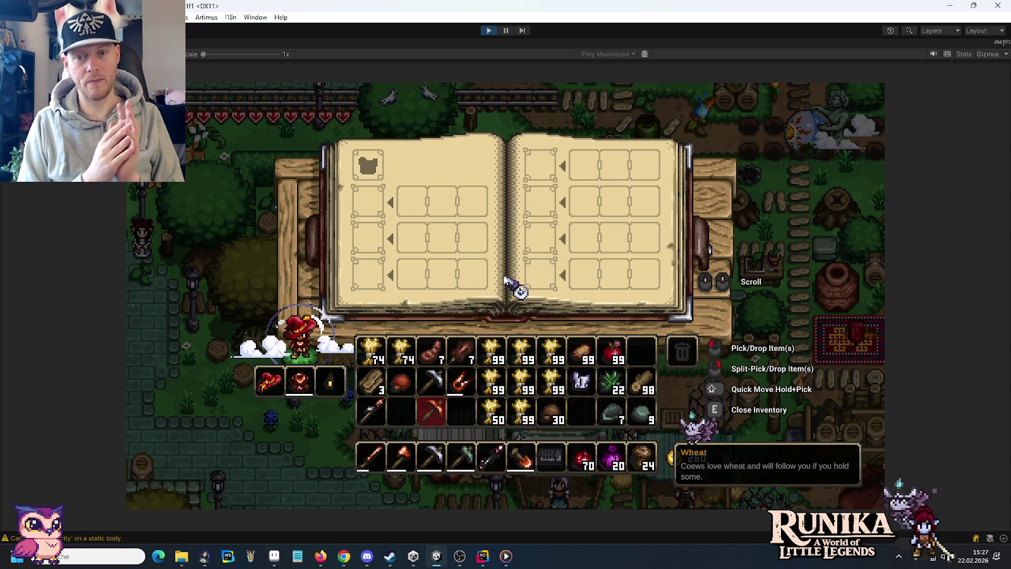
{"action": "mouse_move", "coordinate": [582, 385]}
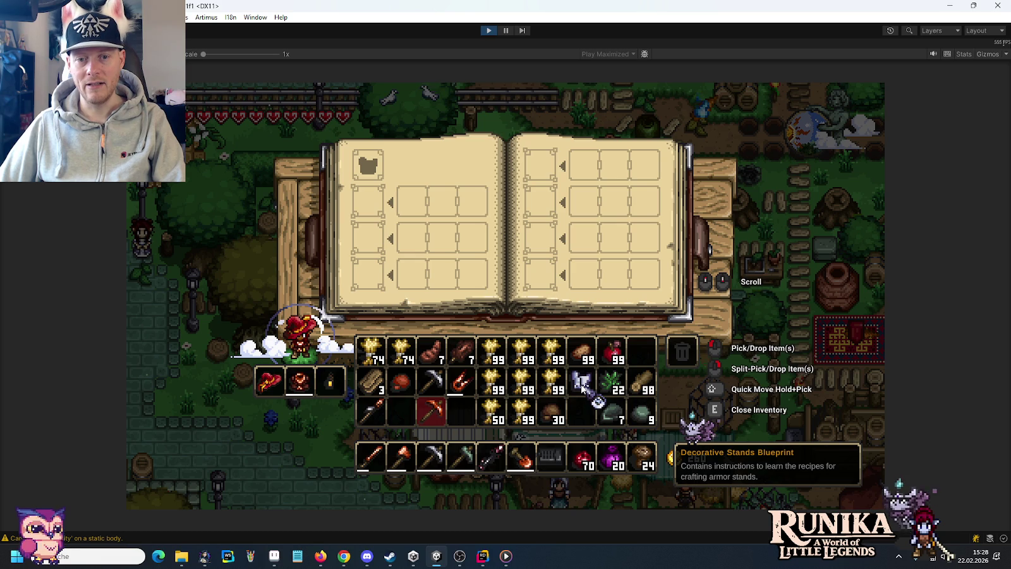
Slot the Decorative Stands Blueprint into the book, review its recipes, then close it and walk right.
{"action": "left_click", "coordinate": [582, 384]}
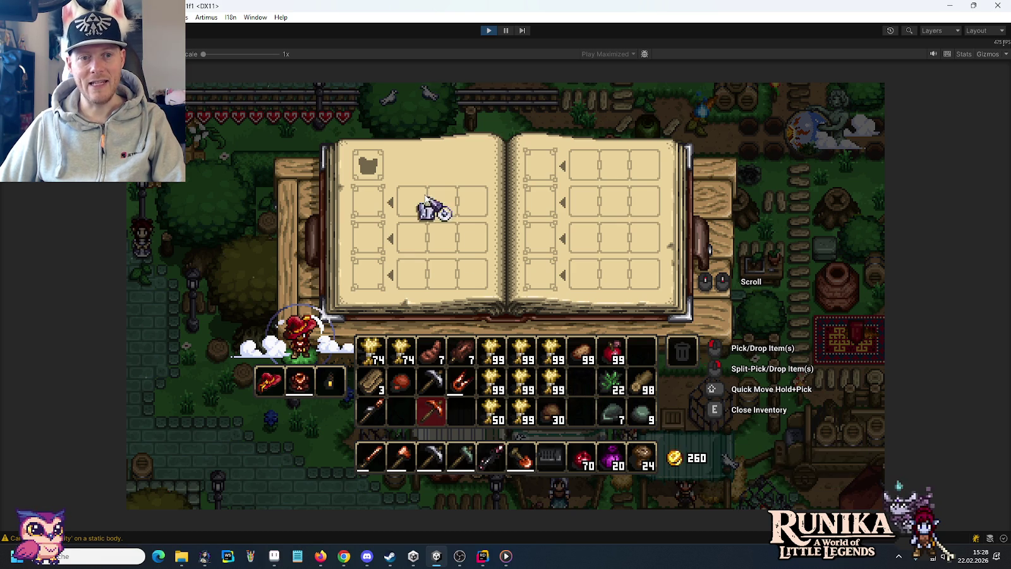
{"action": "left_click", "coordinate": [370, 169]}
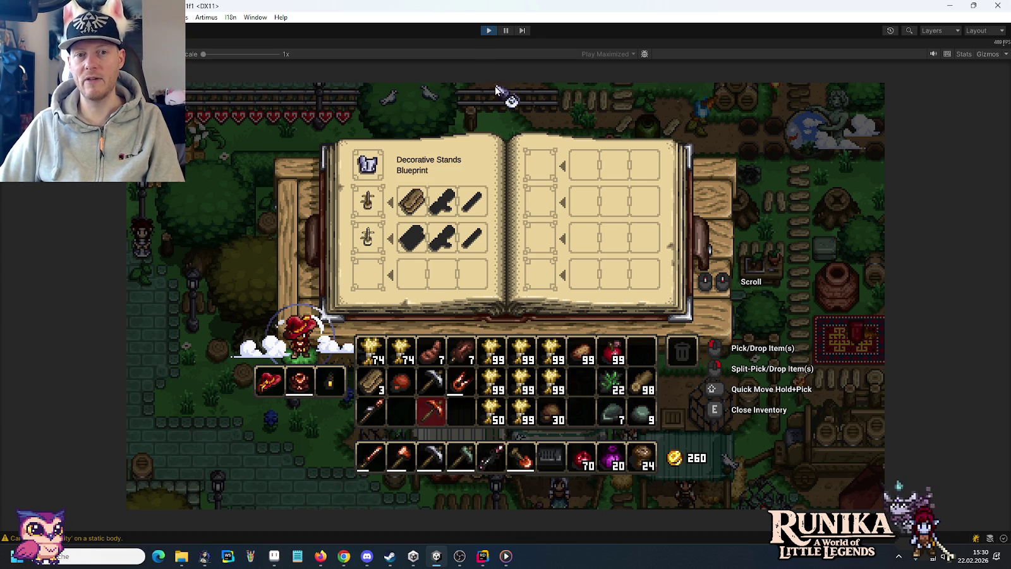
{"action": "key", "text": "e"}
{"action": "key", "text": "d"}
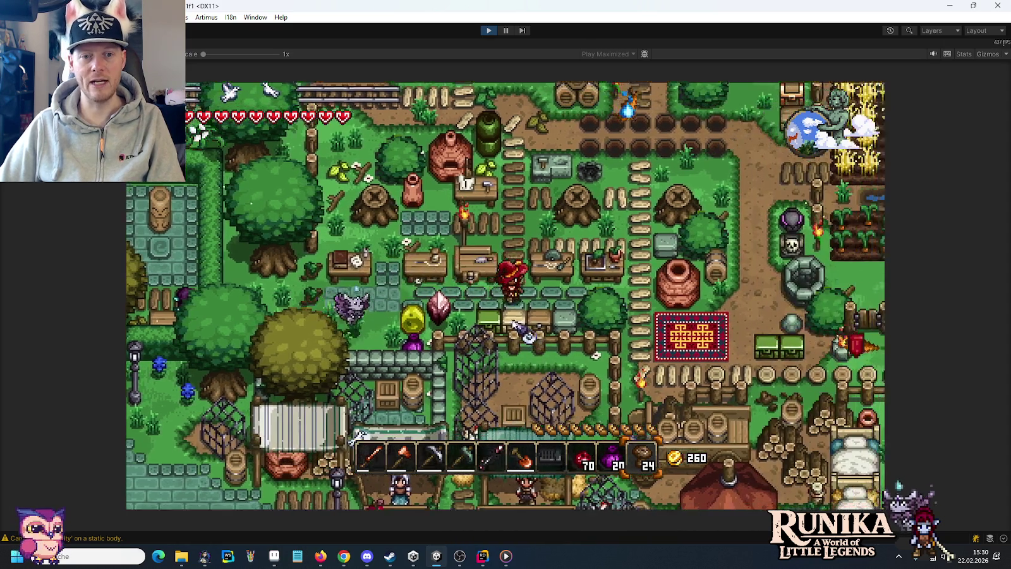
{"action": "right_click", "coordinate": [513, 323]}
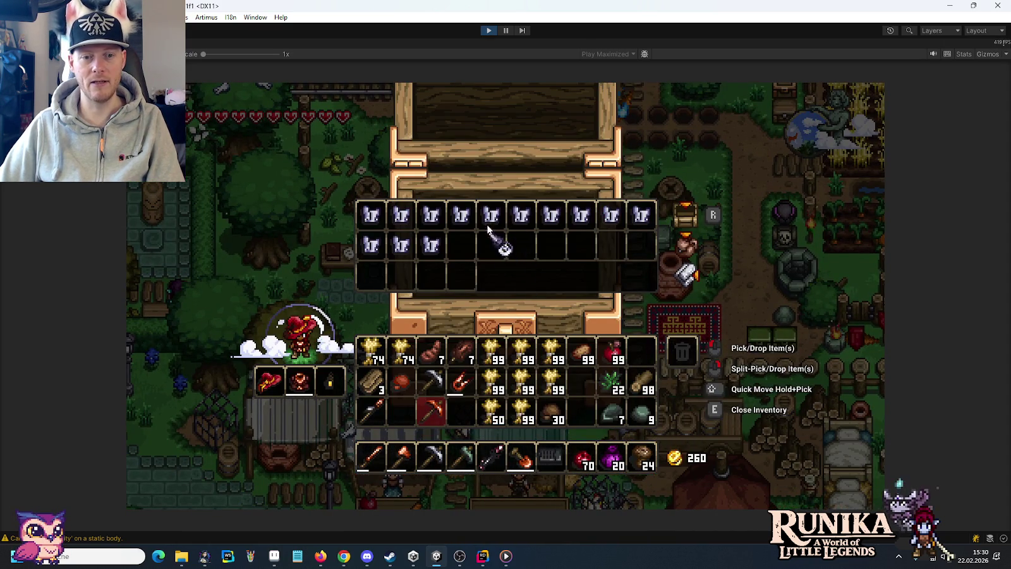
{"action": "left_click", "coordinate": [638, 416]}
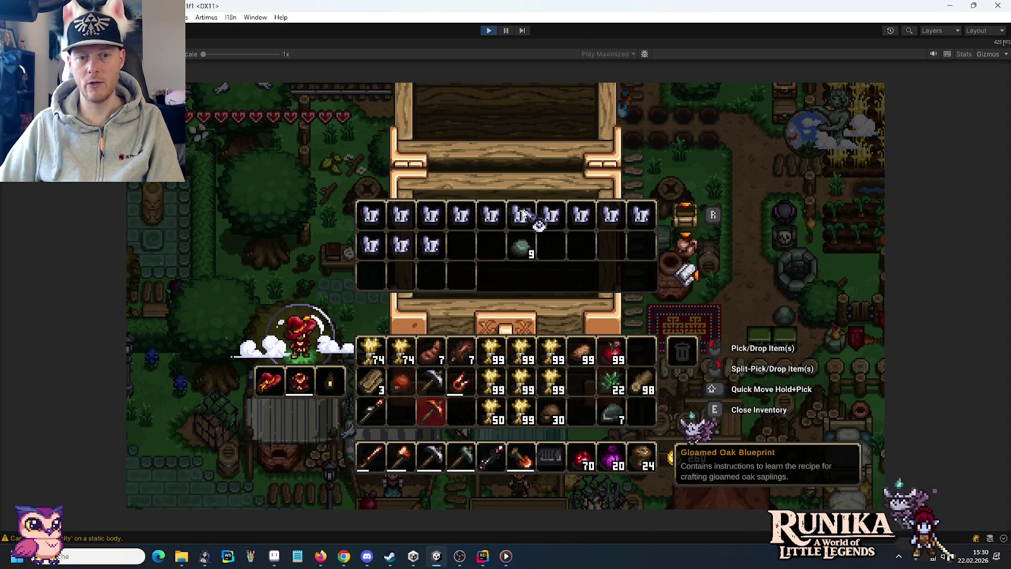
{"action": "left_click", "coordinate": [524, 276]}
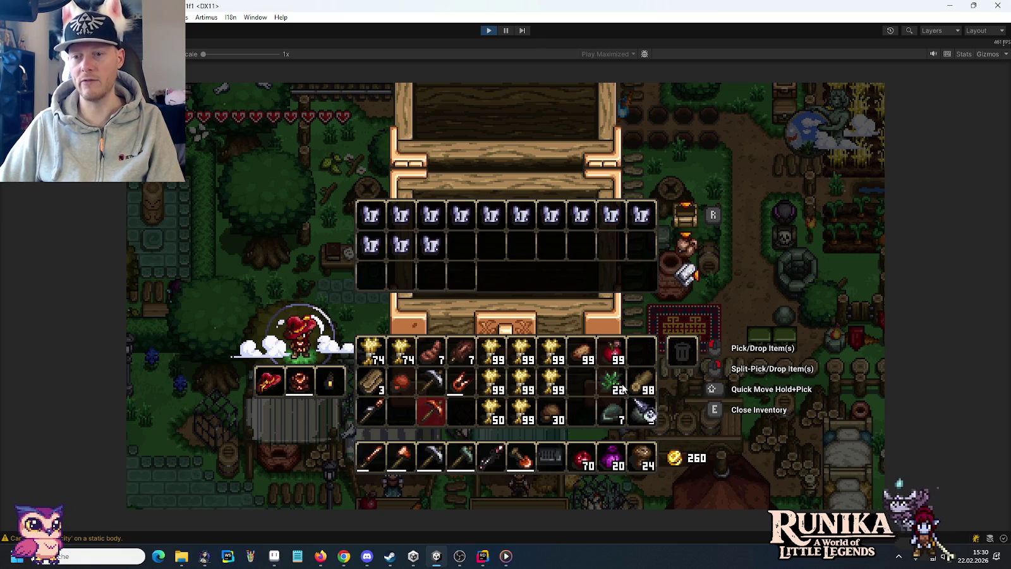
{"action": "key", "text": "e"}
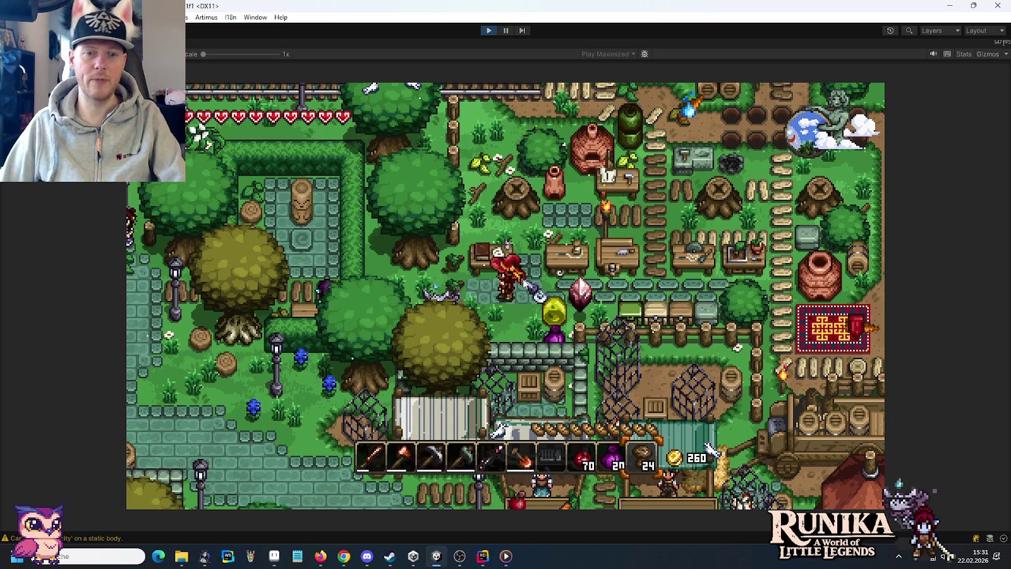
Stop Play mode and open artwork/ui/inventory-ideas-raw.png in Aseprite.
{"action": "left_click", "coordinate": [486, 32]}
{"action": "left_click", "coordinate": [278, 556]}
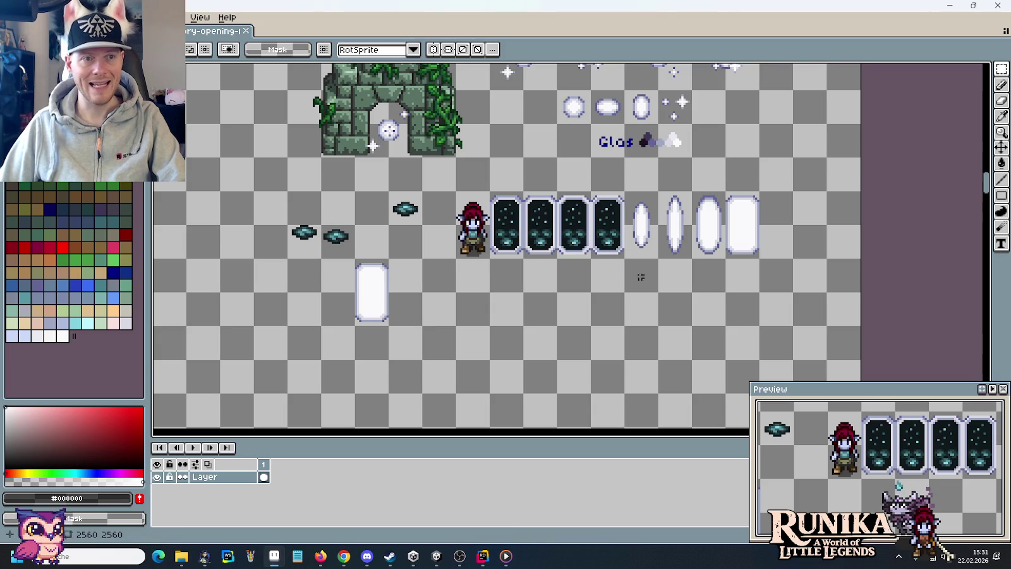
{"action": "left_click", "coordinate": [253, 33]}
{"action": "key", "text": "ctrl+w"}
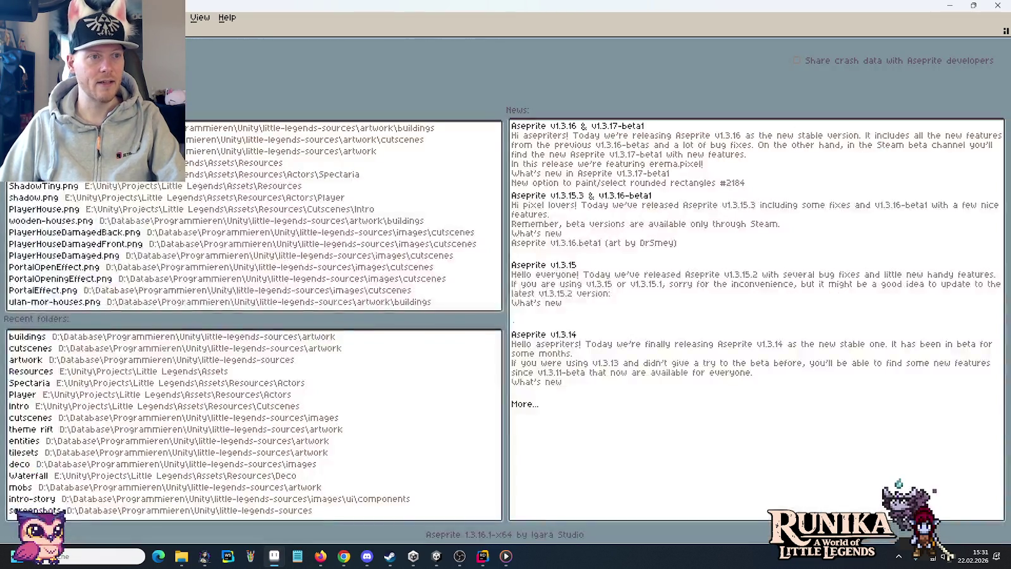
{"action": "key", "text": "ctrl+o"}
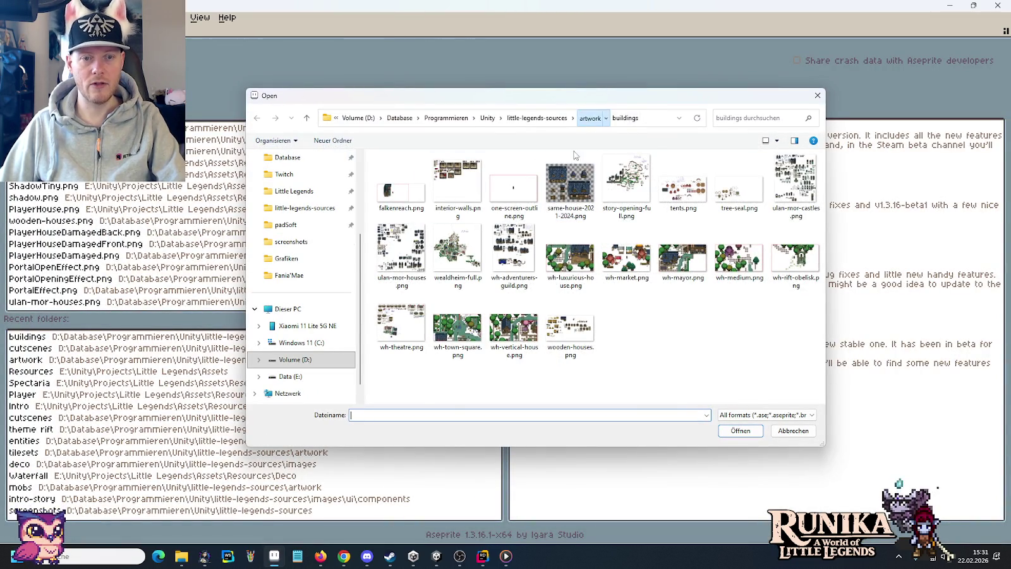
{"action": "left_click", "coordinate": [594, 118]}
{"action": "scroll", "coordinate": [570, 340], "scroll_direction": "down", "scroll_amount": 2}
{"action": "double_click", "coordinate": [537, 351]}
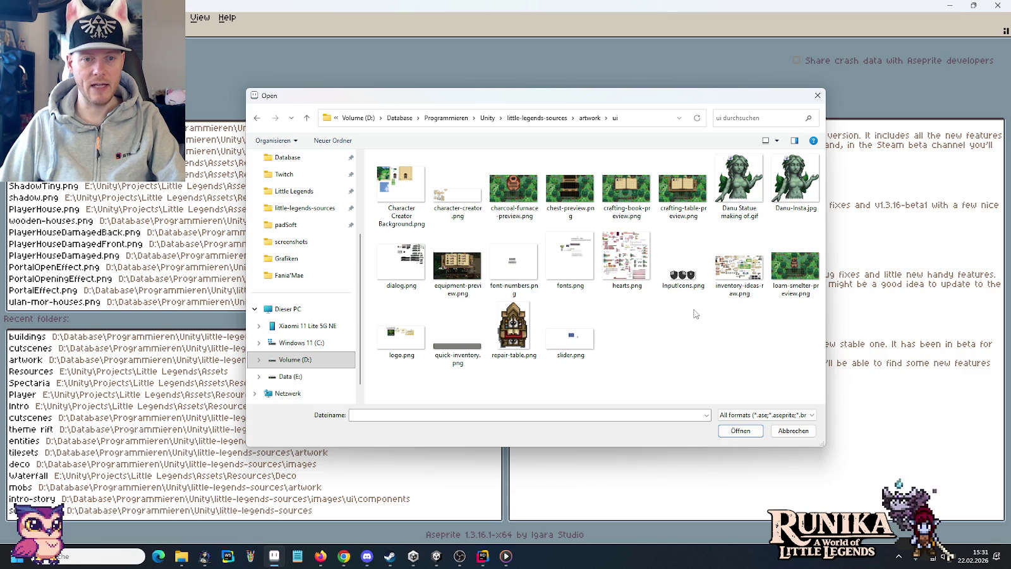
{"action": "double_click", "coordinate": [738, 271]}
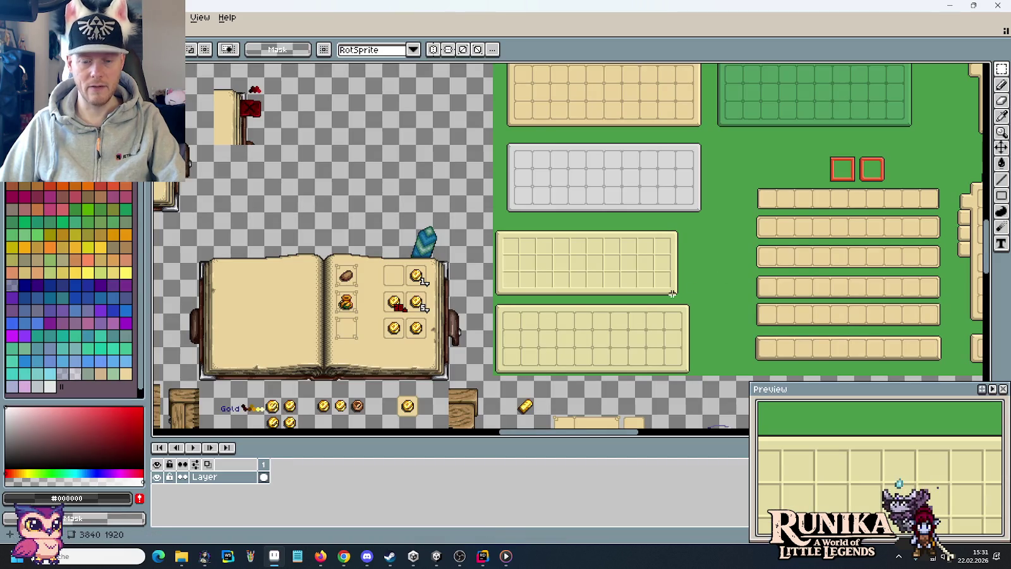
Select the whole right-hand open book, a 272 by 160 area, on the sprite sheet.
{"action": "scroll", "coordinate": [641, 287], "scroll_direction": "down", "scroll_amount": 3}
{"action": "scroll", "coordinate": [437, 275], "scroll_direction": "up", "scroll_amount": 3}
{"action": "left_click_drag", "start_coordinate": [437, 274], "coordinate": [566, 190]}
{"action": "scroll", "coordinate": [566, 191], "scroll_direction": "up", "scroll_amount": 2}
{"action": "scroll", "coordinate": [460, 230], "scroll_direction": "left", "scroll_amount": 10}
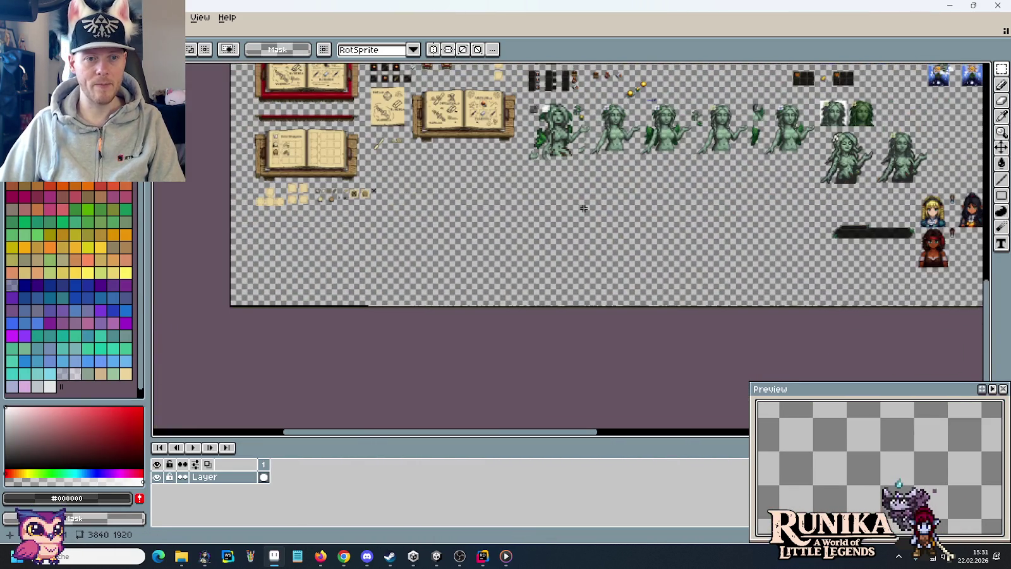
{"action": "scroll", "coordinate": [460, 231], "scroll_direction": "down", "scroll_amount": 2}
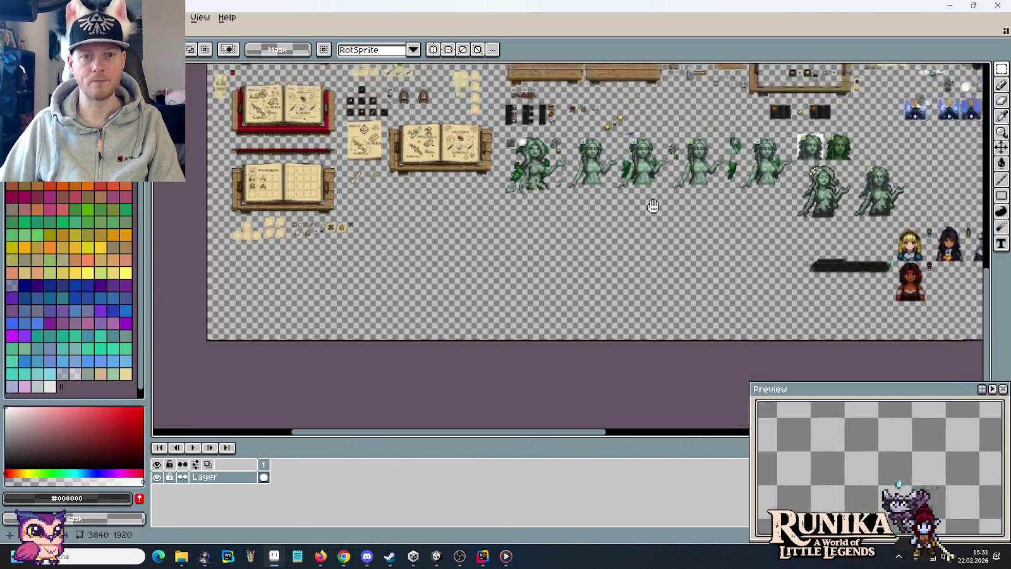
{"action": "scroll", "coordinate": [687, 154], "scroll_direction": "down", "scroll_amount": 2}
{"action": "scroll", "coordinate": [421, 157], "scroll_direction": "up", "scroll_amount": 2}
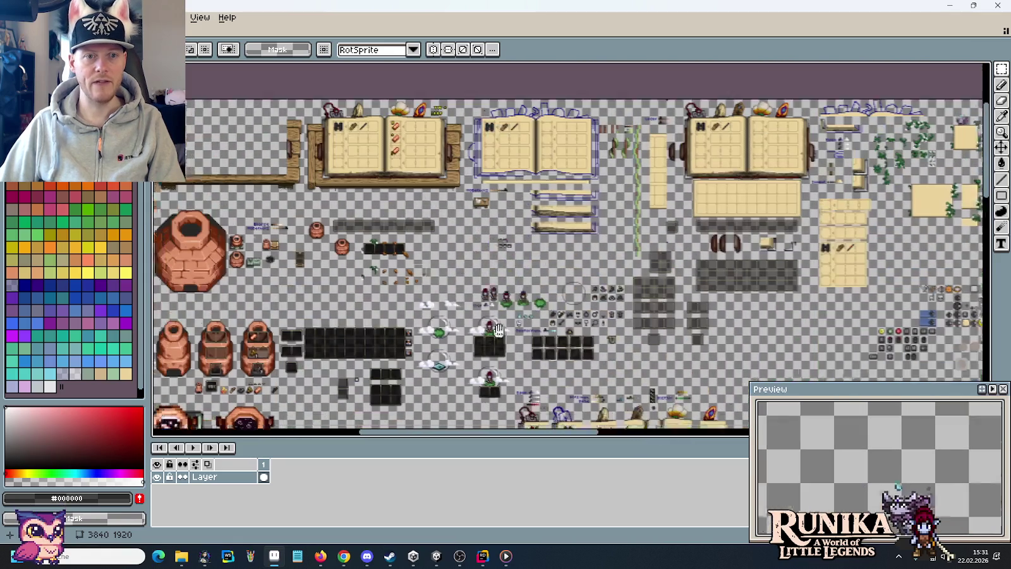
{"action": "left_click_drag", "start_coordinate": [422, 157], "coordinate": [649, 201]}
{"action": "scroll", "coordinate": [649, 201], "scroll_direction": "up", "scroll_amount": 2}
{"action": "left_click_drag", "start_coordinate": [890, 230], "coordinate": [548, 256]}
{"action": "left_click_drag", "start_coordinate": [712, 307], "coordinate": [428, 144]}
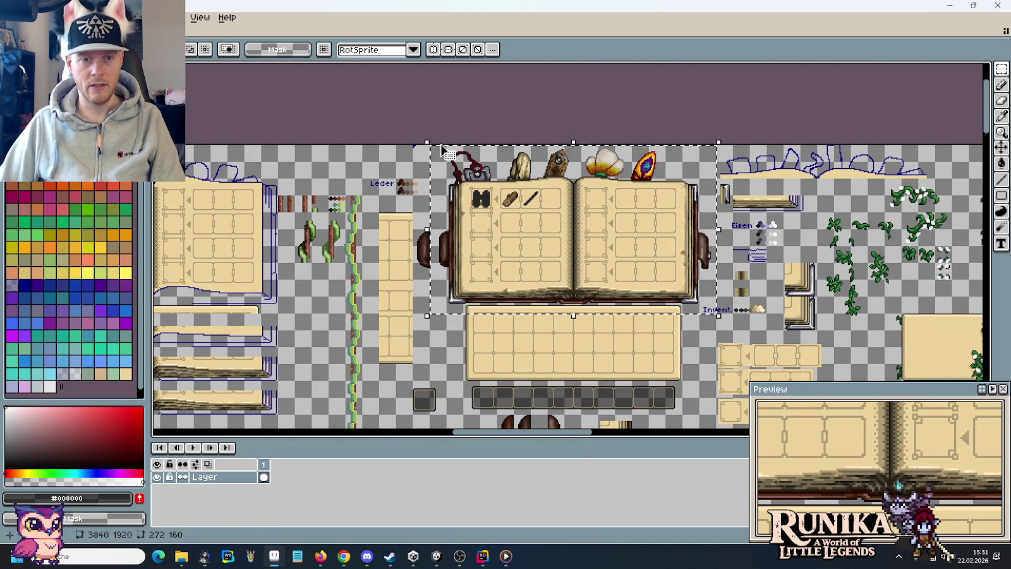
Paste the copied book onto the empty canvas below the Stool Blueprint book.
{"action": "scroll", "coordinate": [404, 373], "scroll_direction": "down", "scroll_amount": 2}
{"action": "scroll", "coordinate": [403, 373], "scroll_direction": "down", "scroll_amount": 1}
{"action": "scroll", "coordinate": [403, 373], "scroll_direction": "up", "scroll_amount": 3}
{"action": "left_click_drag", "start_coordinate": [403, 373], "coordinate": [639, 210]}
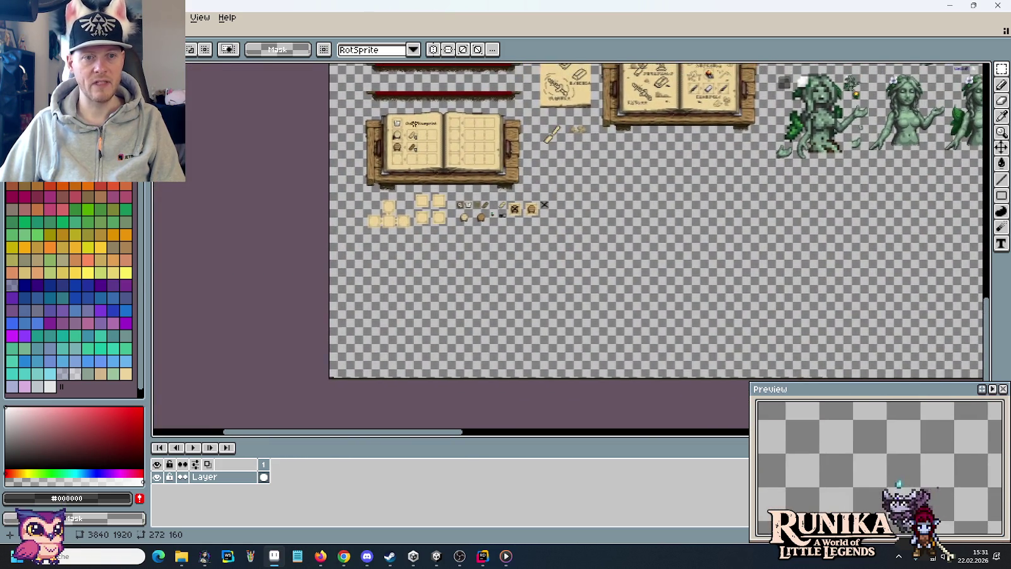
{"action": "scroll", "coordinate": [436, 165], "scroll_direction": "up", "scroll_amount": 3}
{"action": "scroll", "coordinate": [453, 195], "scroll_direction": "down", "scroll_amount": 2}
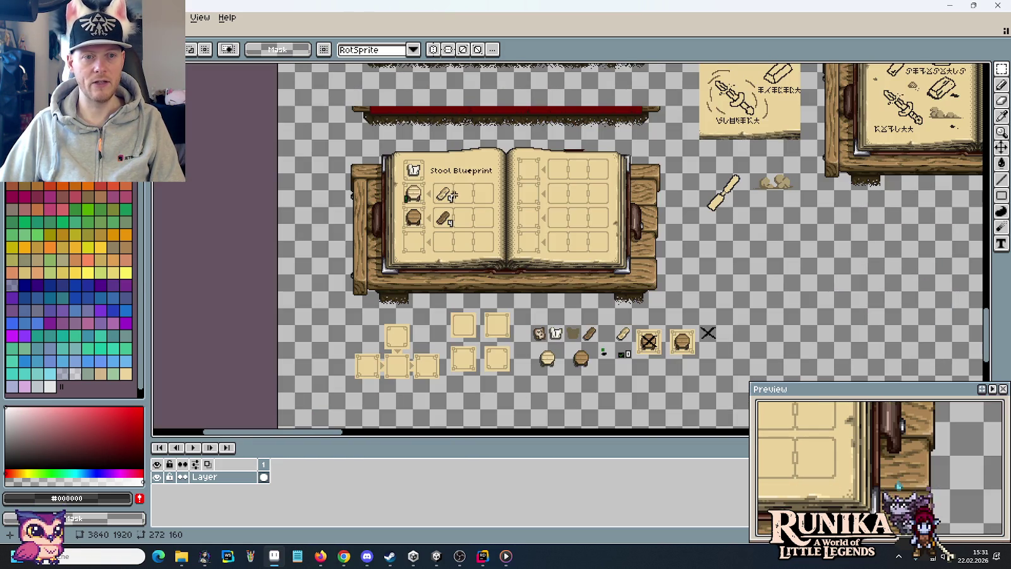
{"action": "left_click_drag", "start_coordinate": [519, 278], "coordinate": [551, 199]}
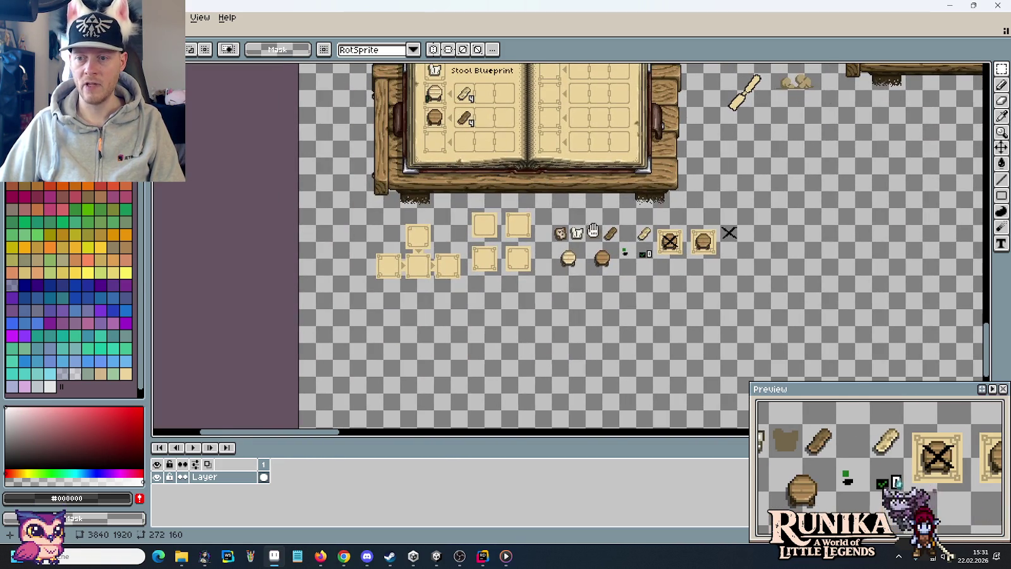
{"action": "left_click_drag", "start_coordinate": [593, 230], "coordinate": [429, 230]}
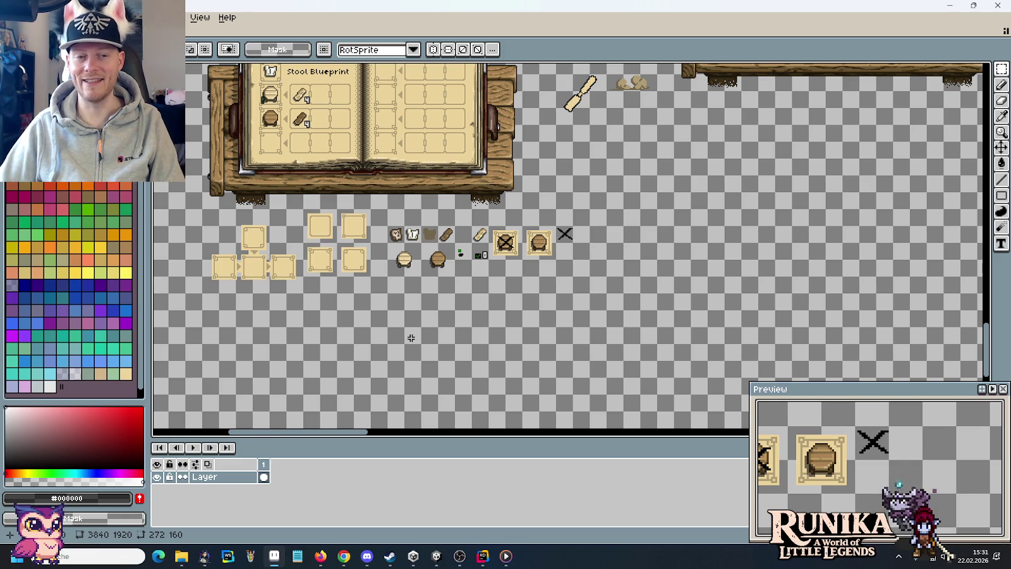
{"action": "left_click_drag", "start_coordinate": [410, 338], "coordinate": [616, 215]}
{"action": "key", "text": "ctrl+v"}
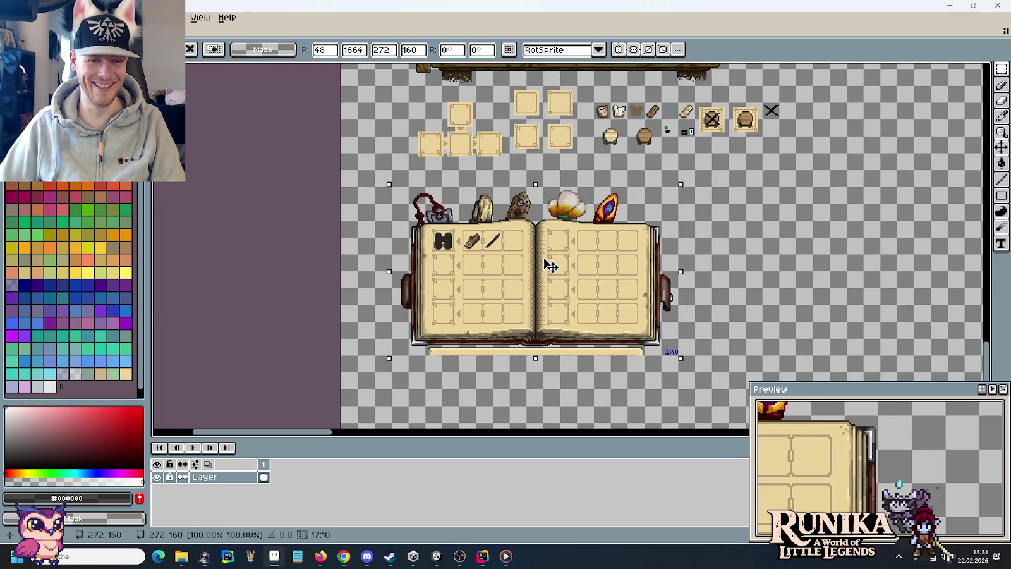
{"action": "left_click", "coordinate": [550, 265]}
Pan the view to inspect the pasted book and the Stool Blueprint book above it.
{"action": "scroll", "coordinate": [645, 280], "scroll_direction": "up", "scroll_amount": 3}
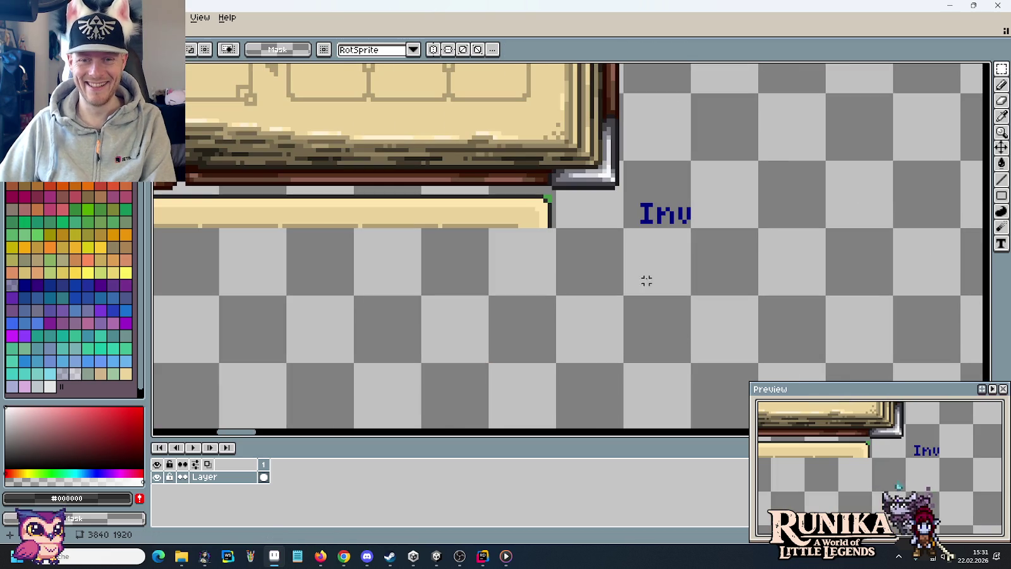
{"action": "left_click_drag", "start_coordinate": [416, 276], "coordinate": [946, 298]}
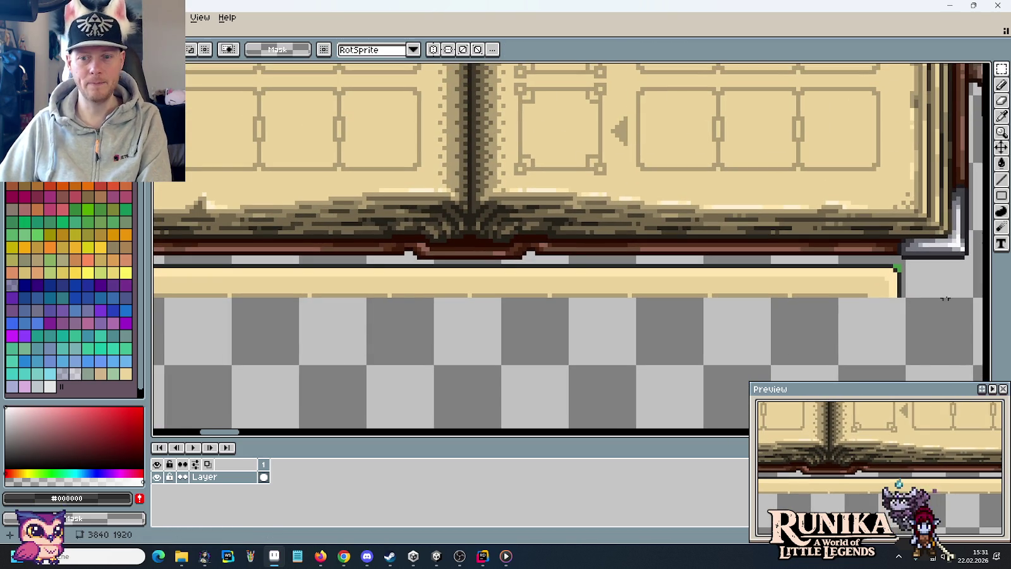
{"action": "scroll", "coordinate": [946, 298], "scroll_direction": "left", "scroll_amount": 5}
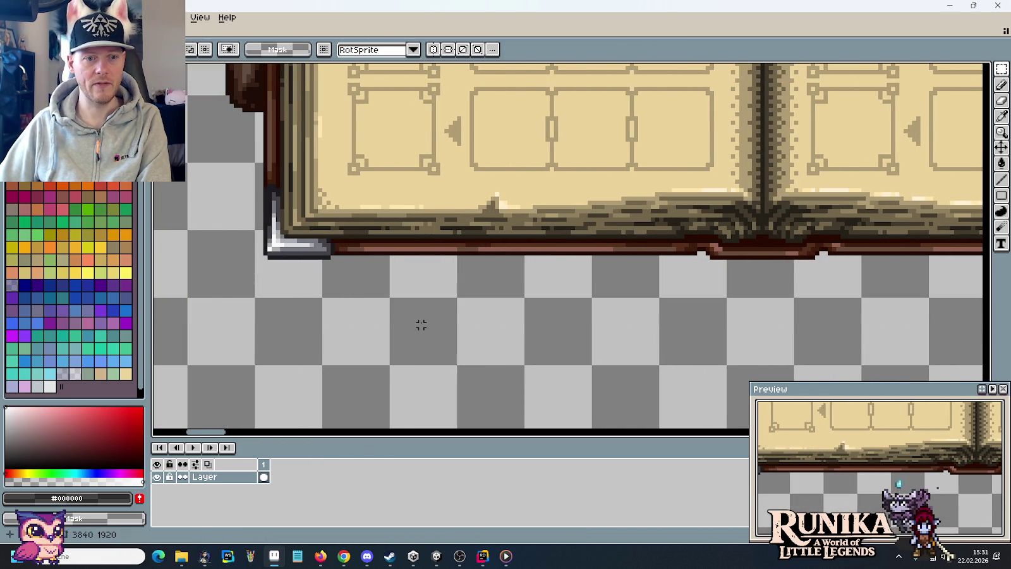
{"action": "scroll", "coordinate": [420, 324], "scroll_direction": "down", "scroll_amount": 3}
{"action": "left_click_drag", "start_coordinate": [502, 149], "coordinate": [503, 289]}
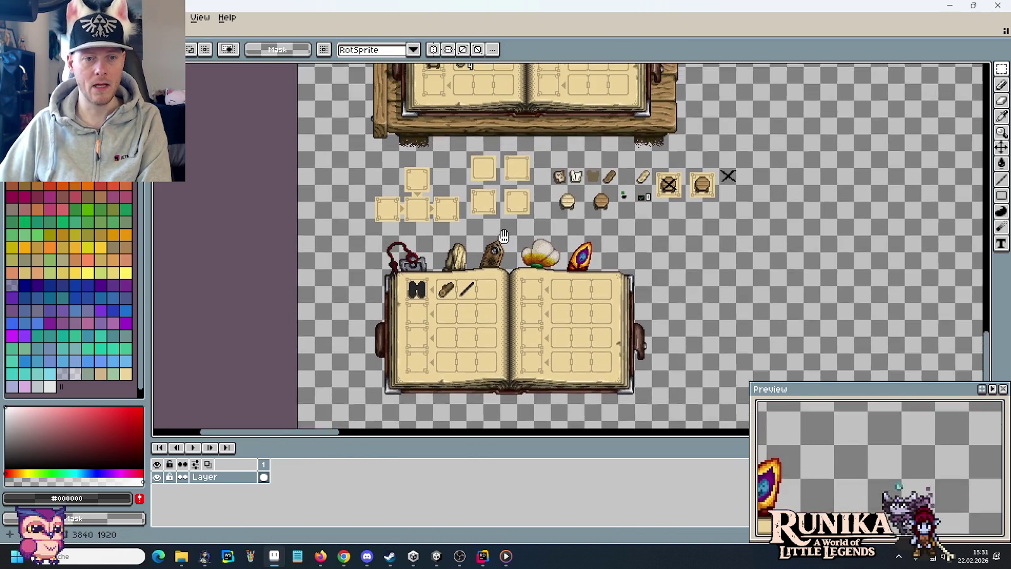
{"action": "left_click_drag", "start_coordinate": [498, 144], "coordinate": [495, 224]}
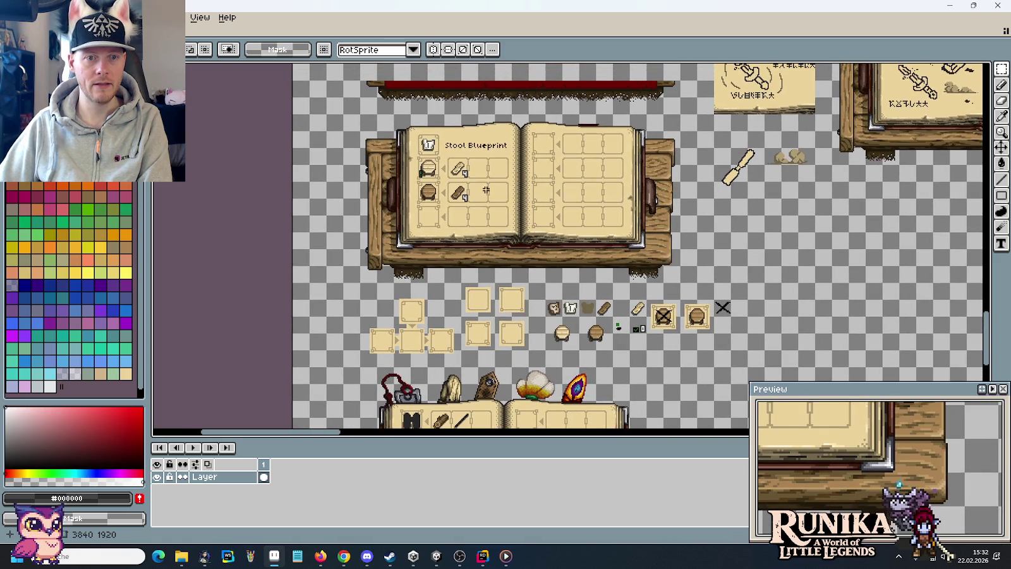
{"action": "scroll", "coordinate": [410, 137], "scroll_direction": "up", "scroll_amount": 3}
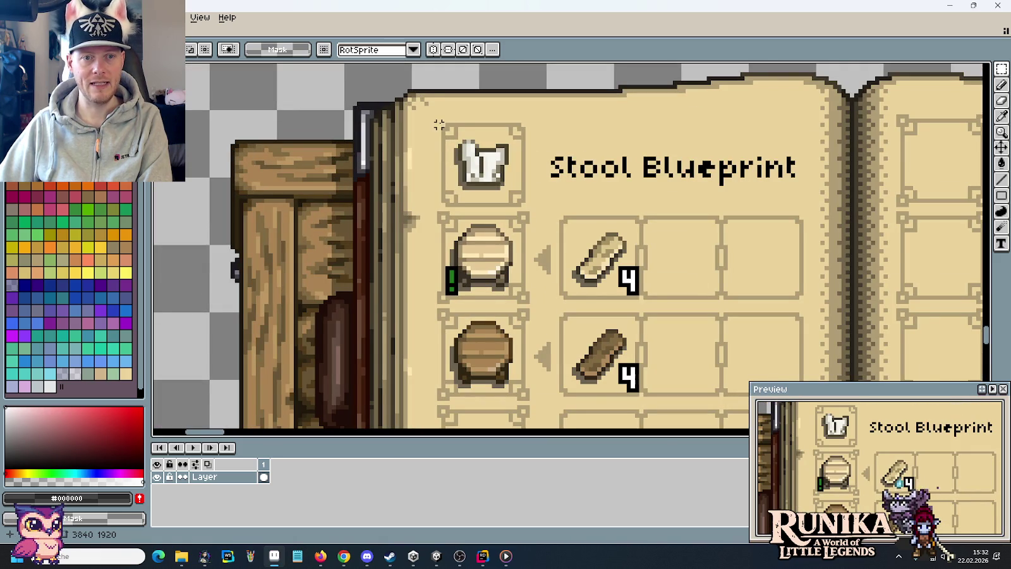
Move the Stool Blueprint header slightly up and left on the left page.
{"action": "left_click_drag", "start_coordinate": [409, 95], "coordinate": [803, 214]}
{"action": "scroll", "coordinate": [542, 199], "scroll_direction": "down", "scroll_amount": 3}
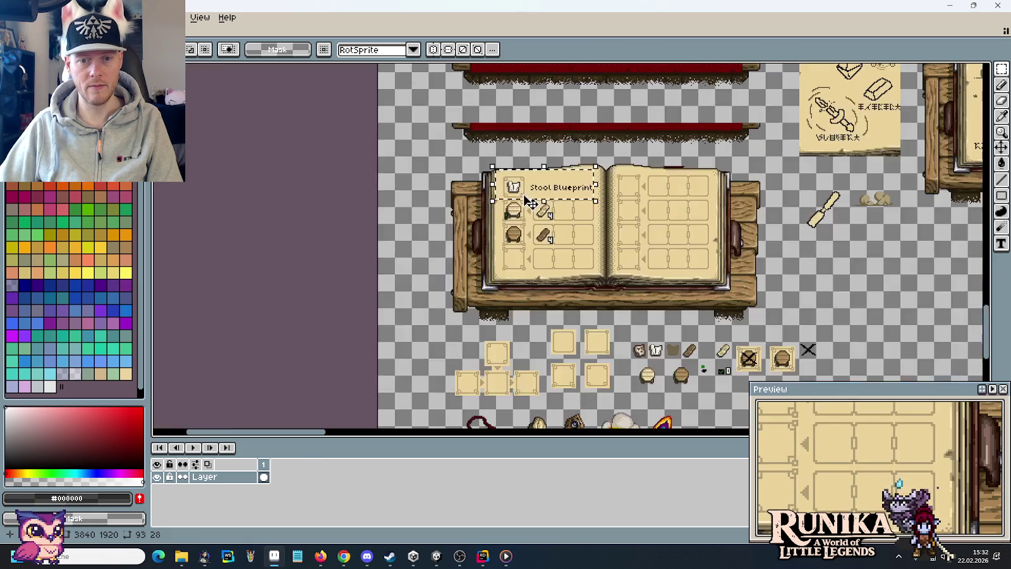
{"action": "scroll", "coordinate": [567, 118], "scroll_direction": "down", "scroll_amount": 2}
{"action": "scroll", "coordinate": [508, 245], "scroll_direction": "up", "scroll_amount": 4}
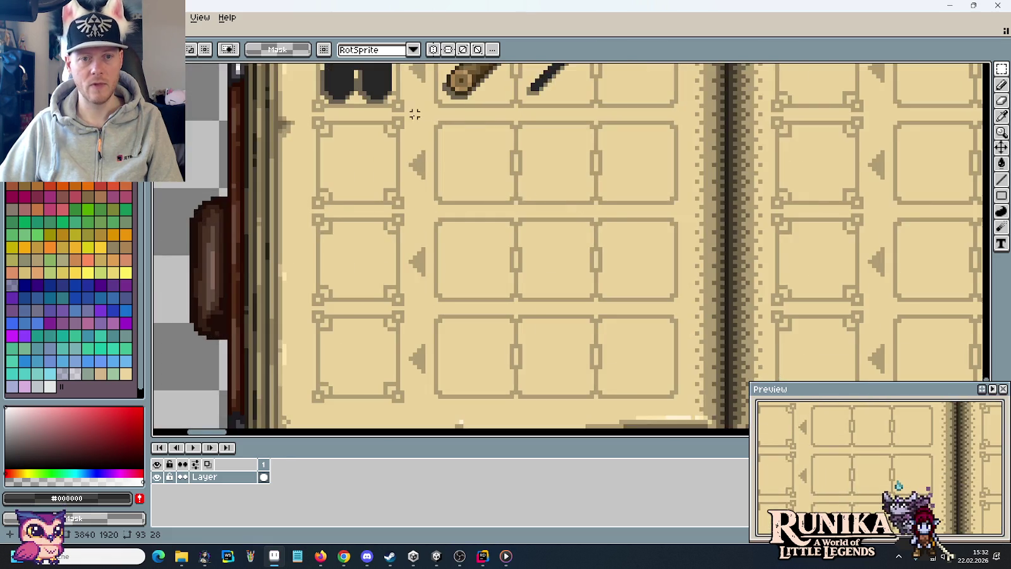
{"action": "mouse_move", "coordinate": [507, 245]}
{"action": "left_mouse_down"}
{"action": "mouse_move", "coordinate": [440, 241]}
{"action": "mouse_move", "coordinate": [441, 224]}
{"action": "left_mouse_up"}
{"action": "left_click", "coordinate": [579, 331]}
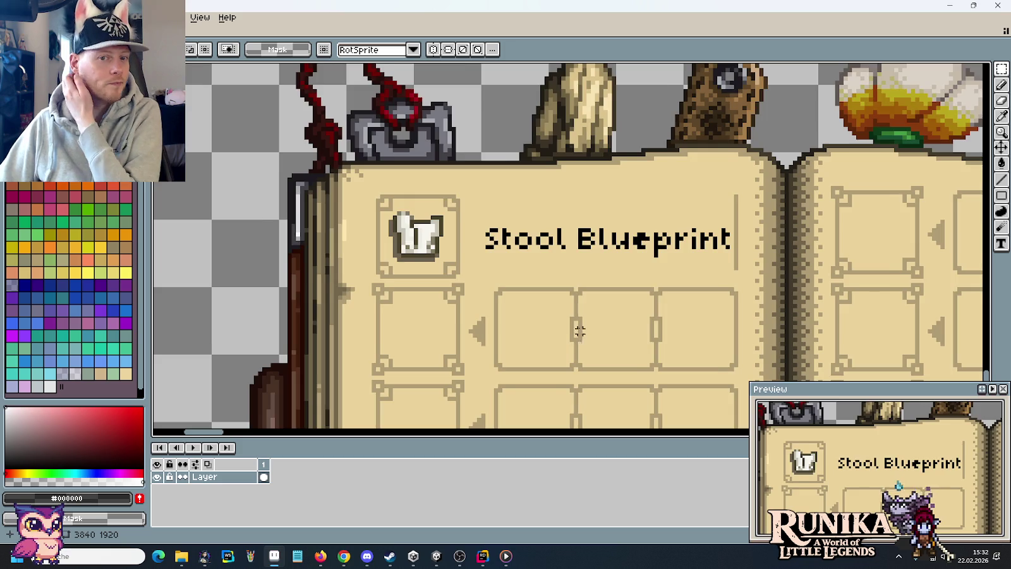
{"action": "left_click_drag", "start_coordinate": [579, 332], "coordinate": [467, 208]}
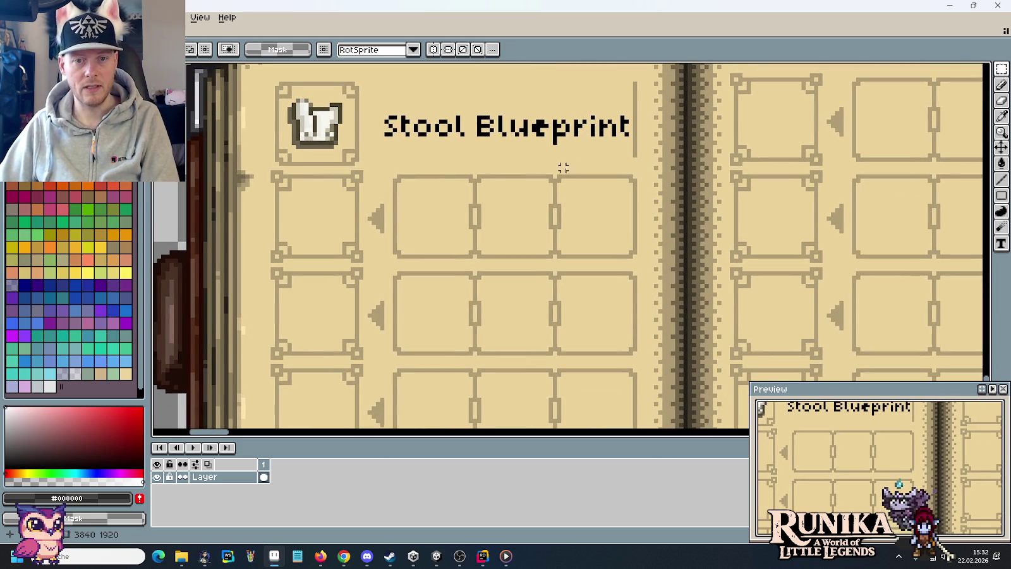
Sample the page beige #ecd39c as the drawing colour and return to the pencil.
{"action": "key", "text": "i"}
{"action": "left_click", "coordinate": [582, 158]}
{"action": "key", "text": "b"}
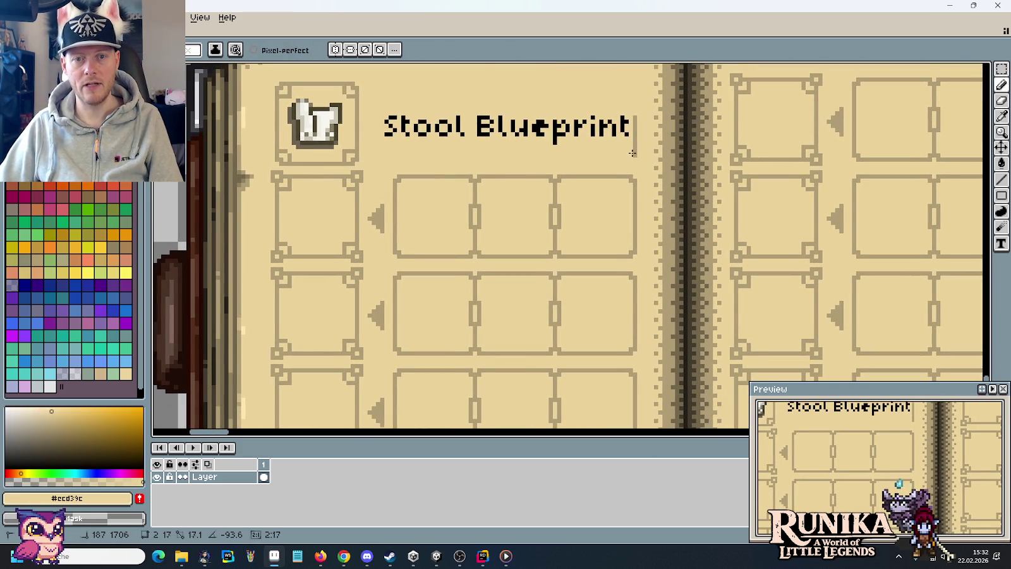
Cover the left page's slot grid and leftover slot edges with filled beige rectangles.
{"action": "scroll", "coordinate": [632, 152], "scroll_direction": "down", "scroll_amount": 2}
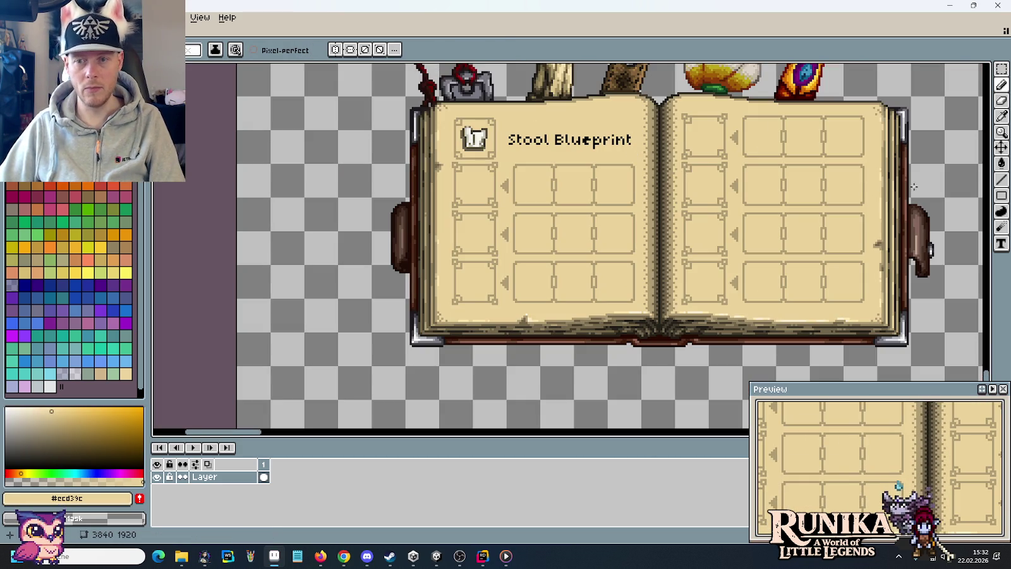
{"action": "left_click", "coordinate": [1001, 195]}
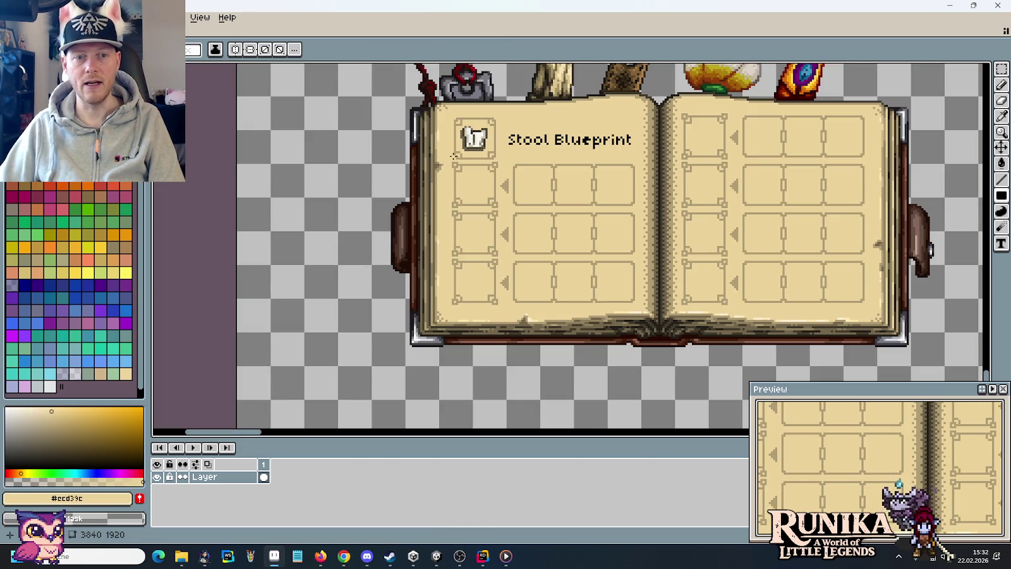
{"action": "left_click_drag", "start_coordinate": [450, 162], "coordinate": [632, 301]}
{"action": "left_click_drag", "start_coordinate": [456, 300], "coordinate": [500, 306]}
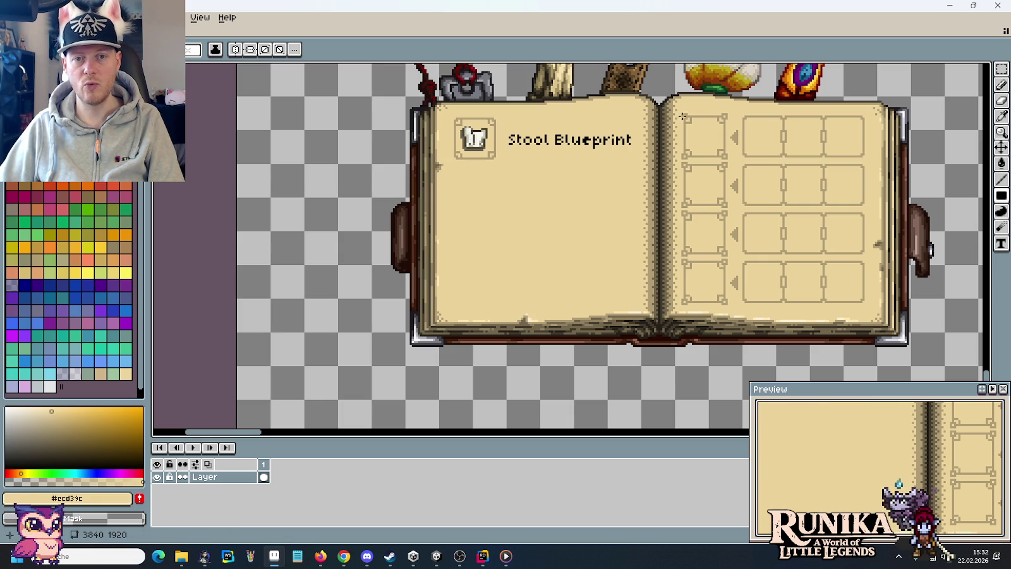
Trial-clear the right page's slot grid, then restore its recipe slots.
{"action": "left_click_drag", "start_coordinate": [682, 114], "coordinate": [852, 304]}
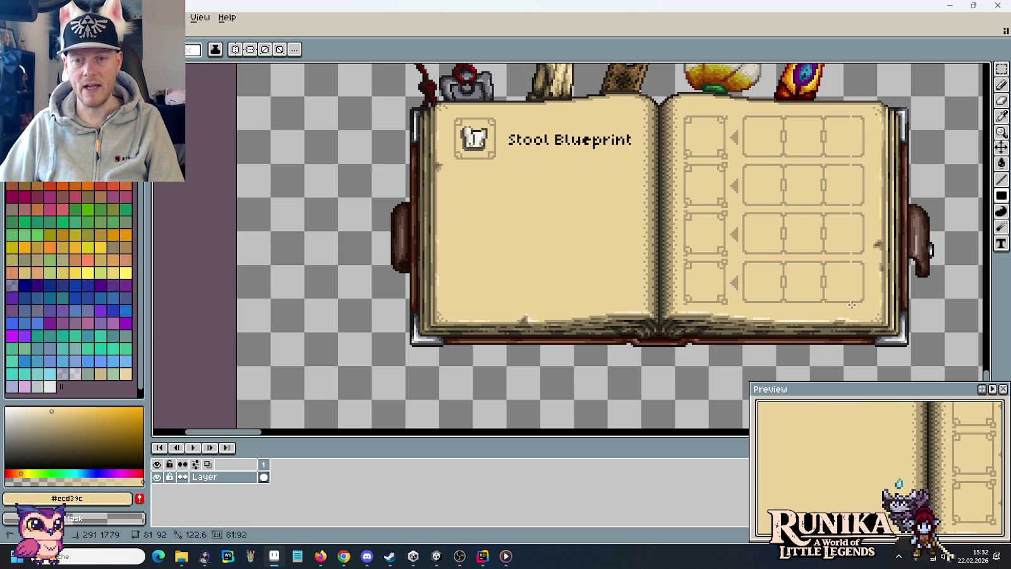
{"action": "left_click_drag", "start_coordinate": [862, 306], "coordinate": [863, 303]}
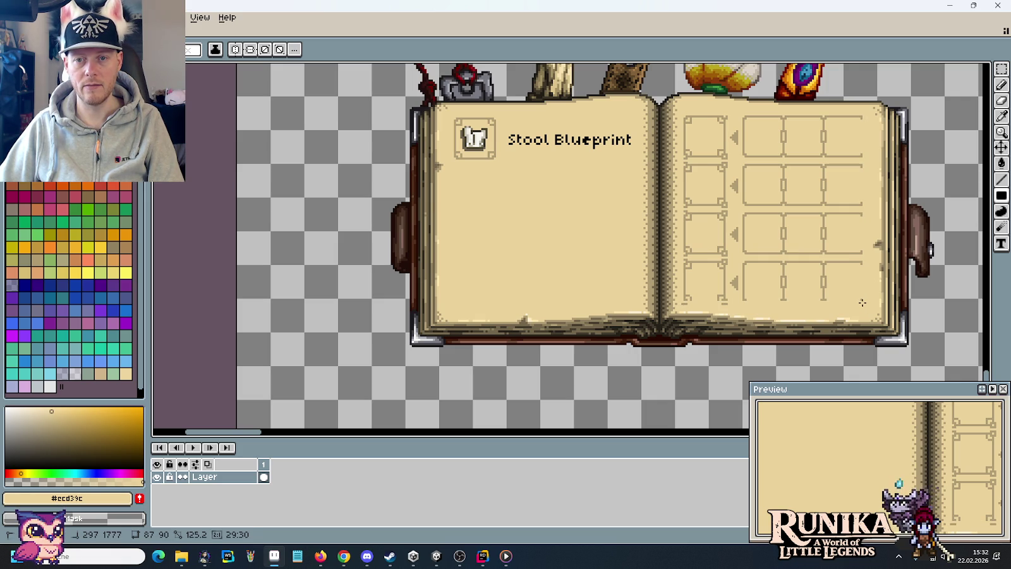
{"action": "key", "text": "Delete"}
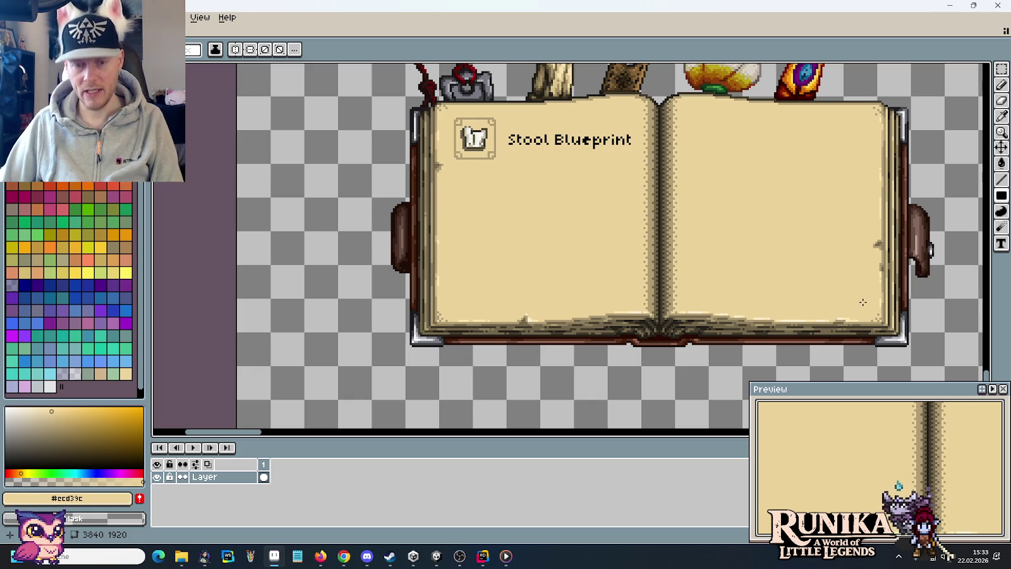
{"action": "key", "text": "ctrl+v"}
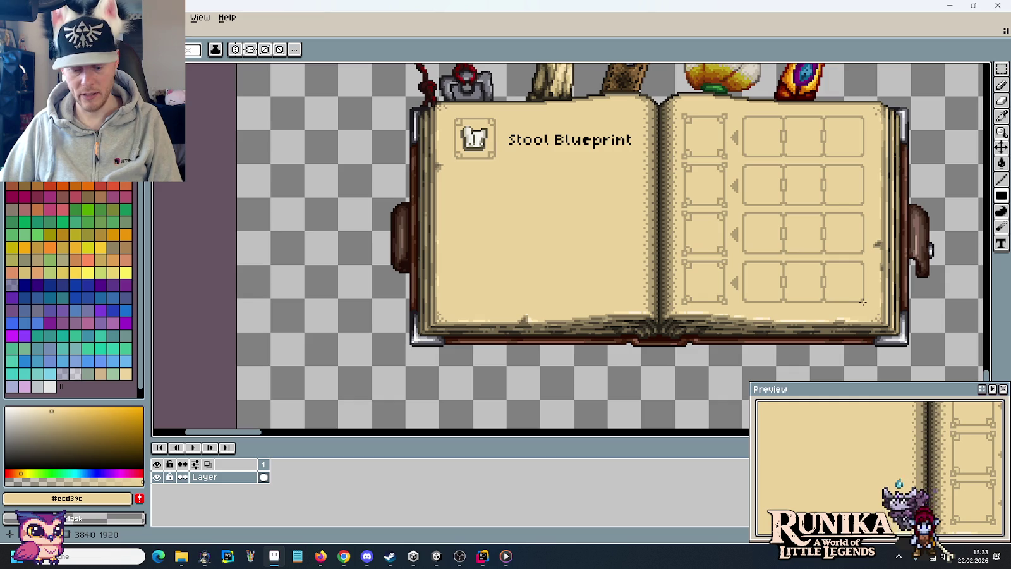
{"action": "scroll", "coordinate": [611, 223], "scroll_direction": "down", "scroll_amount": 3}
{"action": "scroll", "coordinate": [588, 208], "scroll_direction": "down", "scroll_amount": 1}
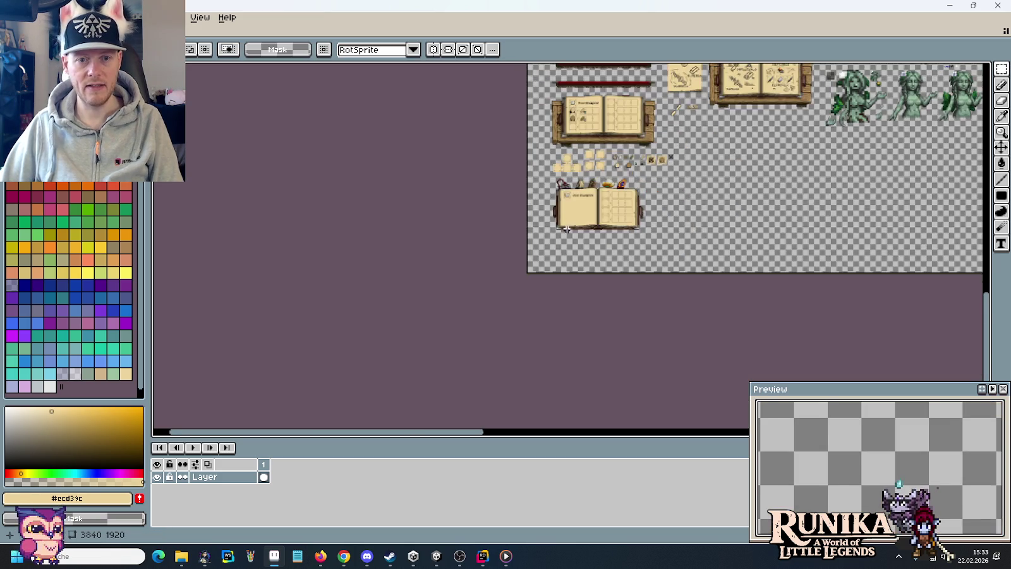
{"action": "scroll", "coordinate": [570, 206], "scroll_direction": "up", "scroll_amount": 4}
{"action": "left_click_drag", "start_coordinate": [506, 100], "coordinate": [655, 162]}
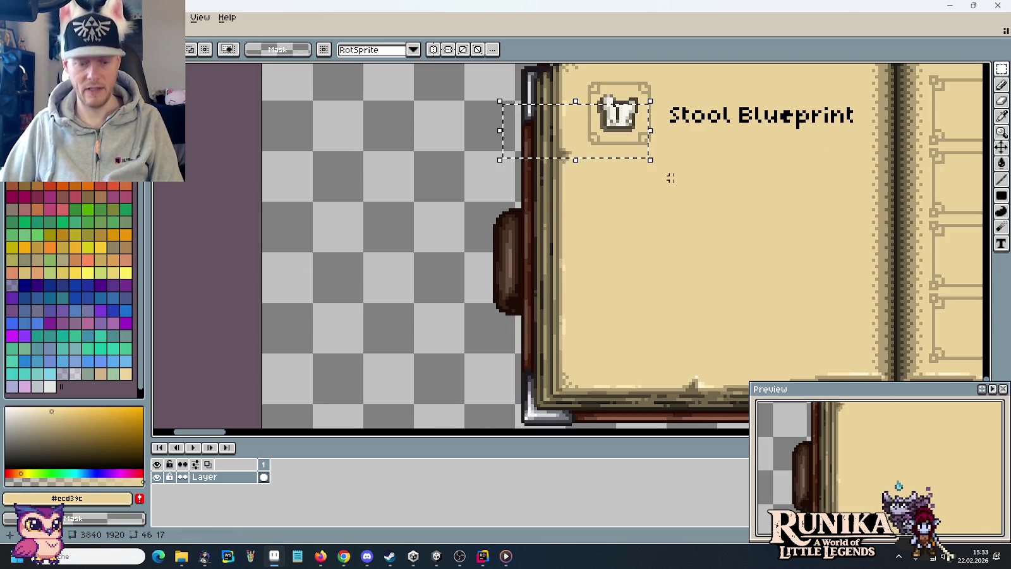
{"action": "scroll", "coordinate": [693, 211], "scroll_direction": "down", "scroll_amount": 2}
{"action": "left_click_drag", "start_coordinate": [693, 210], "coordinate": [657, 417]}
{"action": "left_click_drag", "start_coordinate": [695, 190], "coordinate": [683, 266]}
{"action": "left_click_drag", "start_coordinate": [844, 136], "coordinate": [670, 145]}
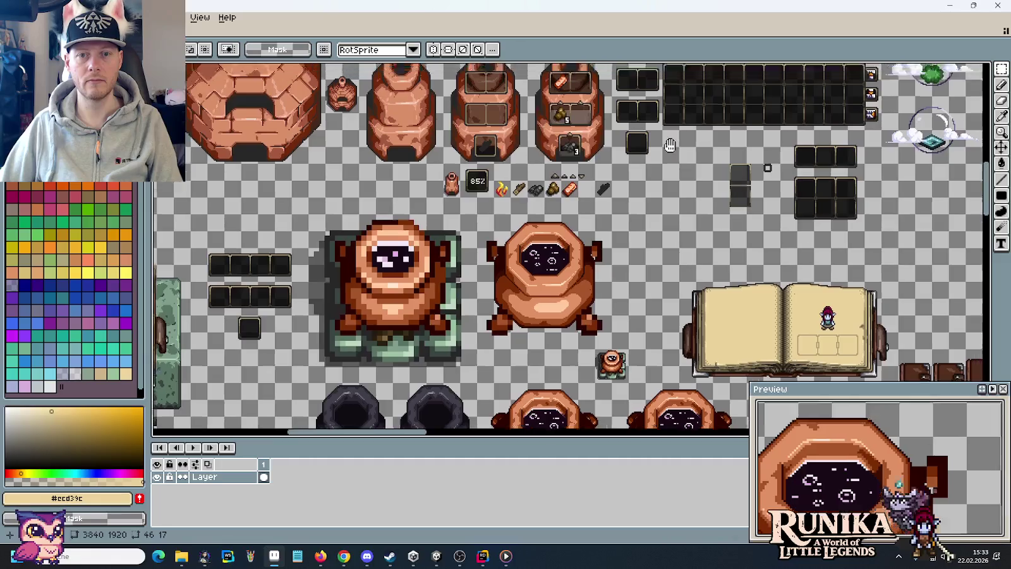
{"action": "scroll", "coordinate": [670, 145], "scroll_direction": "down", "scroll_amount": 2}
{"action": "left_click_drag", "start_coordinate": [632, 411], "coordinate": [632, 139]}
{"action": "scroll", "coordinate": [474, 186], "scroll_direction": "up", "scroll_amount": 3}
{"action": "mouse_move", "coordinate": [474, 186]}
{"action": "left_mouse_down"}
{"action": "mouse_move", "coordinate": [647, 258]}
{"action": "mouse_move", "coordinate": [454, 248]}
{"action": "mouse_move", "coordinate": [901, 237]}
{"action": "left_mouse_up"}
{"action": "key", "text": "ctrl+v"}
{"action": "key", "text": "Delete"}
{"action": "scroll", "coordinate": [690, 246], "scroll_direction": "down", "scroll_amount": 3}
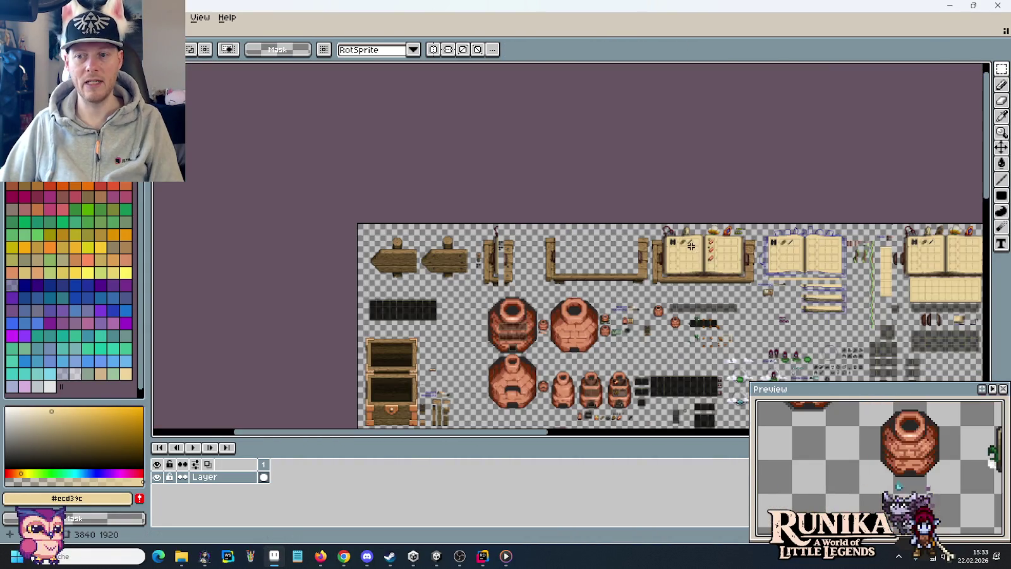
{"action": "scroll", "coordinate": [607, 309], "scroll_direction": "up", "scroll_amount": 1}
{"action": "scroll", "coordinate": [608, 227], "scroll_direction": "up", "scroll_amount": 1}
{"action": "left_click_drag", "start_coordinate": [611, 225], "coordinate": [664, 73]}
{"action": "scroll", "coordinate": [591, 77], "scroll_direction": "up", "scroll_amount": 3}
{"action": "scroll", "coordinate": [591, 77], "scroll_direction": "up", "scroll_amount": 1}
{"action": "scroll", "coordinate": [582, 120], "scroll_direction": "down", "scroll_amount": 1}
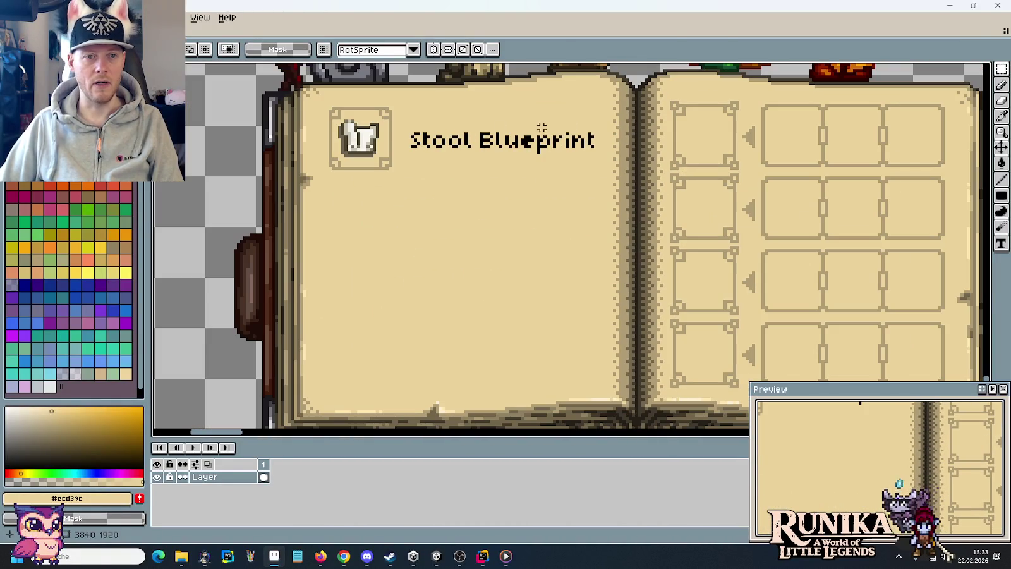
Copy the Stool Blueprint icon and title and commit the copy atop the right page.
{"action": "left_click_drag", "start_coordinate": [330, 109], "coordinate": [598, 172]}
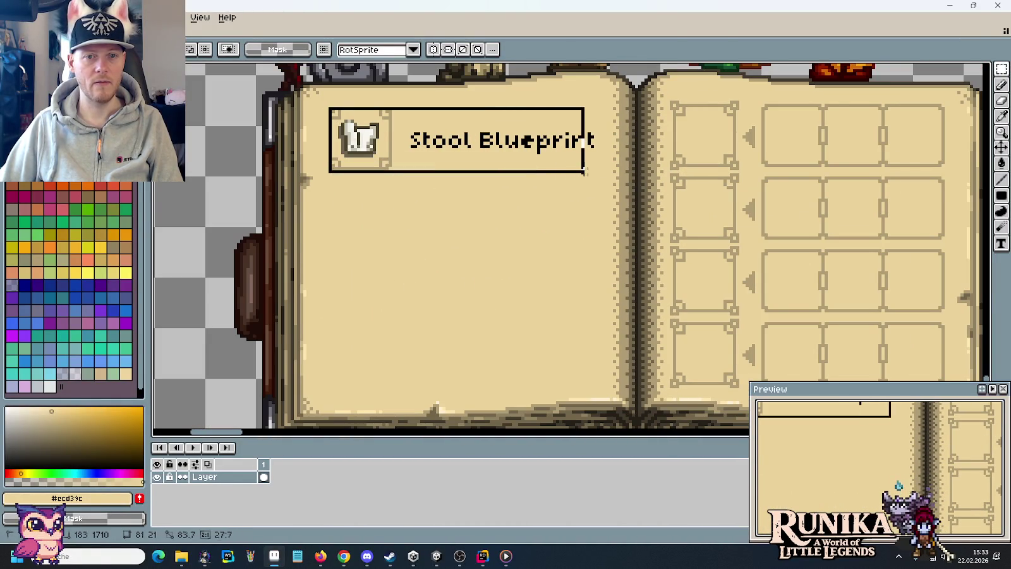
{"action": "key", "text": "ctrl+c"}
{"action": "key", "text": "ctrl+v"}
{"action": "mouse_move", "coordinate": [431, 132]}
{"action": "left_mouse_down"}
{"action": "mouse_move", "coordinate": [750, 155]}
{"action": "mouse_move", "coordinate": [776, 140]}
{"action": "mouse_move", "coordinate": [772, 129]}
{"action": "left_mouse_up"}
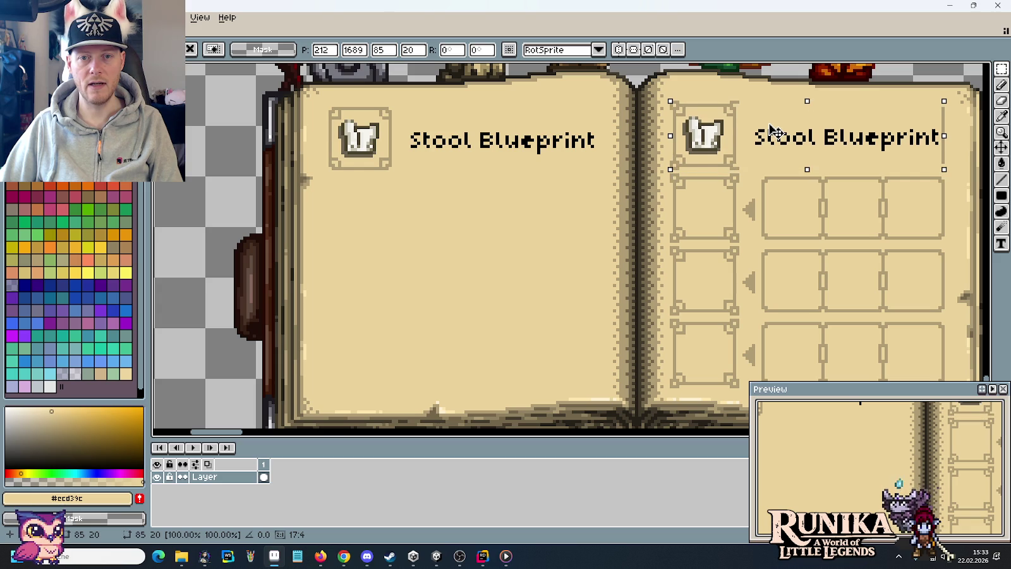
{"action": "key", "text": "i"}
{"action": "scroll", "coordinate": [729, 141], "scroll_direction": "up", "scroll_amount": 2}
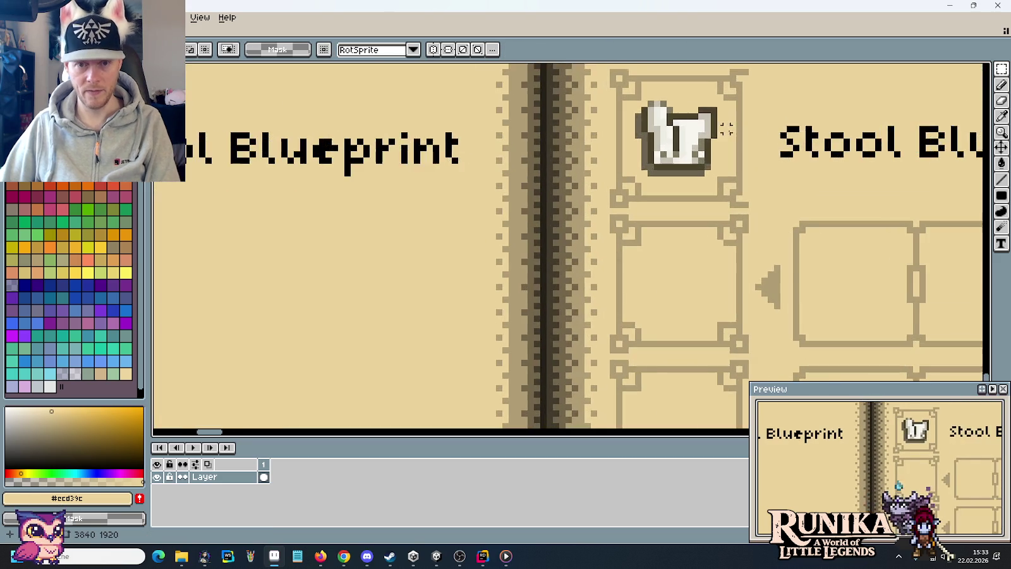
{"action": "scroll", "coordinate": [659, 155], "scroll_direction": "up", "scroll_amount": 3}
{"action": "key", "text": "b"}
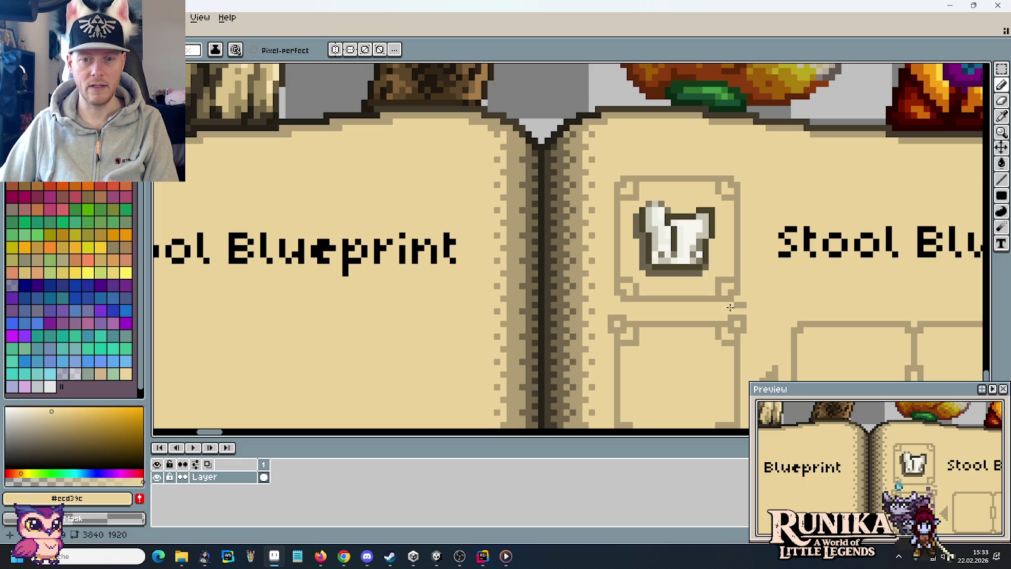
{"action": "scroll", "coordinate": [754, 305], "scroll_direction": "down", "scroll_amount": 1}
{"action": "left_click_drag", "start_coordinate": [886, 285], "coordinate": [512, 190]}
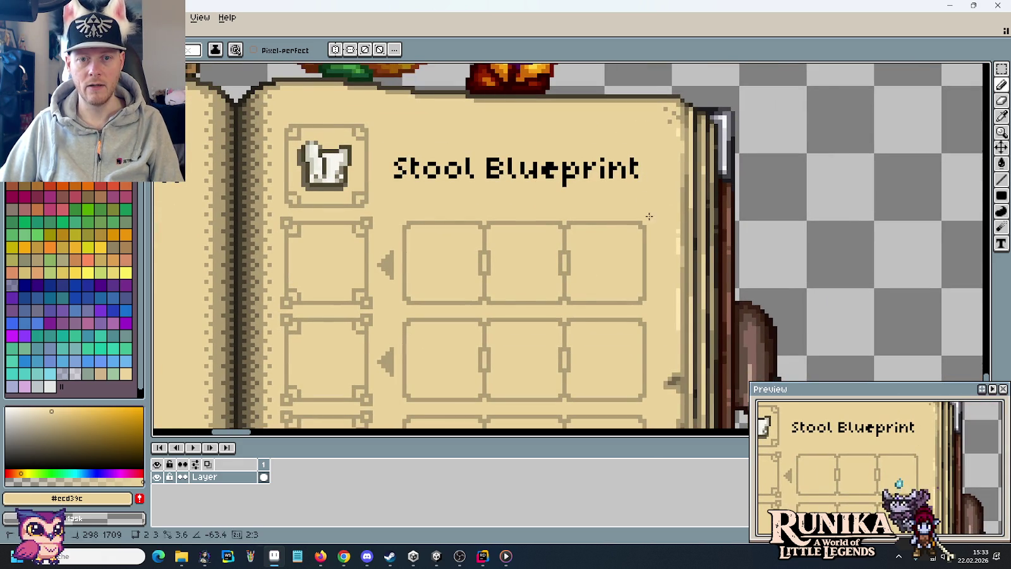
{"action": "scroll", "coordinate": [631, 228], "scroll_direction": "down", "scroll_amount": 1}
{"action": "scroll", "coordinate": [629, 242], "scroll_direction": "down", "scroll_amount": 1}
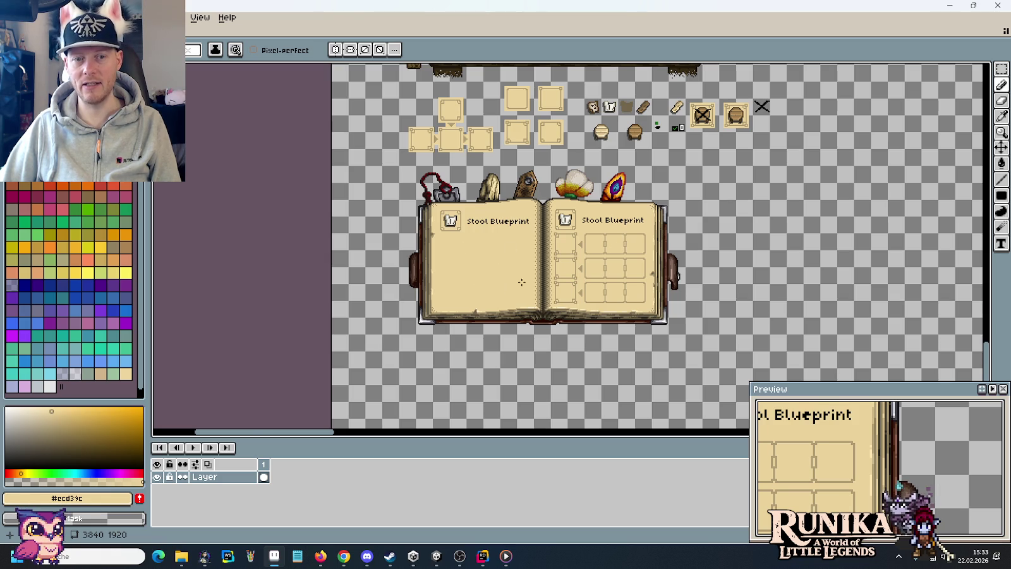
{"action": "scroll", "coordinate": [611, 261], "scroll_direction": "up", "scroll_amount": 1}
{"action": "scroll", "coordinate": [611, 262], "scroll_direction": "up", "scroll_amount": 1}
{"action": "scroll", "coordinate": [612, 262], "scroll_direction": "down", "scroll_amount": 1}
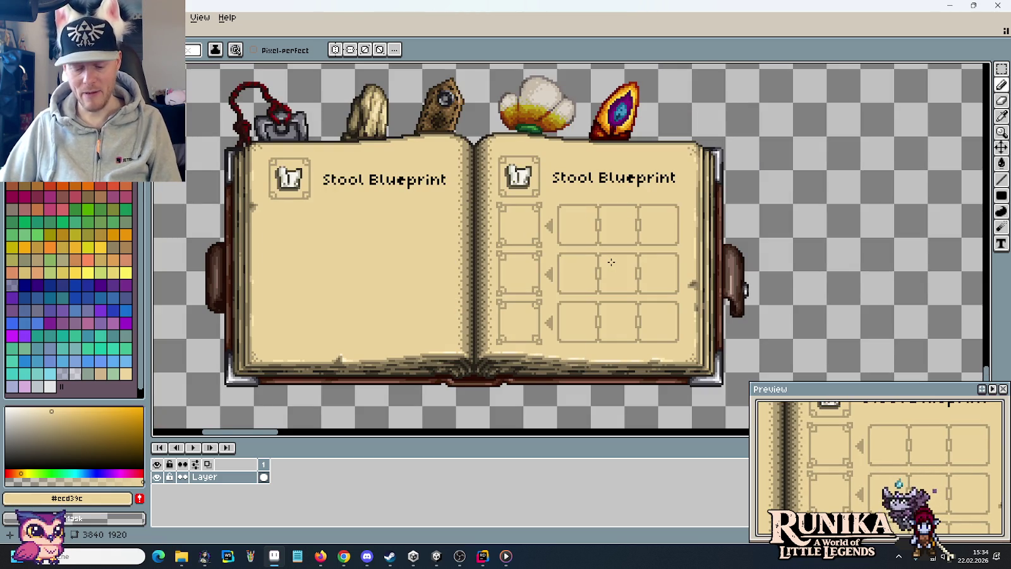
{"action": "key", "text": "i"}
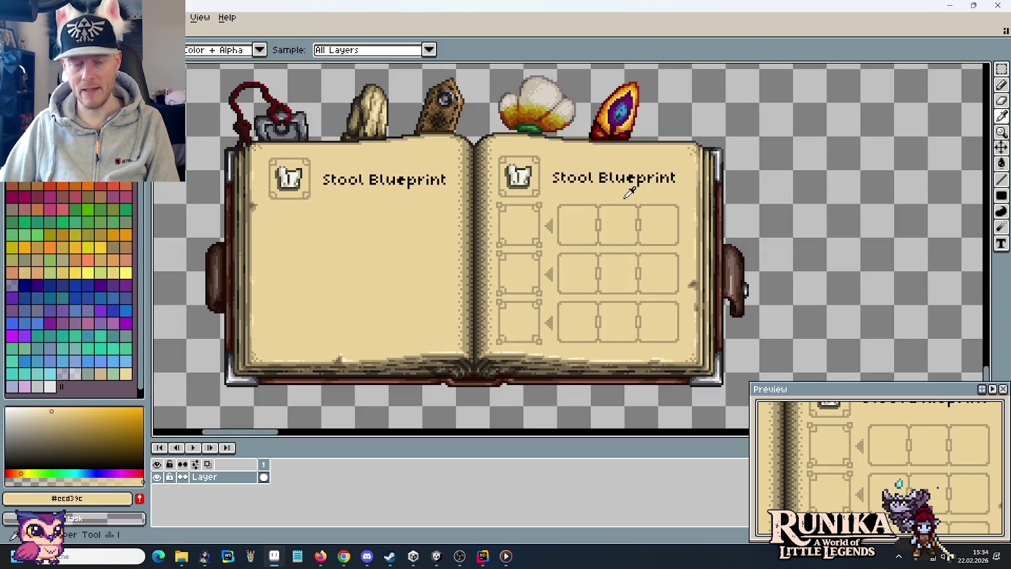
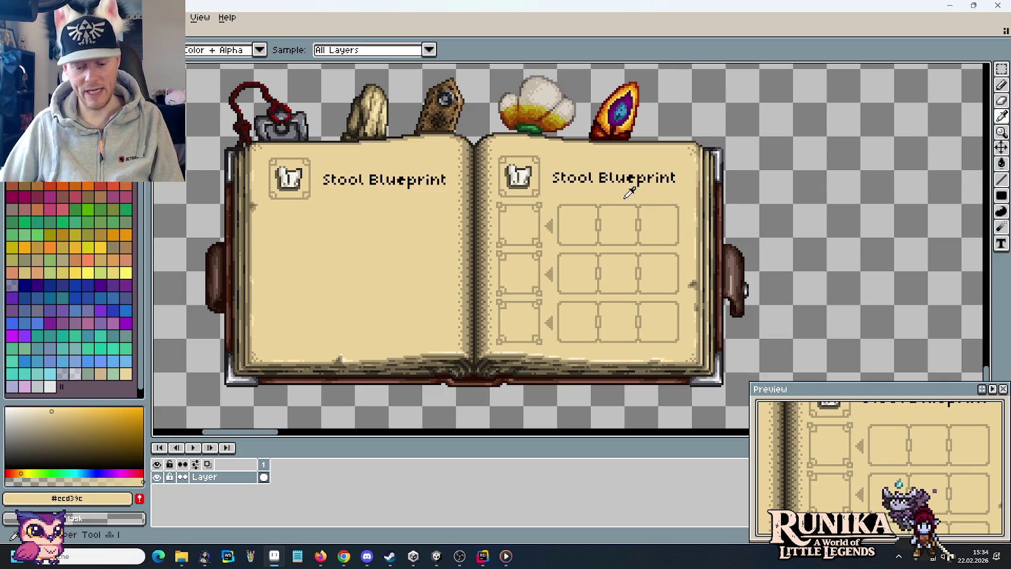
Paint beige filled rectangles over the right page's slot boxes, then switch back to the marquee tool.
{"action": "left_click", "coordinate": [1003, 200]}
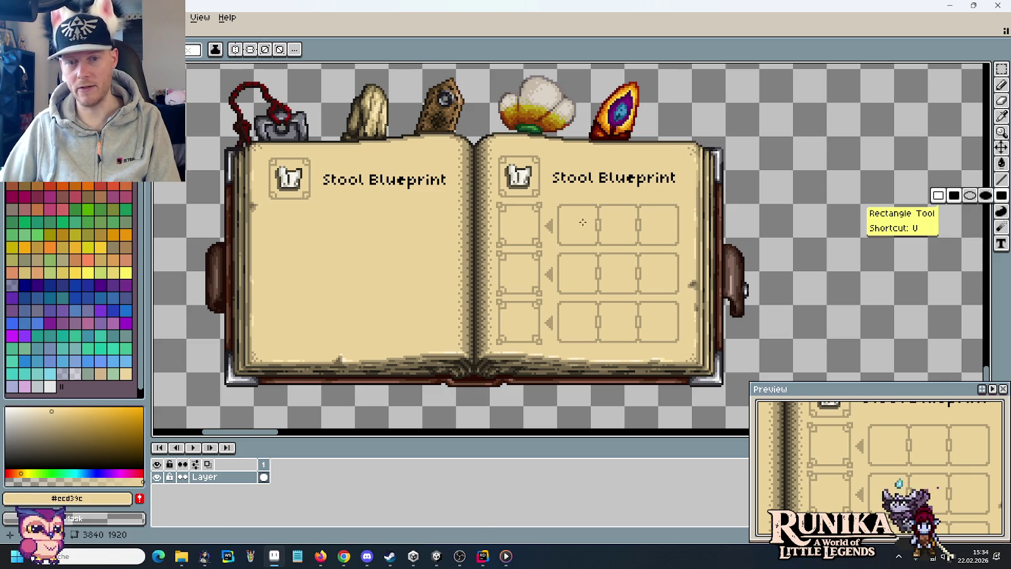
{"action": "left_click_drag", "start_coordinate": [497, 203], "coordinate": [550, 245]}
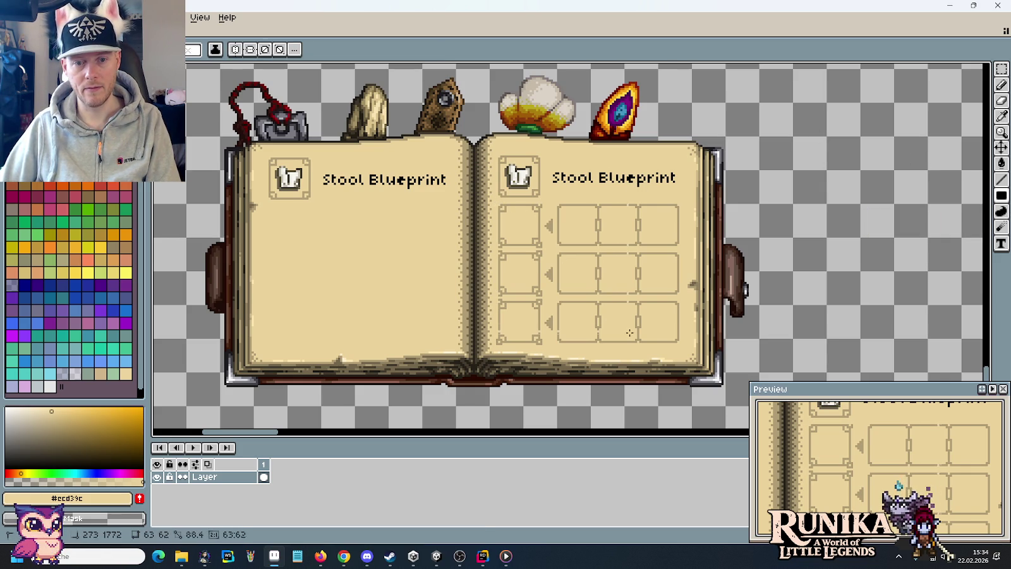
{"action": "left_click_drag", "start_coordinate": [677, 342], "coordinate": [679, 342]}
{"action": "key", "text": "m"}
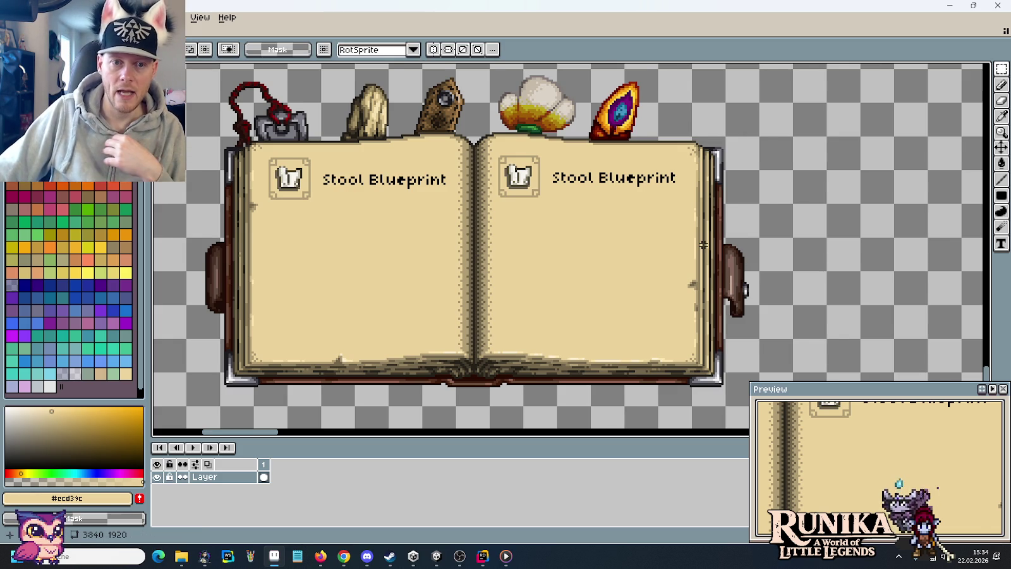
{"action": "scroll", "coordinate": [703, 245], "scroll_direction": "down", "scroll_amount": 2}
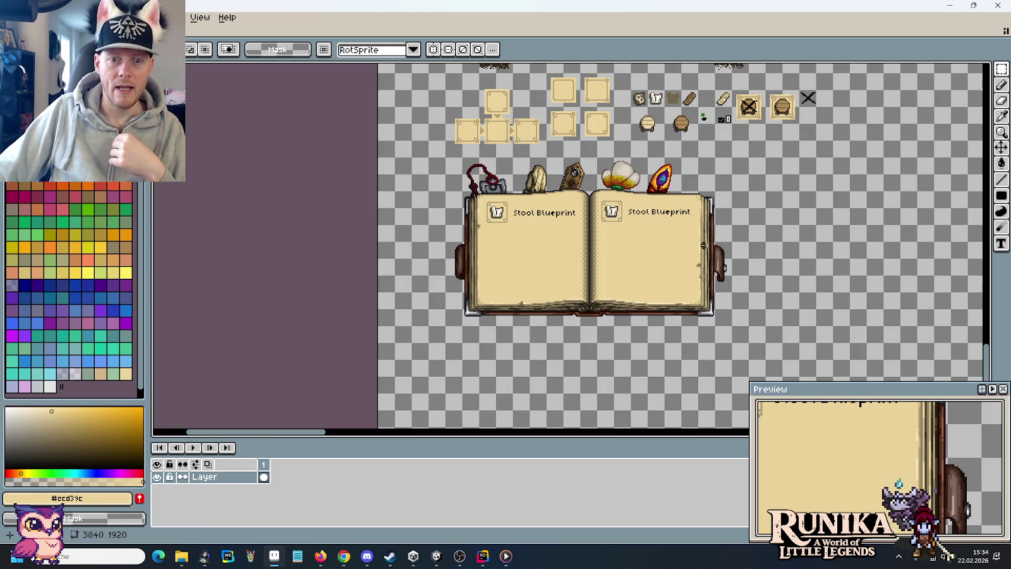
Open ulan-mor-castles.png from the artwork\buildings folder.
{"action": "right_click", "coordinate": [572, 210]}
{"action": "left_click", "coordinate": [506, 279]}
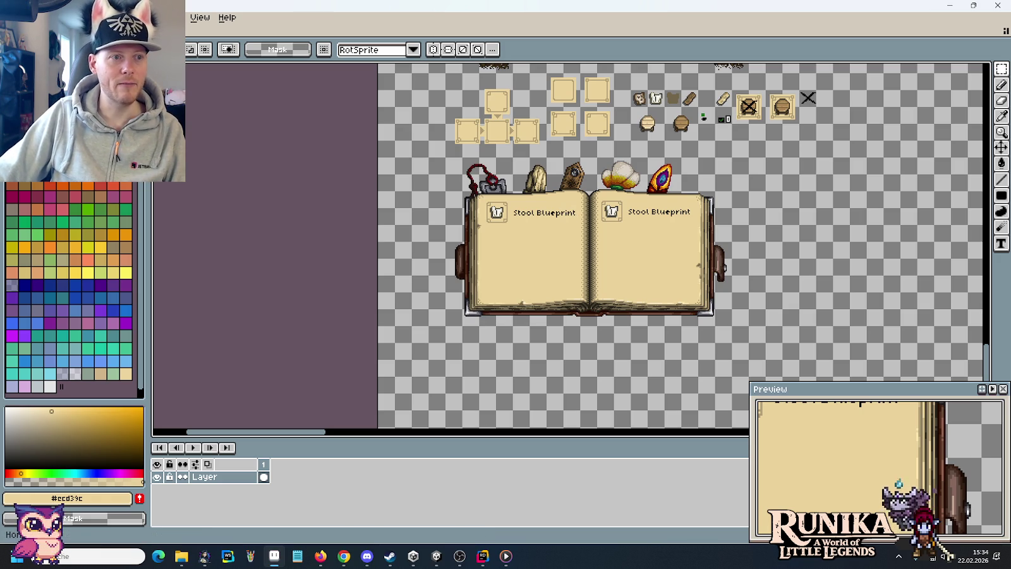
{"action": "left_click", "coordinate": [170, 18]}
{"action": "key", "text": "ctrl+o"}
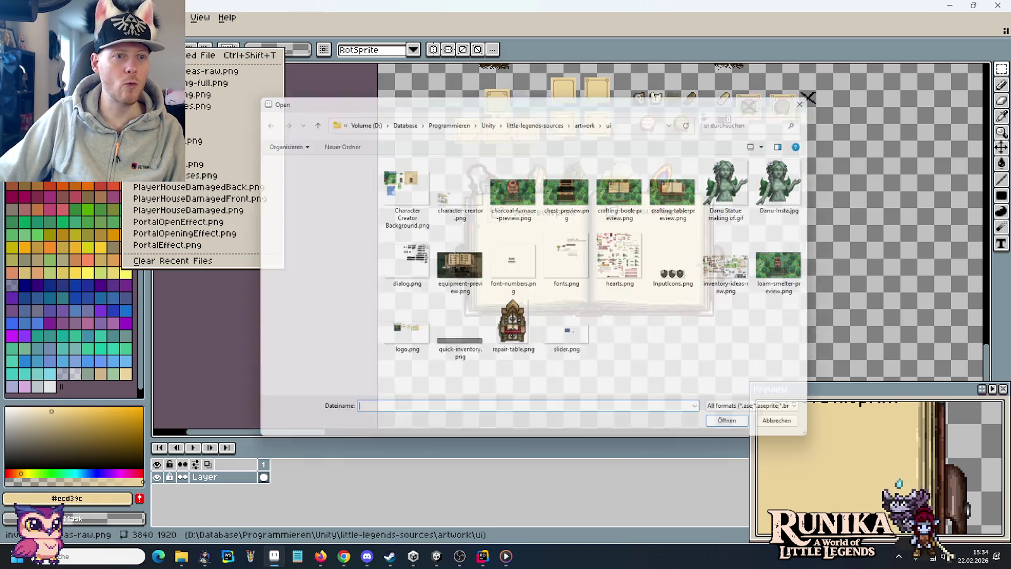
{"action": "left_click", "coordinate": [590, 118]}
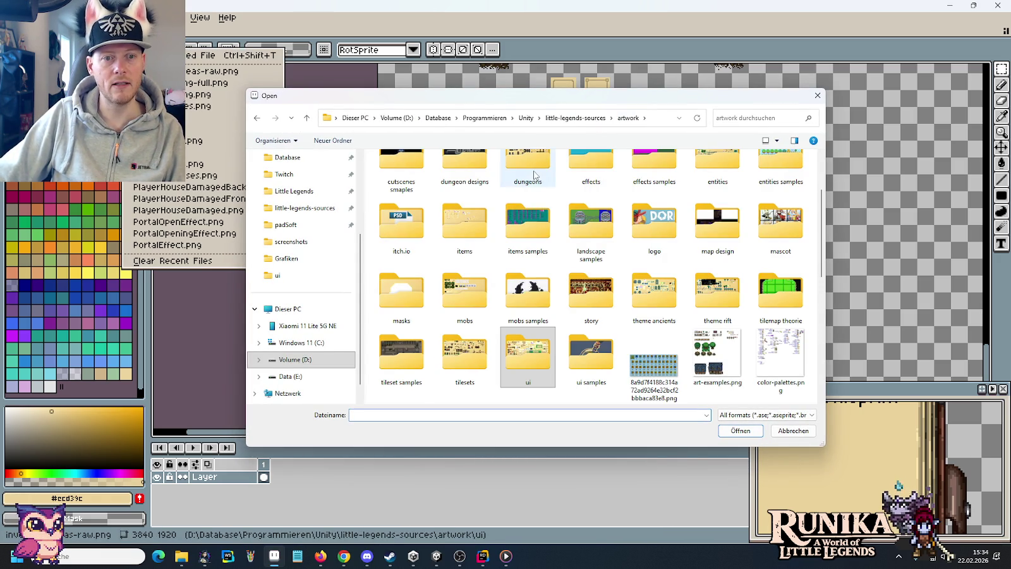
{"action": "double_click", "coordinate": [530, 181]}
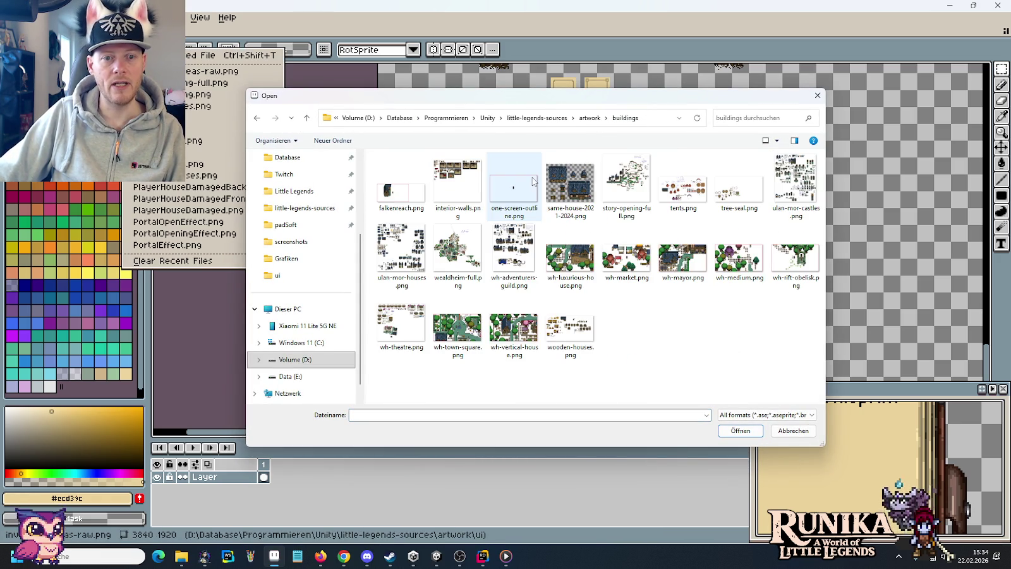
{"action": "double_click", "coordinate": [795, 184]}
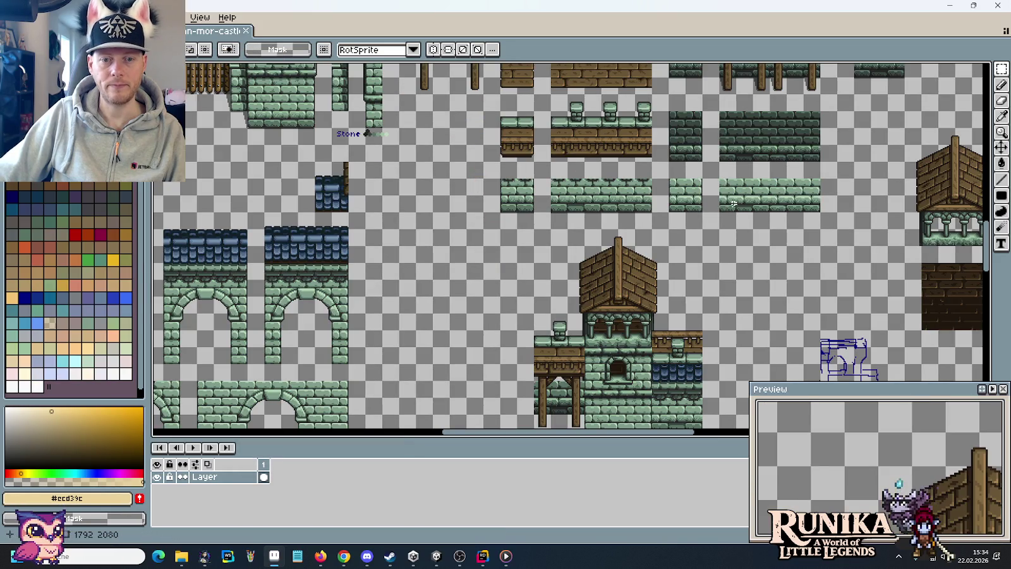
Pan and zoom around the castle tileset to reach the roofed tower wall sections.
{"action": "scroll", "coordinate": [487, 190], "scroll_direction": "up", "scroll_amount": 2}
{"action": "scroll", "coordinate": [499, 199], "scroll_direction": "down", "scroll_amount": 2}
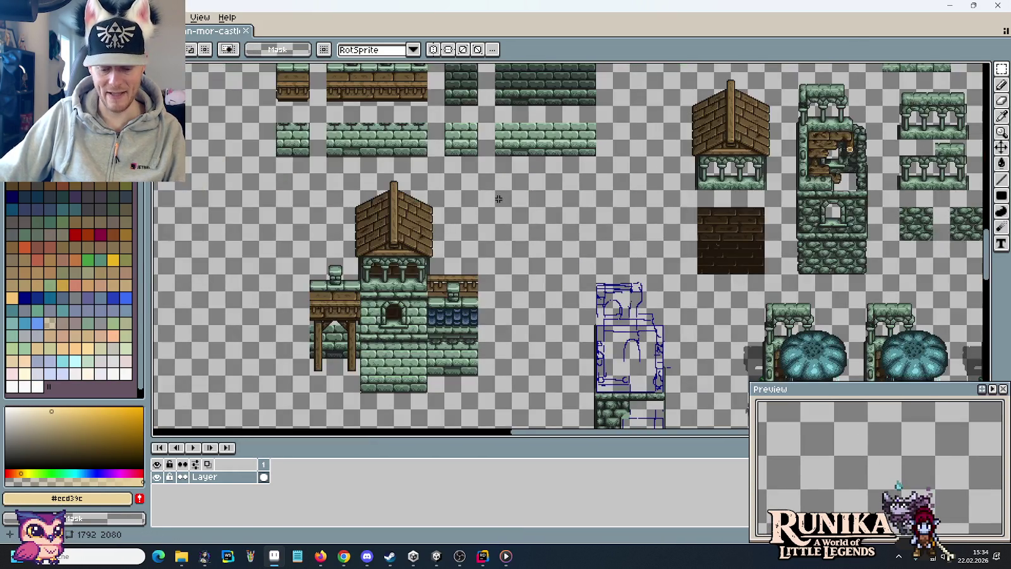
{"action": "scroll", "coordinate": [498, 199], "scroll_direction": "down", "scroll_amount": 3}
{"action": "scroll", "coordinate": [483, 163], "scroll_direction": "up", "scroll_amount": 1}
{"action": "mouse_move", "coordinate": [484, 162]}
{"action": "left_mouse_down"}
{"action": "mouse_move", "coordinate": [482, 227]}
{"action": "mouse_move", "coordinate": [429, 226]}
{"action": "left_mouse_up"}
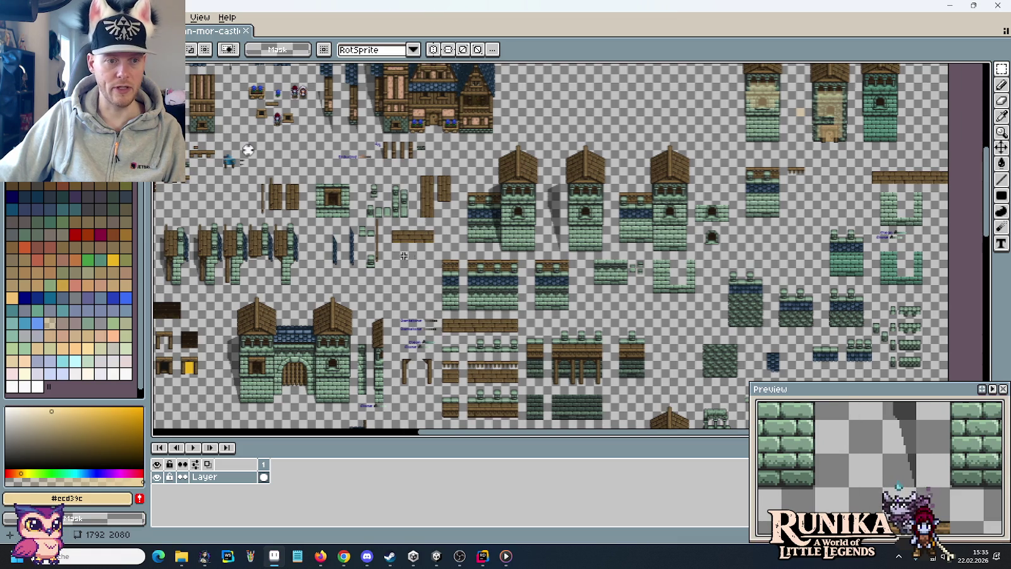
{"action": "scroll", "coordinate": [699, 177], "scroll_direction": "up", "scroll_amount": 1}
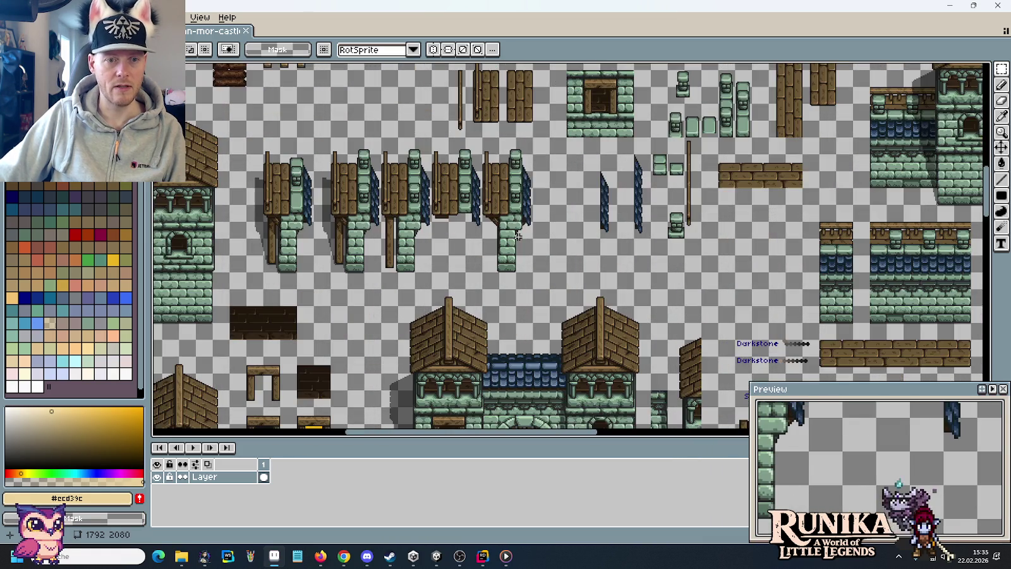
{"action": "scroll", "coordinate": [700, 177], "scroll_direction": "up", "scroll_amount": 1}
{"action": "left_click_drag", "start_coordinate": [699, 177], "coordinate": [480, 235]}
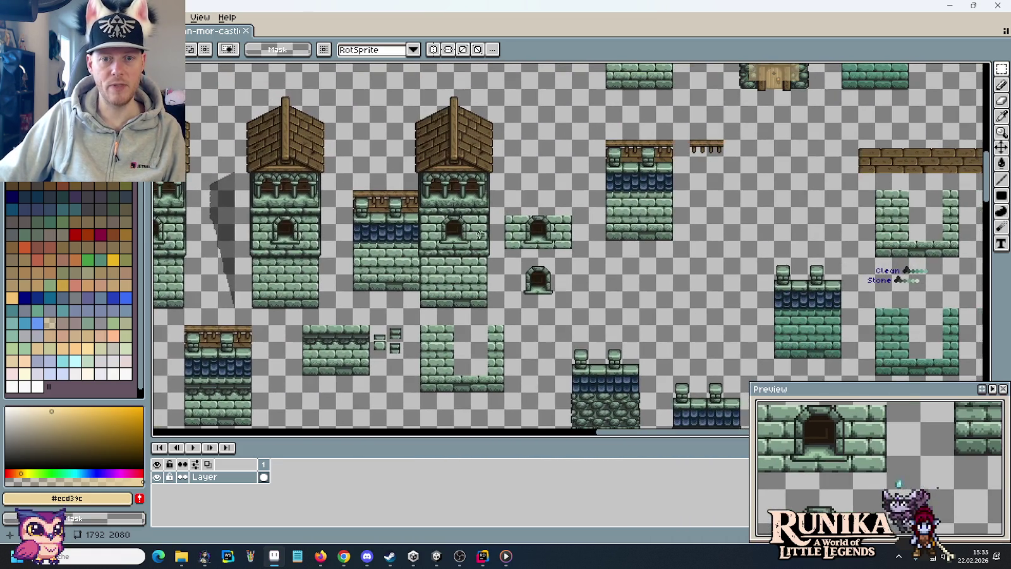
{"action": "scroll", "coordinate": [669, 184], "scroll_direction": "up", "scroll_amount": 1}
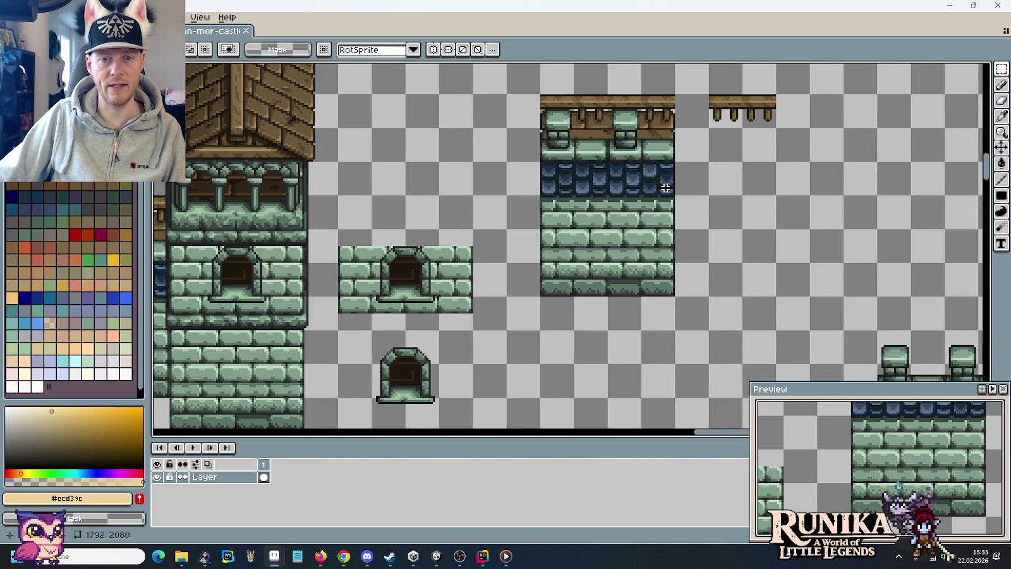
{"action": "scroll", "coordinate": [666, 188], "scroll_direction": "down", "scroll_amount": 2}
{"action": "scroll", "coordinate": [504, 237], "scroll_direction": "up", "scroll_amount": 1}
{"action": "scroll", "coordinate": [504, 237], "scroll_direction": "up", "scroll_amount": 1}
{"action": "left_click_drag", "start_coordinate": [505, 237], "coordinate": [222, 313]}
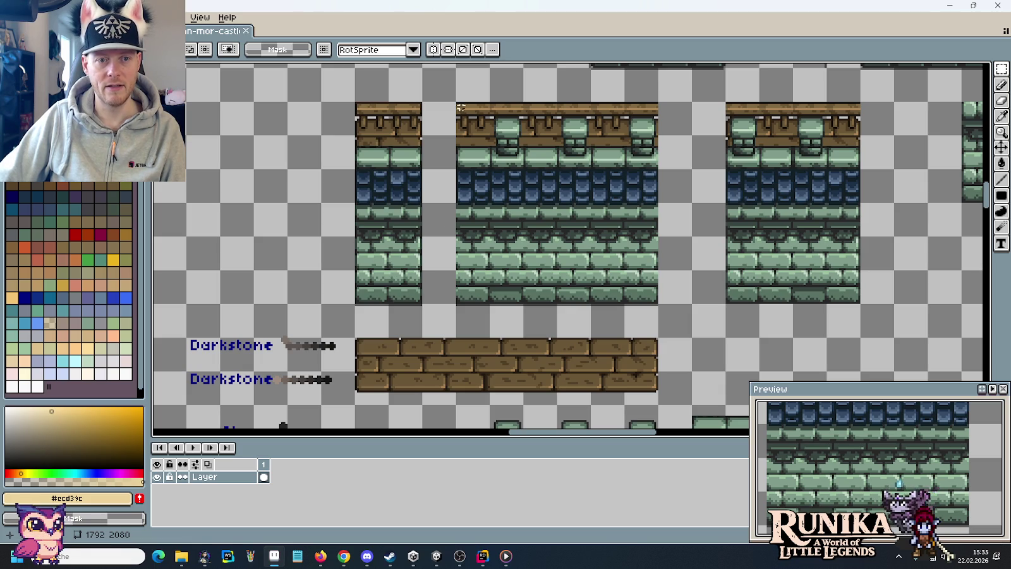
Try a copied middle tower wall section on the book's left page, then discard it.
{"action": "left_click_drag", "start_coordinate": [460, 107], "coordinate": [535, 275]}
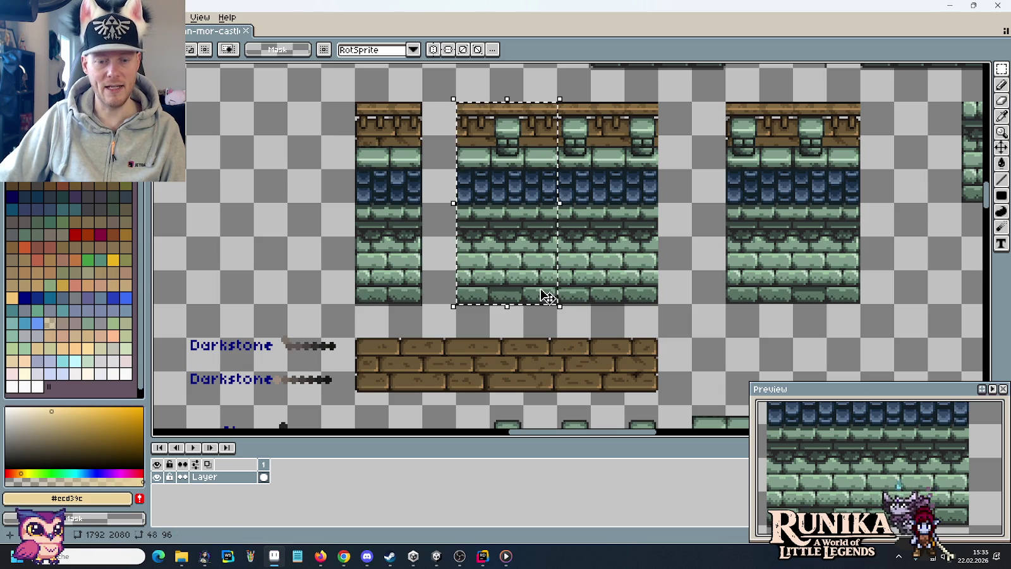
{"action": "key", "text": "ctrl+Tab"}
{"action": "scroll", "coordinate": [564, 244], "scroll_direction": "up", "scroll_amount": 2}
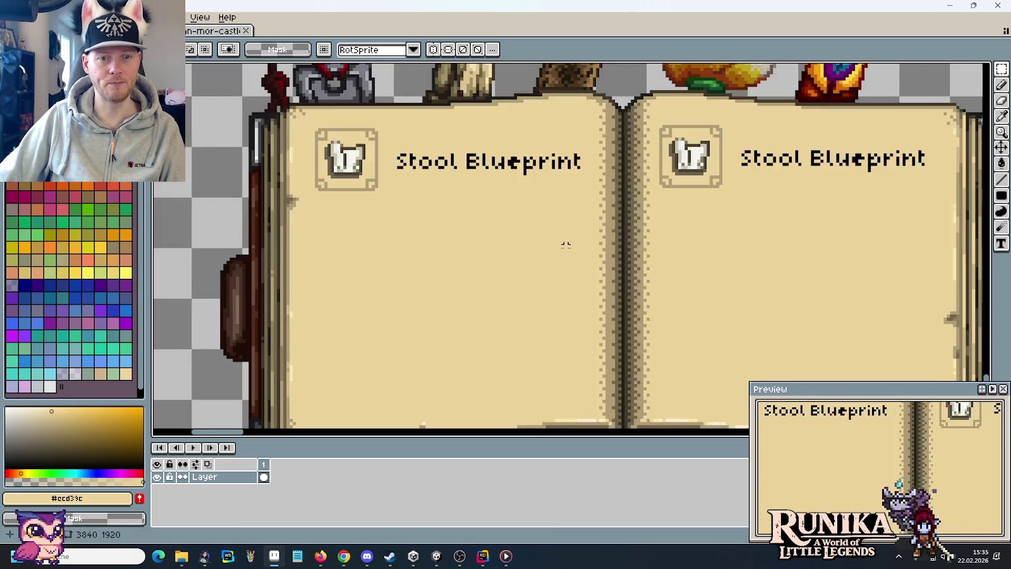
{"action": "key", "text": "ctrl+v"}
{"action": "scroll", "coordinate": [609, 222], "scroll_direction": "down", "scroll_amount": 2}
{"action": "left_click_drag", "start_coordinate": [610, 224], "coordinate": [564, 234]}
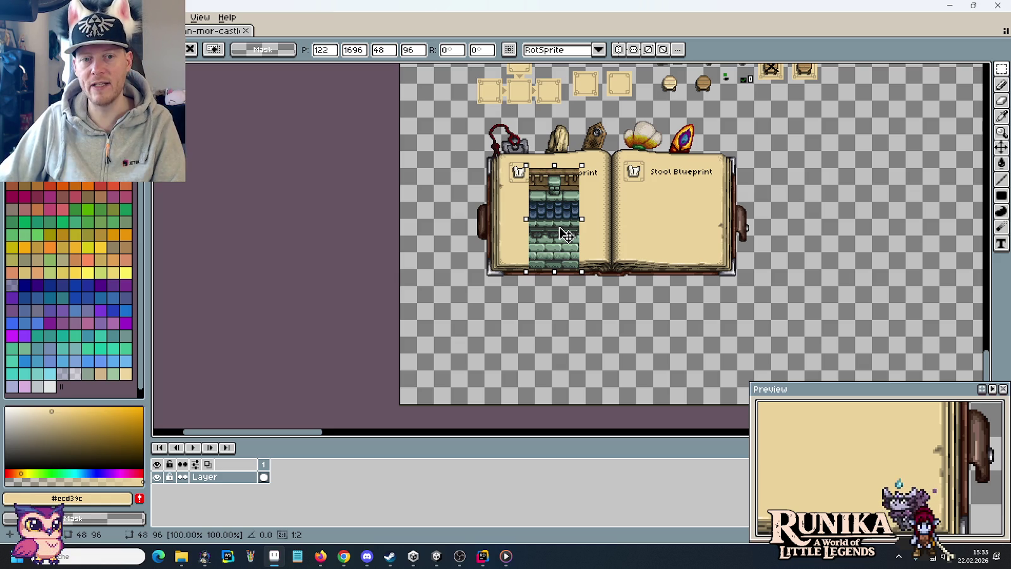
{"action": "key", "text": "Escape"}
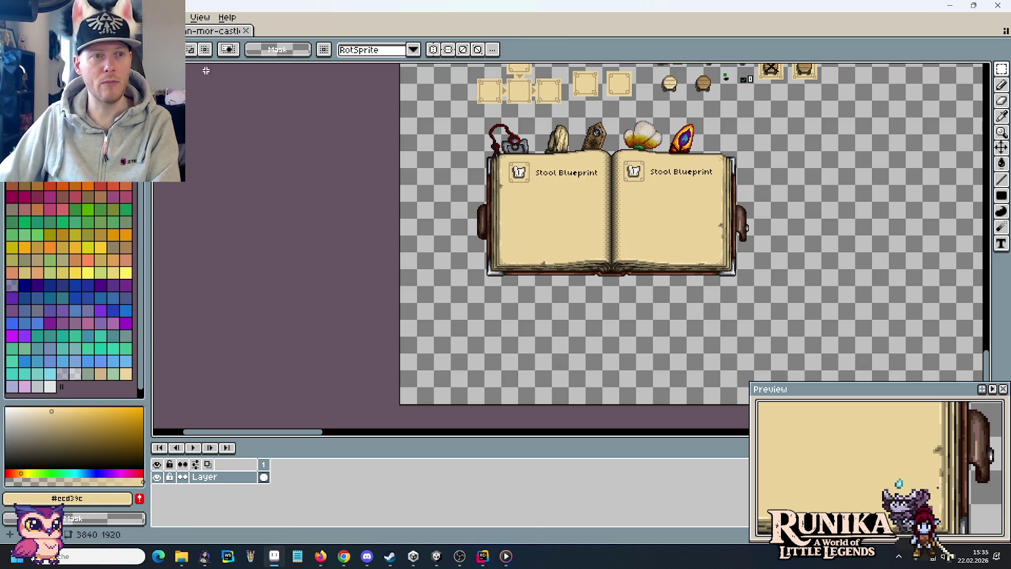
{"action": "left_click", "coordinate": [146, 30]}
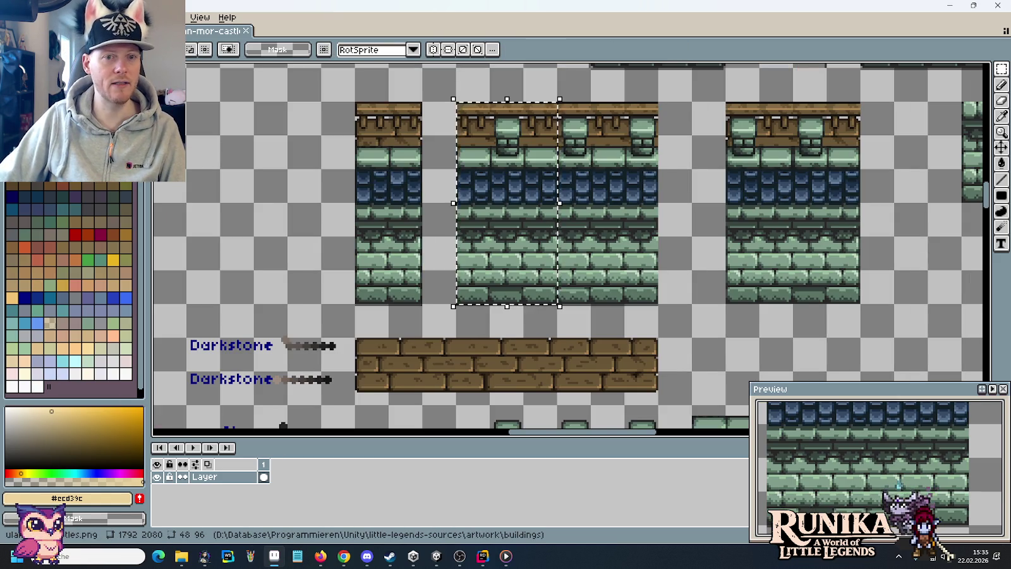
Open the ulan-mor-houses.png and wooden-houses.png sheets.
{"action": "key", "text": "ctrl+o"}
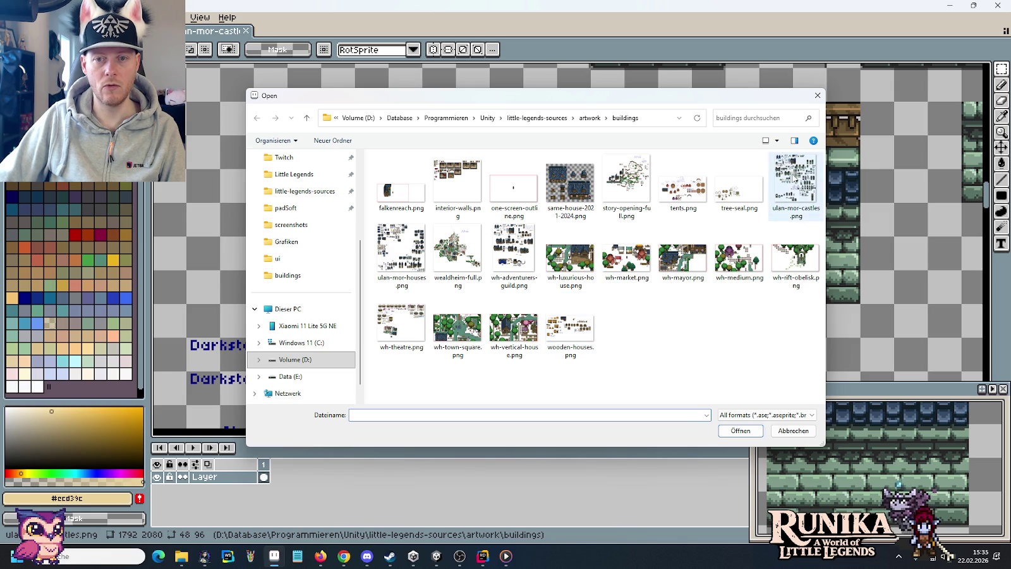
{"action": "double_click", "coordinate": [401, 253]}
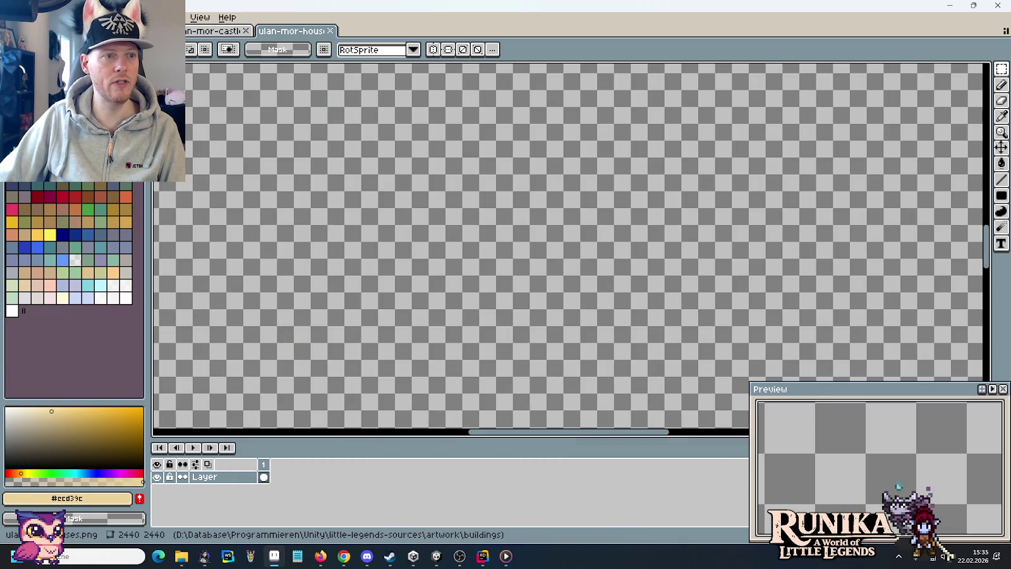
{"action": "key", "text": "ctrl+o"}
{"action": "double_click", "coordinate": [570, 325]}
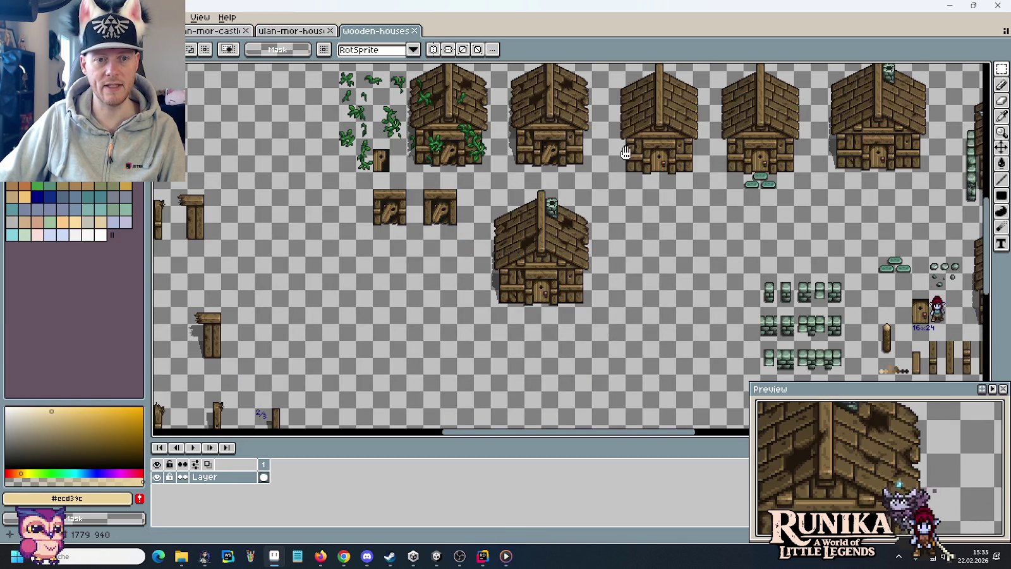
Select and copy a slanted-roof wooden house from the wooden-houses sheet.
{"action": "left_click_drag", "start_coordinate": [625, 152], "coordinate": [625, 391]}
{"action": "scroll", "coordinate": [344, 91], "scroll_direction": "up", "scroll_amount": 2}
{"action": "scroll", "coordinate": [344, 91], "scroll_direction": "up", "scroll_amount": 2}
{"action": "scroll", "coordinate": [699, 228], "scroll_direction": "right", "scroll_amount": 3}
{"action": "scroll", "coordinate": [720, 304], "scroll_direction": "right", "scroll_amount": 1}
{"action": "mouse_move", "coordinate": [738, 329]}
{"action": "left_mouse_down"}
{"action": "mouse_move", "coordinate": [639, 158]}
{"action": "mouse_move", "coordinate": [601, 123]}
{"action": "left_mouse_up"}
{"action": "key", "text": "ctrl+c"}
Paste the wooden house onto the blueprint book's left page and fix it in place.
{"action": "left_click", "coordinate": [218, 31]}
{"action": "scroll", "coordinate": [587, 237], "scroll_direction": "up", "scroll_amount": 2}
{"action": "key", "text": "ctrl+v"}
{"action": "left_click_drag", "start_coordinate": [596, 247], "coordinate": [522, 208]}
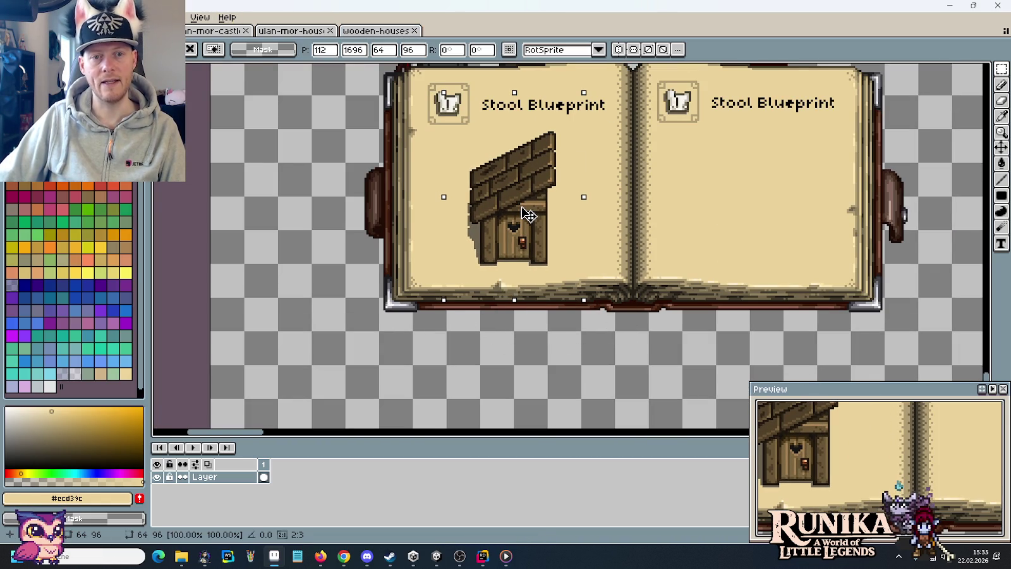
{"action": "key", "text": "ctrl+d"}
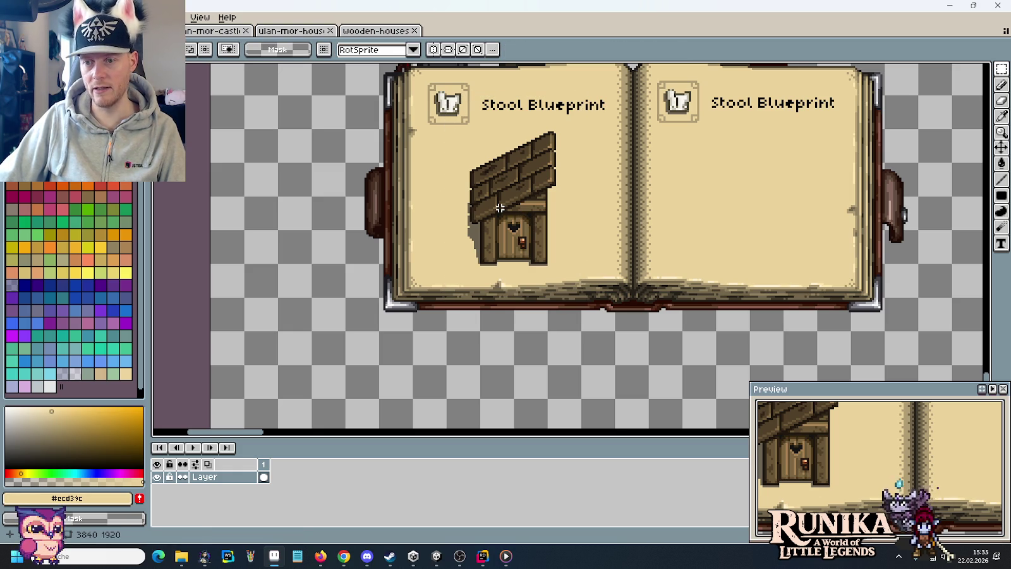
{"action": "left_click", "coordinate": [376, 30]}
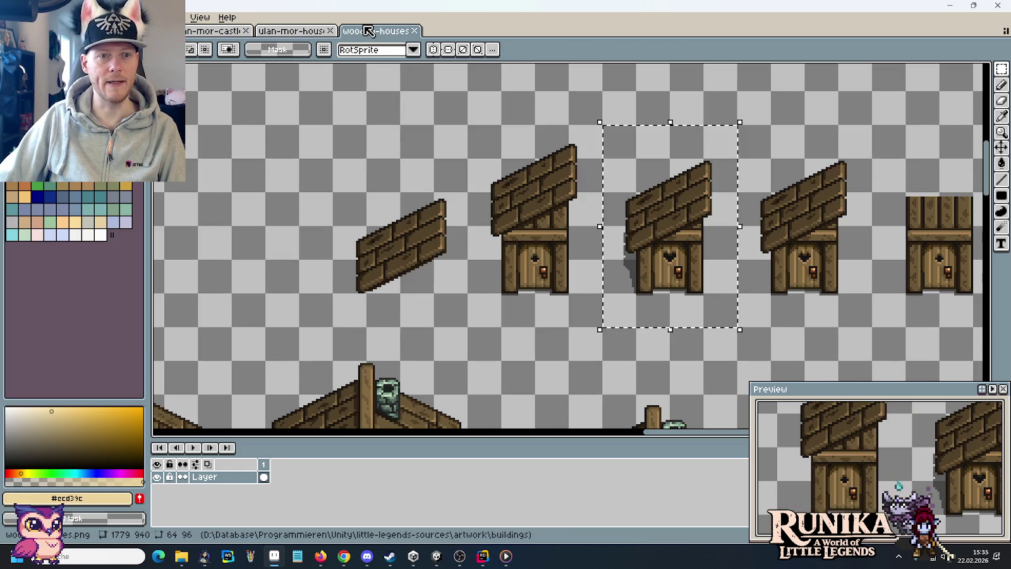
Select the blue-roofed house with its shadow on the ulan-mor-houses sheet.
{"action": "left_click", "coordinate": [260, 33]}
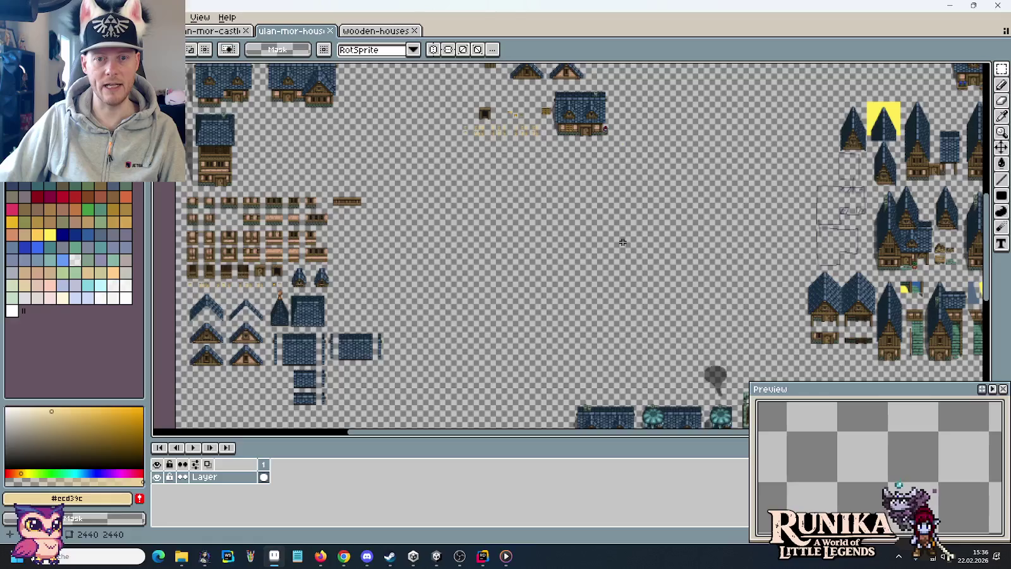
{"action": "scroll", "coordinate": [707, 256], "scroll_direction": "up", "scroll_amount": 1}
{"action": "scroll", "coordinate": [490, 291], "scroll_direction": "up", "scroll_amount": 2}
{"action": "scroll", "coordinate": [490, 291], "scroll_direction": "up", "scroll_amount": 1}
{"action": "scroll", "coordinate": [530, 298], "scroll_direction": "up", "scroll_amount": 1}
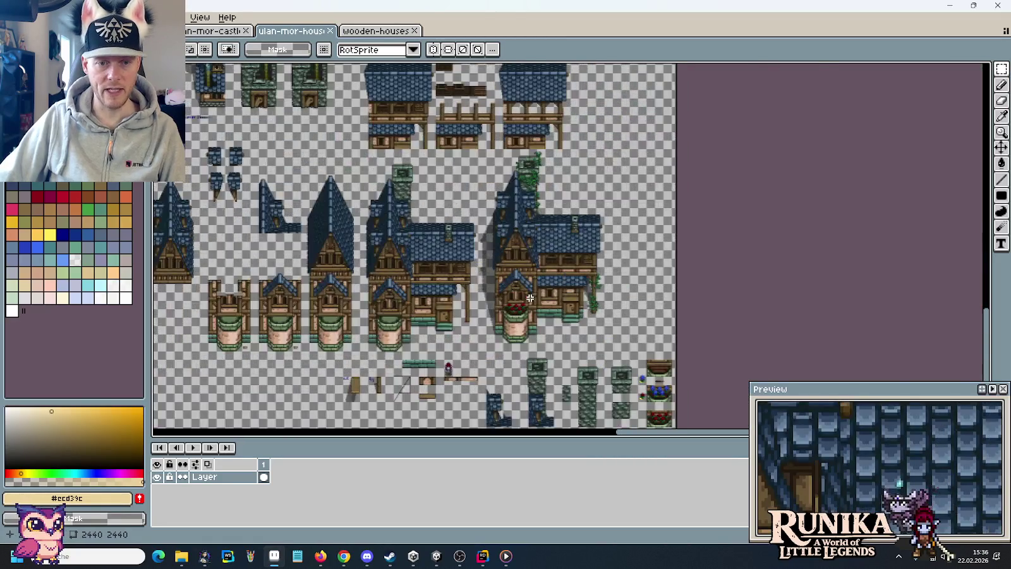
{"action": "scroll", "coordinate": [530, 298], "scroll_direction": "up", "scroll_amount": 1}
{"action": "left_click_drag", "start_coordinate": [522, 212], "coordinate": [482, 280]}
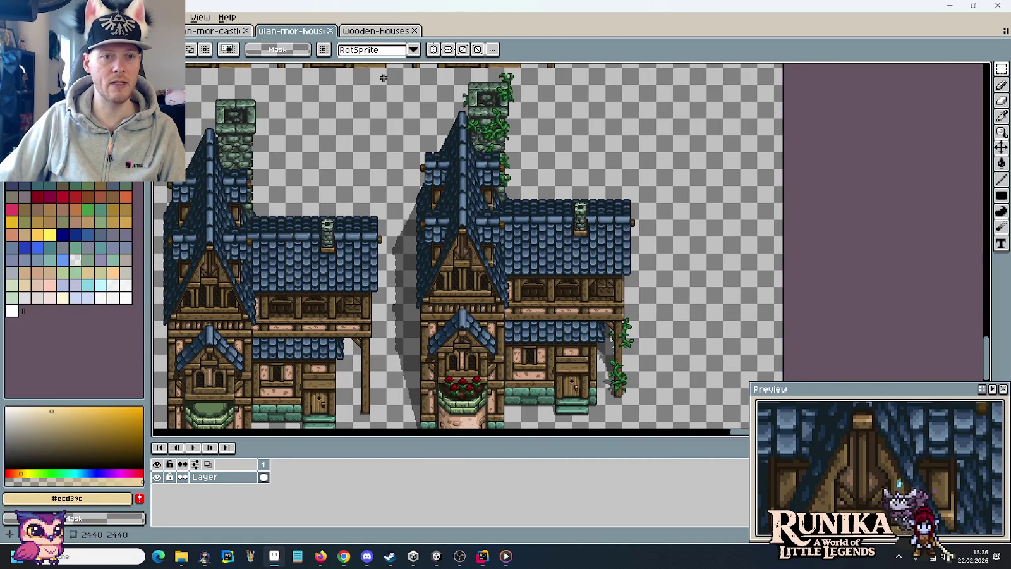
{"action": "left_click_drag", "start_coordinate": [390, 75], "coordinate": [641, 404]}
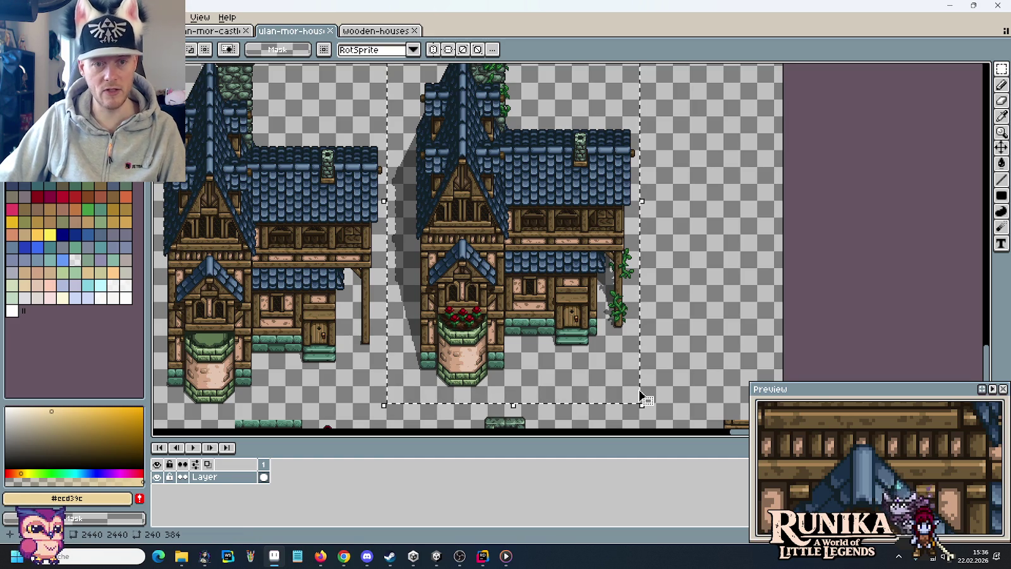
Paste the house beside the book and scale it down to page size.
{"action": "left_click", "coordinate": [158, 30]}
{"action": "scroll", "coordinate": [589, 213], "scroll_direction": "down", "scroll_amount": 2}
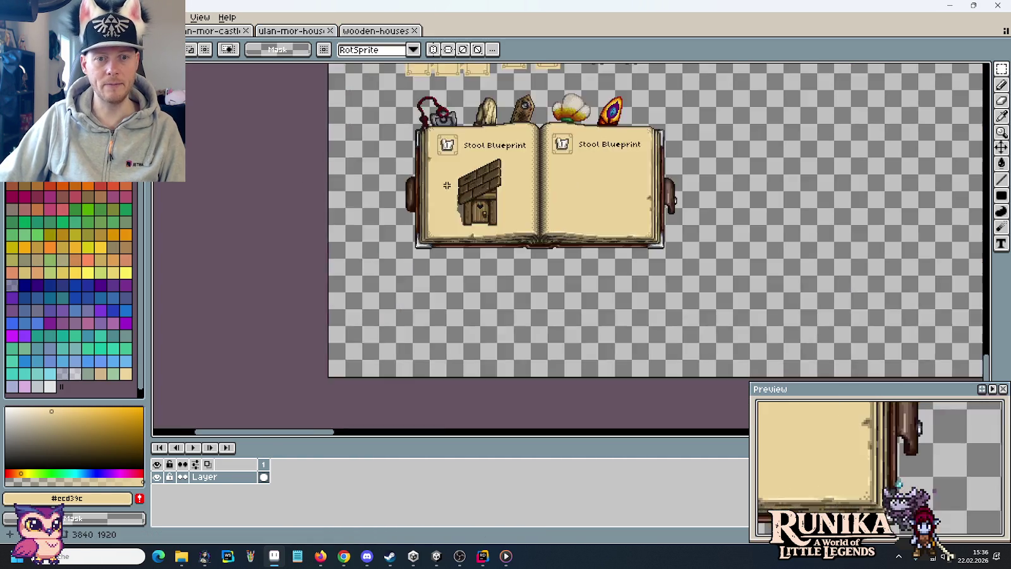
{"action": "scroll", "coordinate": [588, 213], "scroll_direction": "down", "scroll_amount": 2}
{"action": "key", "text": "ctrl+v"}
{"action": "mouse_move", "coordinate": [580, 350]}
{"action": "left_mouse_down"}
{"action": "mouse_move", "coordinate": [619, 183]}
{"action": "mouse_move", "coordinate": [592, 160]}
{"action": "left_mouse_up"}
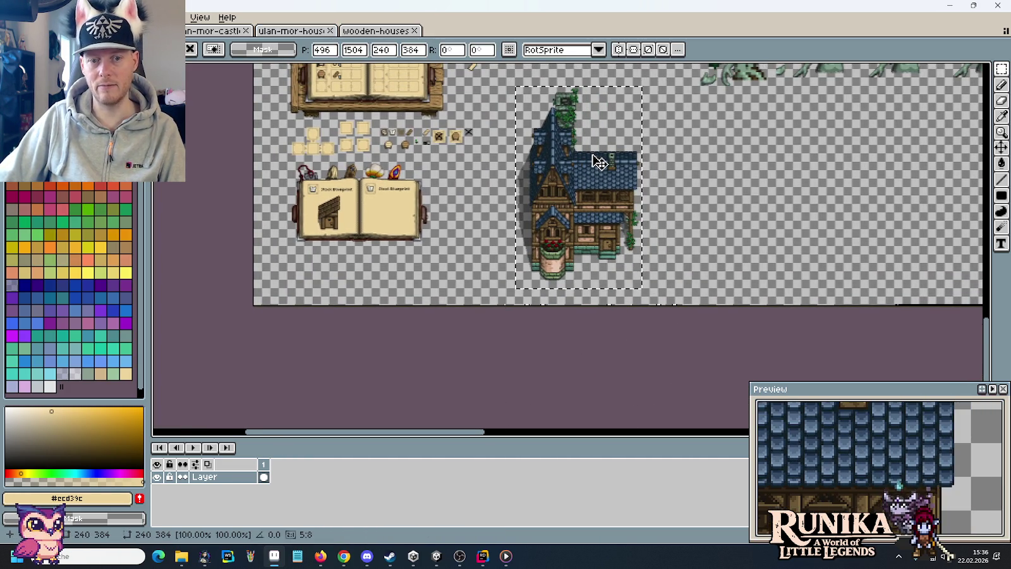
{"action": "scroll", "coordinate": [594, 161], "scroll_direction": "up", "scroll_amount": 2}
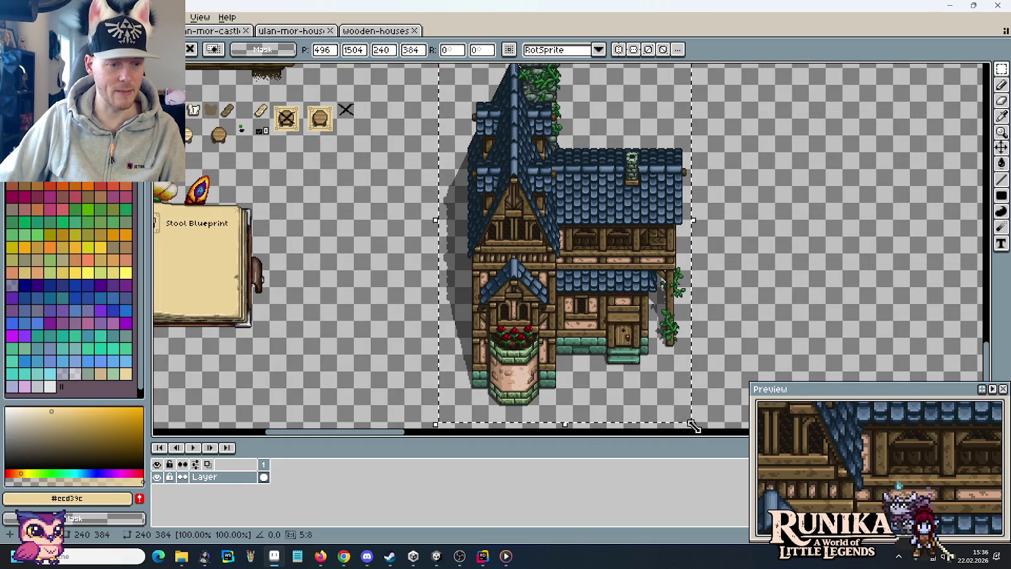
{"action": "left_click_drag", "start_coordinate": [693, 424], "coordinate": [510, 125]}
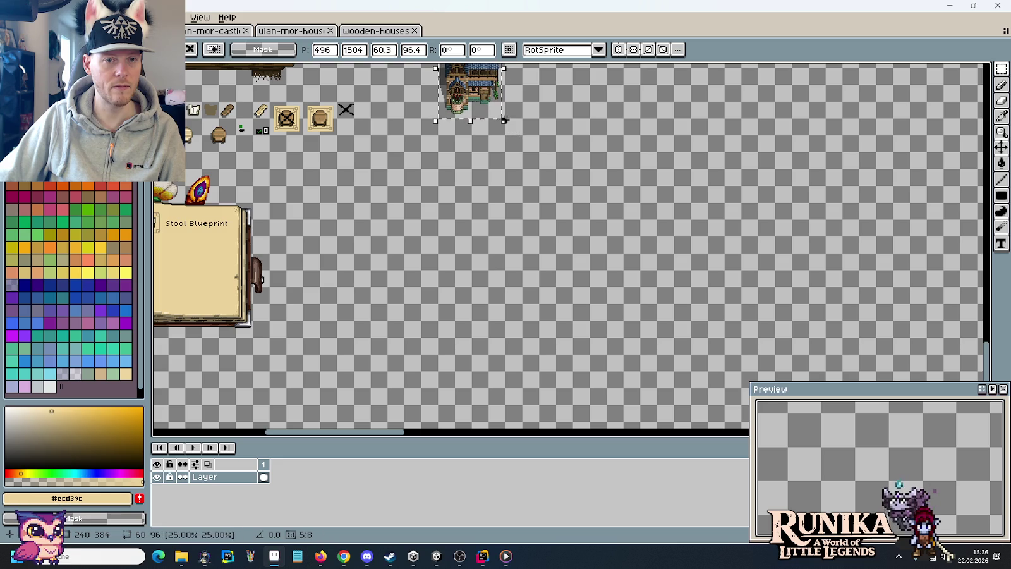
{"action": "key", "text": "Return"}
Move the shrunken house onto the book's right page and commit it.
{"action": "left_click_drag", "start_coordinate": [523, 201], "coordinate": [600, 320]}
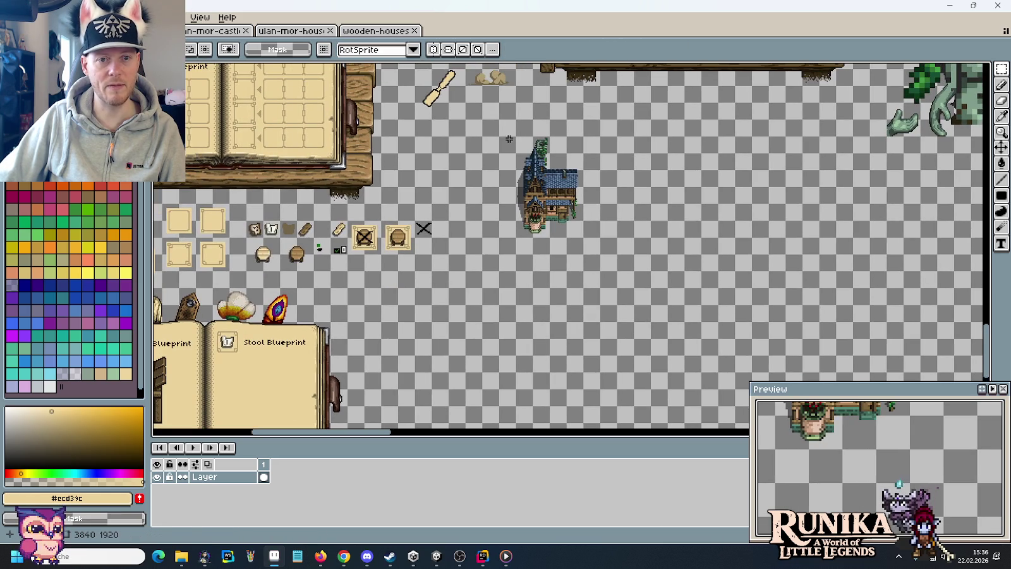
{"action": "mouse_move", "coordinate": [498, 136]}
{"action": "left_mouse_down"}
{"action": "mouse_move", "coordinate": [602, 257]}
{"action": "mouse_move", "coordinate": [793, 168]}
{"action": "mouse_move", "coordinate": [504, 369]}
{"action": "left_mouse_up"}
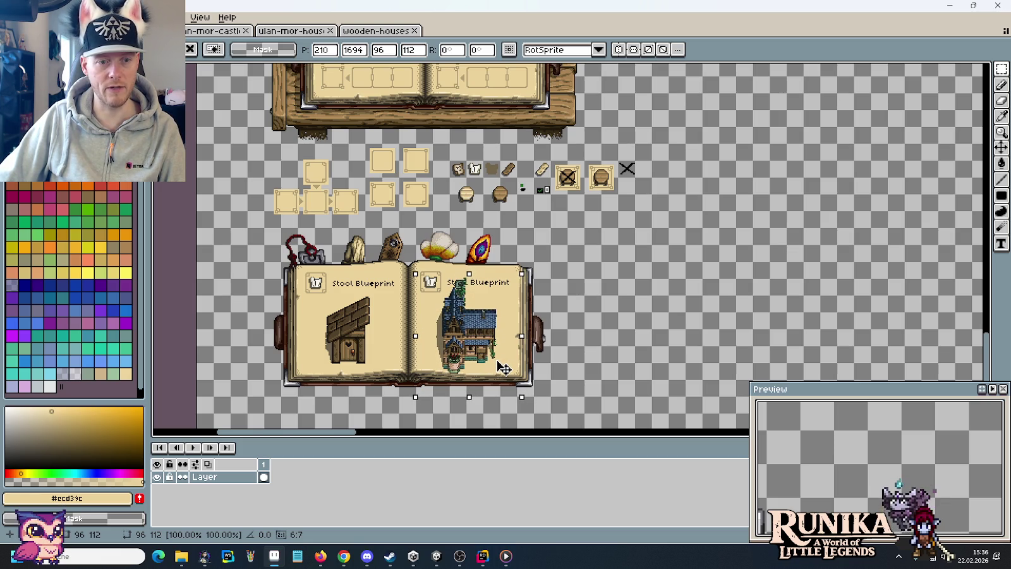
{"action": "left_click_drag", "start_coordinate": [503, 368], "coordinate": [505, 366]}
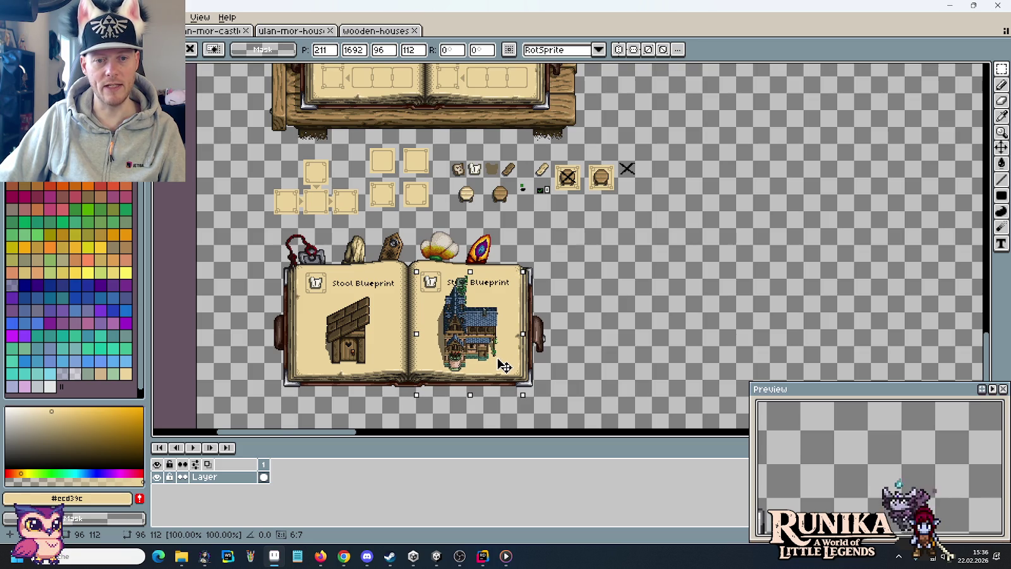
{"action": "key", "text": "Return"}
{"action": "scroll", "coordinate": [503, 363], "scroll_direction": "up", "scroll_amount": 1}
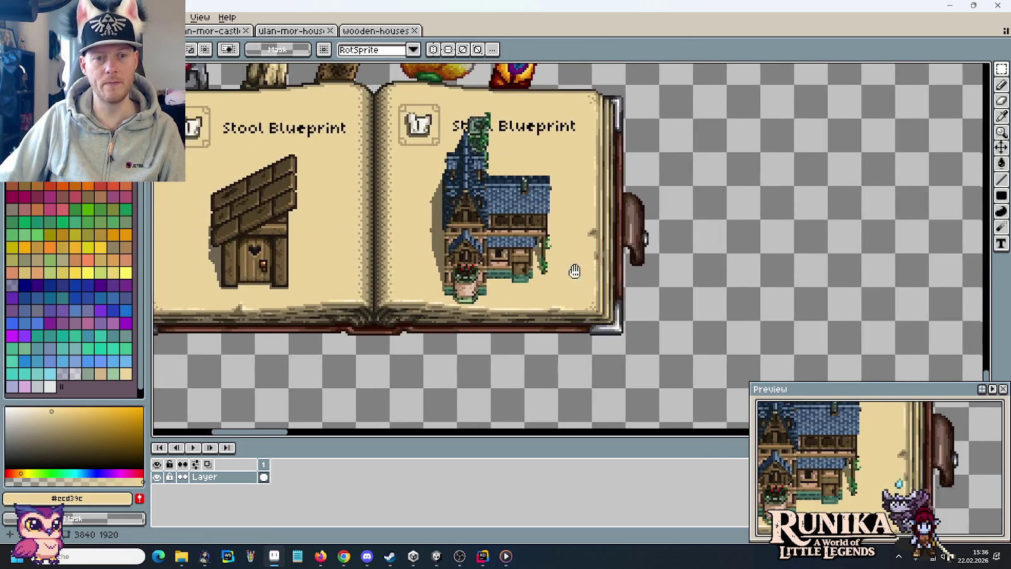
{"action": "left_click_drag", "start_coordinate": [574, 271], "coordinate": [746, 308]}
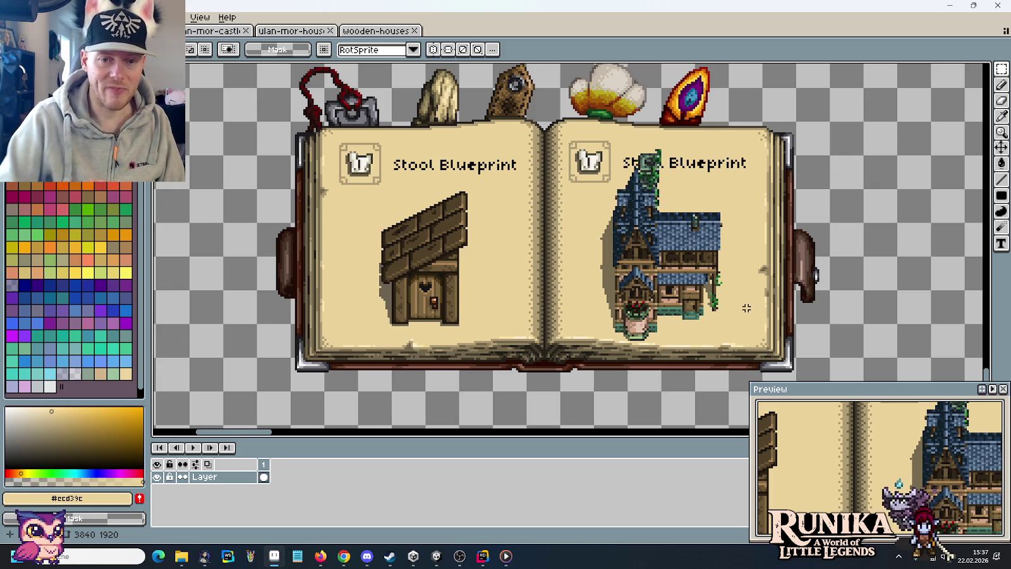
Browse up to little-legends-sources and open images\cutscenes\Mansion.png.
{"action": "left_click", "coordinate": [182, 556]}
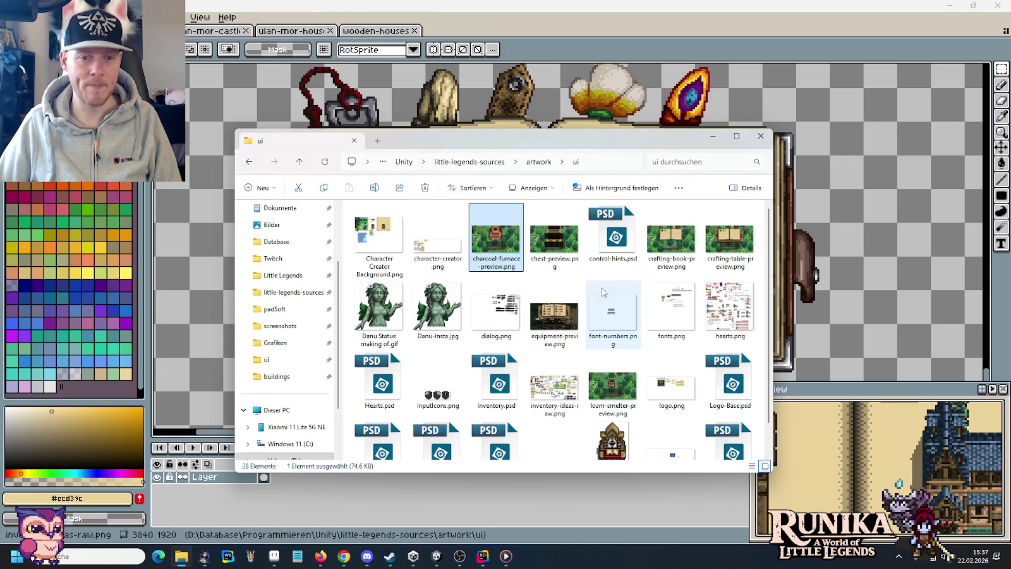
{"action": "left_click", "coordinate": [485, 162]}
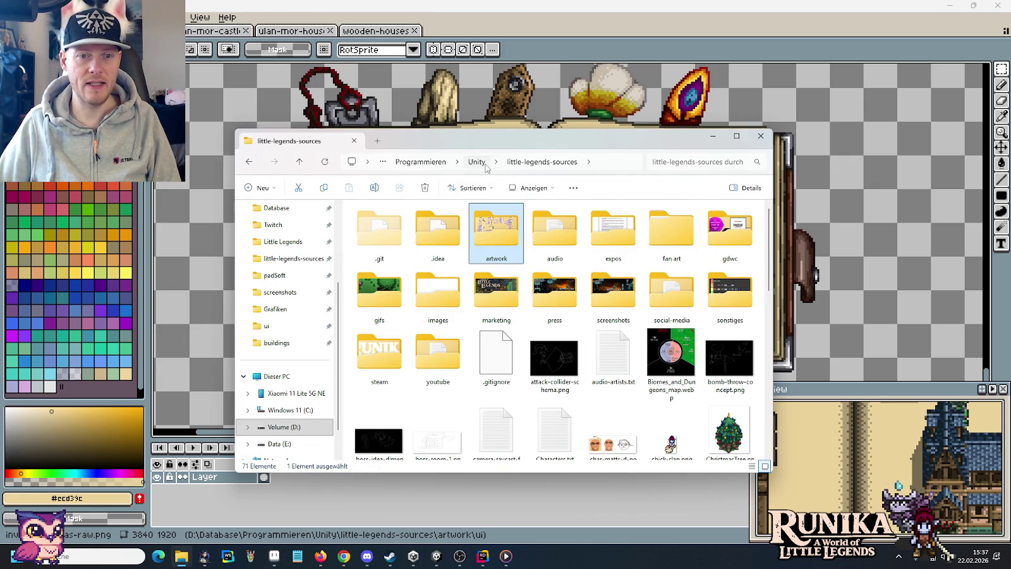
{"action": "double_click", "coordinate": [434, 302]}
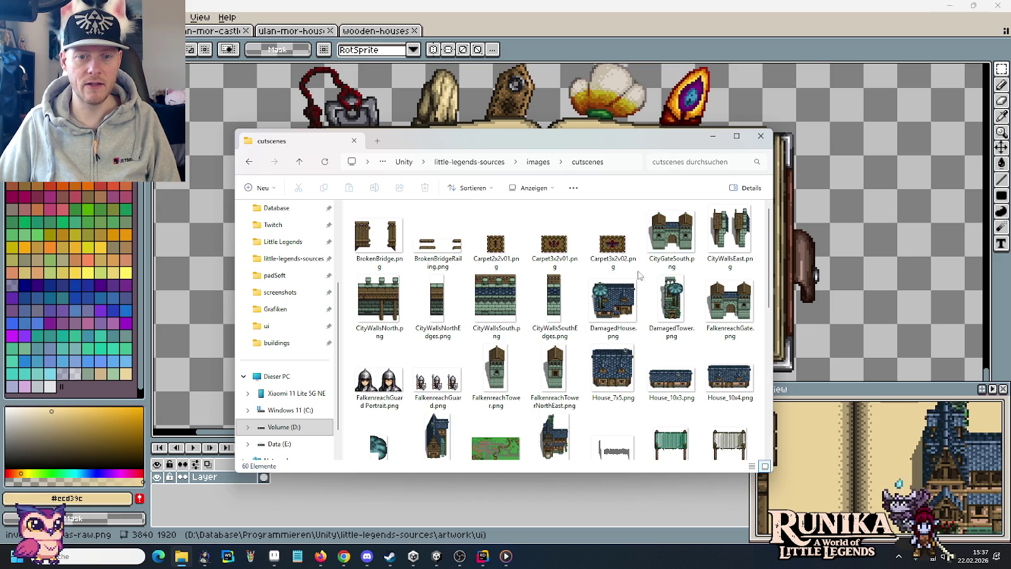
{"action": "scroll", "coordinate": [613, 373], "scroll_direction": "down", "scroll_amount": 3}
{"action": "scroll", "coordinate": [614, 372], "scroll_direction": "down", "scroll_amount": 3}
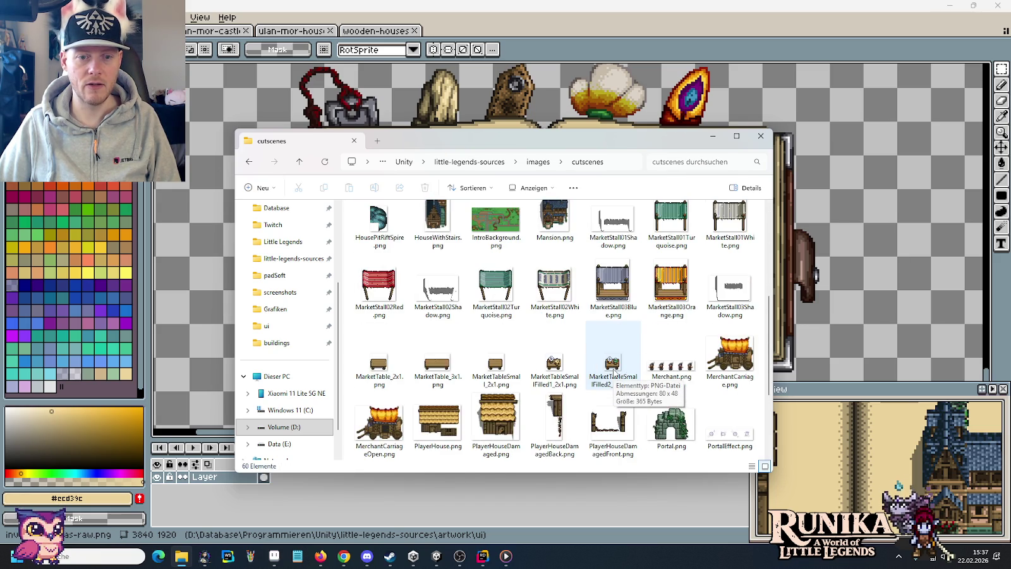
{"action": "scroll", "coordinate": [613, 373], "scroll_direction": "down", "scroll_amount": 2}
{"action": "scroll", "coordinate": [613, 373], "scroll_direction": "up", "scroll_amount": 3}
{"action": "scroll", "coordinate": [615, 373], "scroll_direction": "up", "scroll_amount": 1}
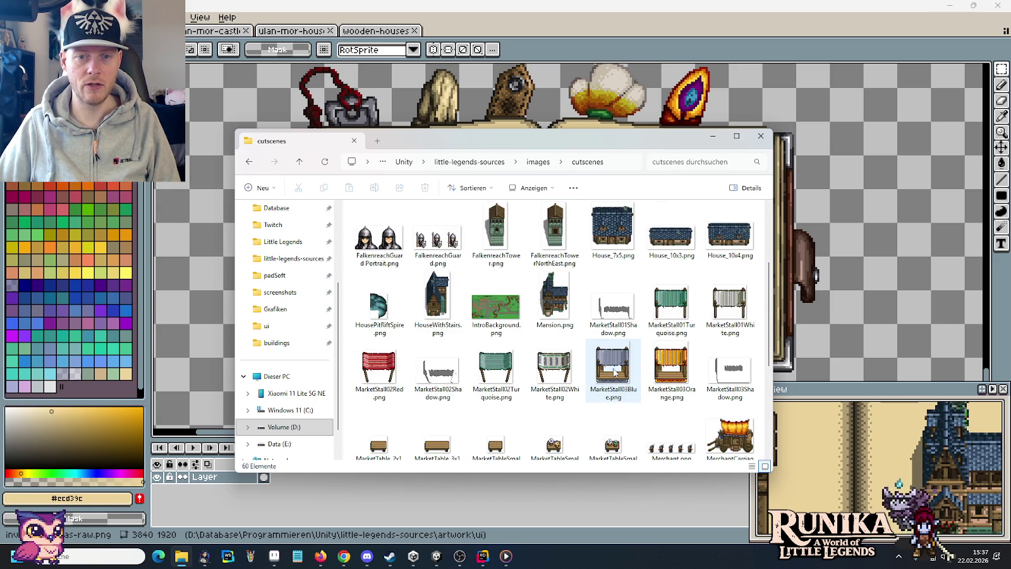
{"action": "double_click", "coordinate": [553, 297]}
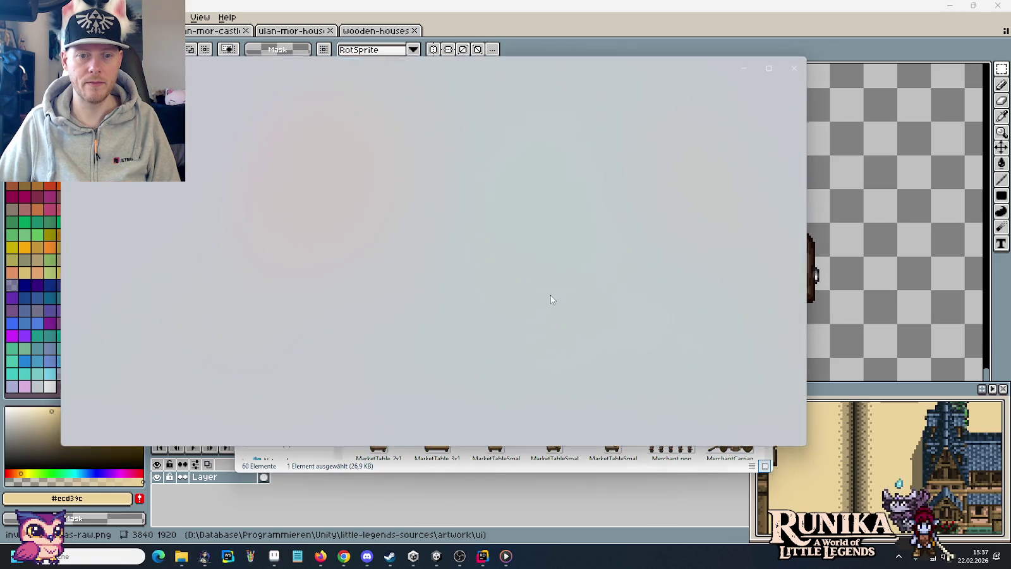
View Mansion.png full-screen, then close it and return to Aseprite.
{"action": "left_click", "coordinate": [771, 68]}
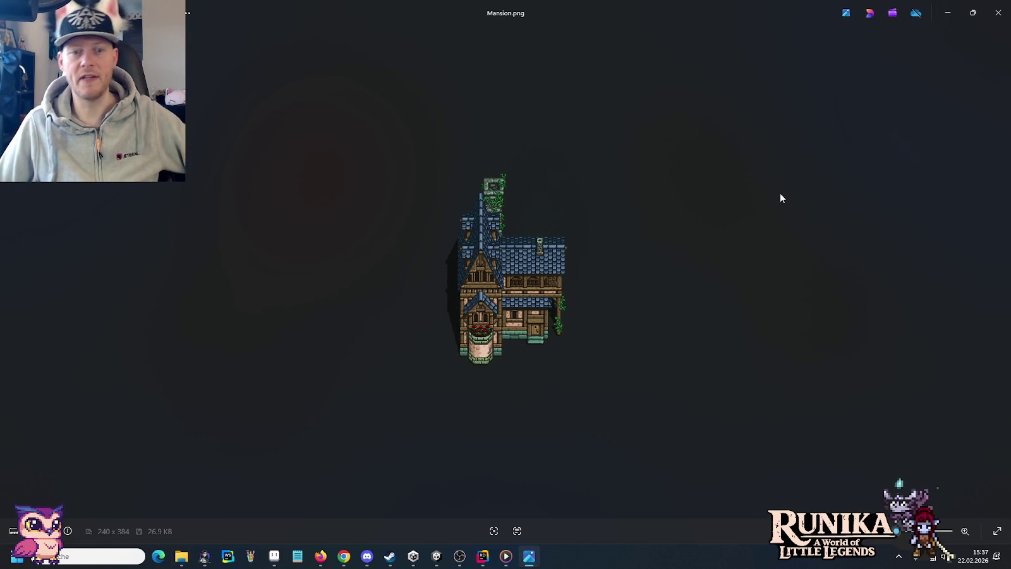
{"action": "left_click", "coordinate": [998, 13]}
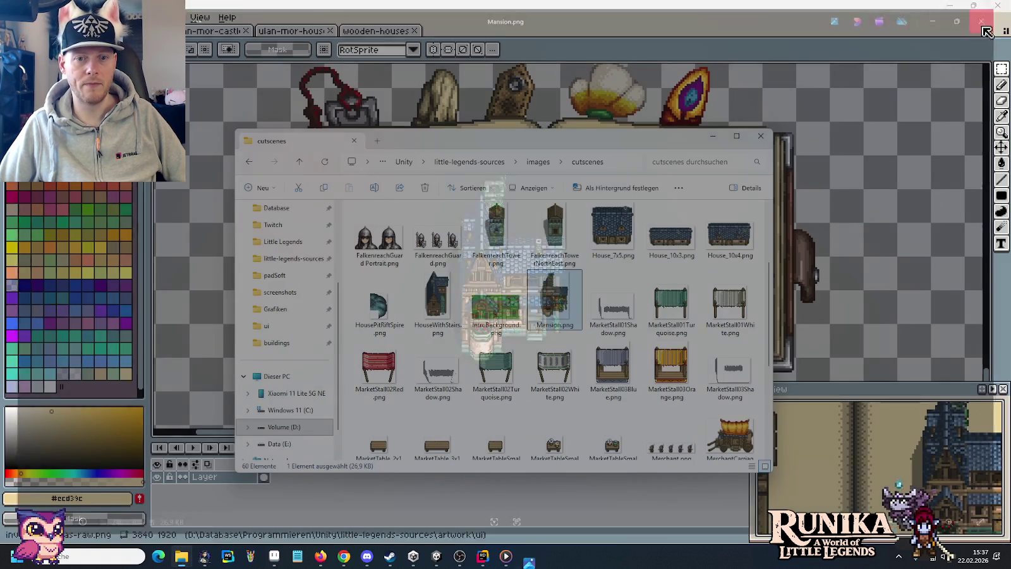
{"action": "left_click", "coordinate": [850, 251]}
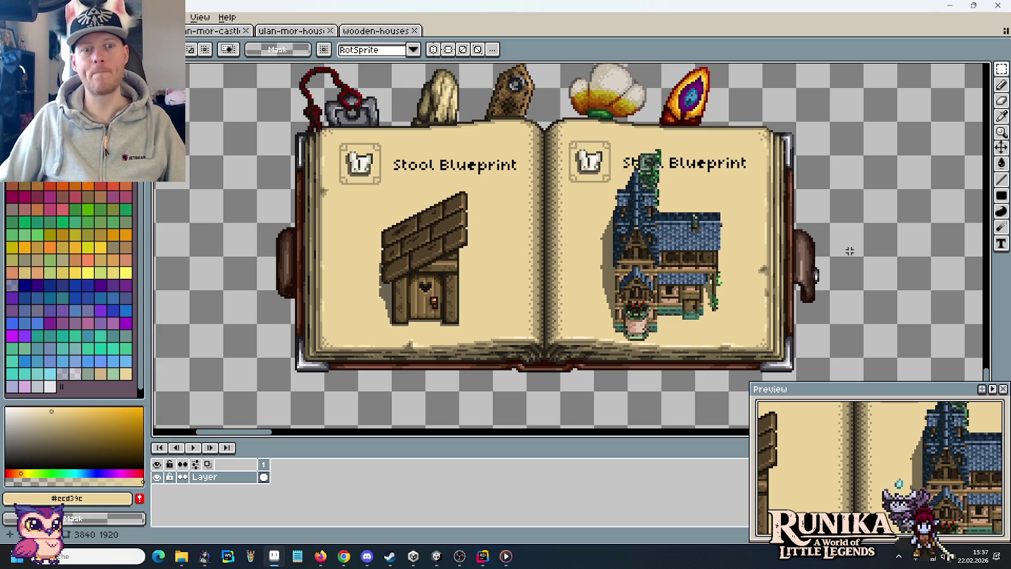
{"action": "scroll", "coordinate": [676, 243], "scroll_direction": "down", "scroll_amount": 2}
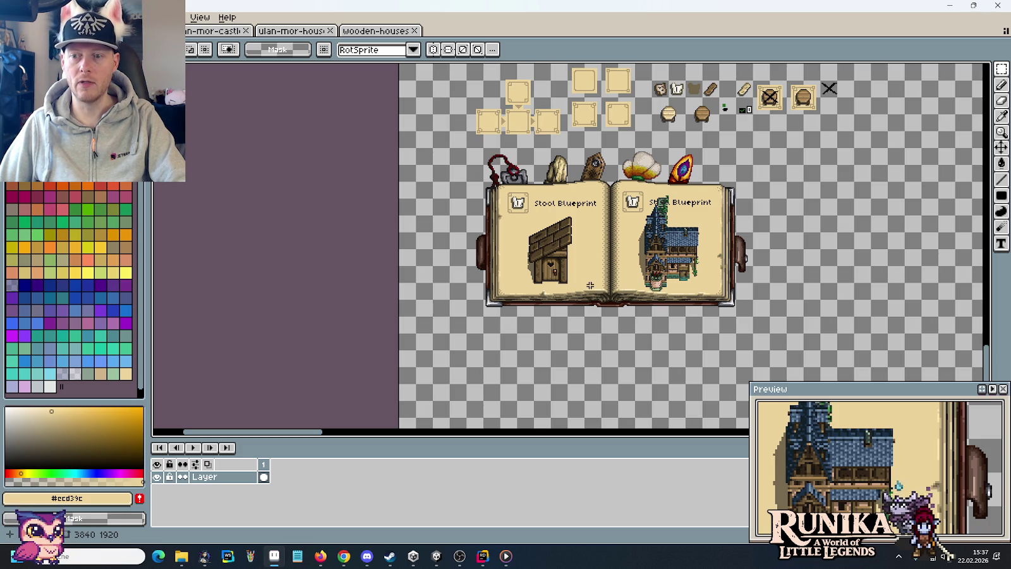
{"action": "scroll", "coordinate": [639, 297], "scroll_direction": "up", "scroll_amount": 2}
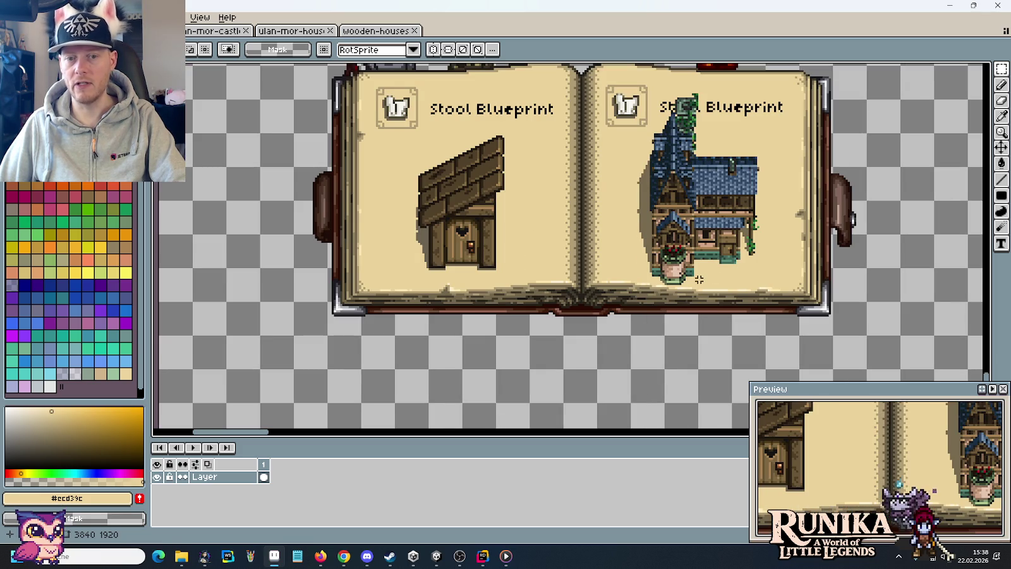
{"action": "key", "text": "ctrl+d"}
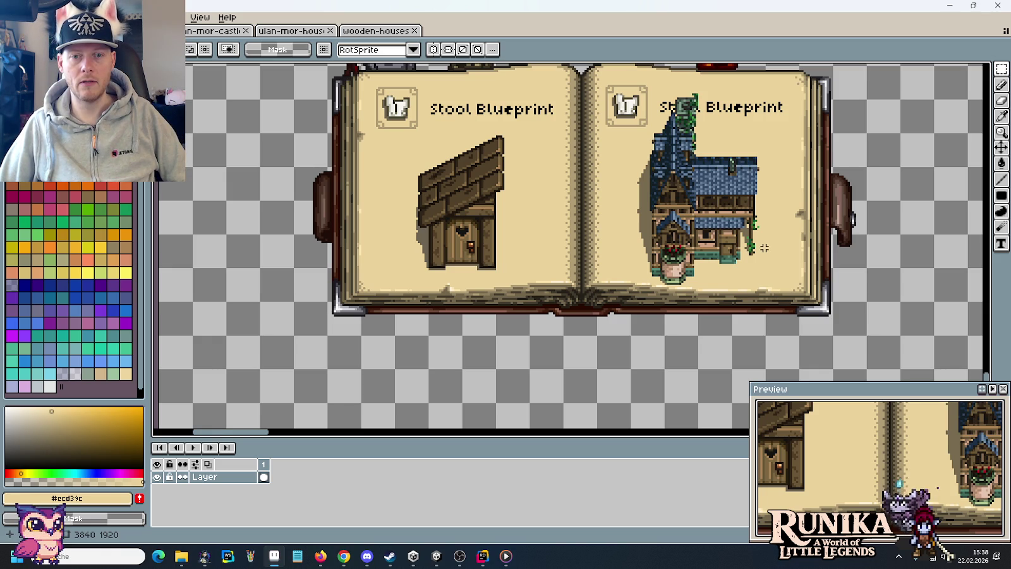
{"action": "scroll", "coordinate": [764, 248], "scroll_direction": "down", "scroll_amount": 2}
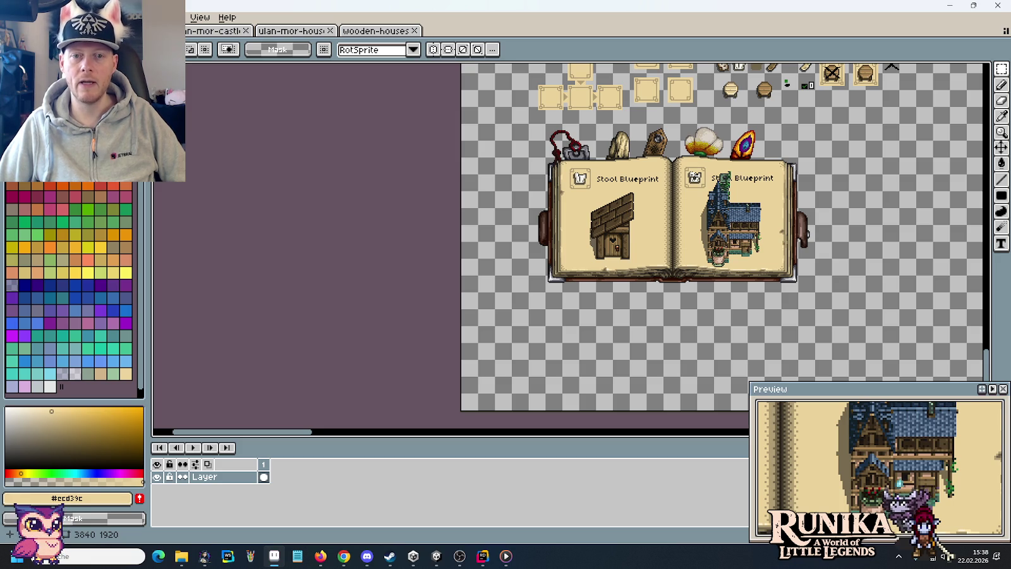
Make and clear rectangle selections above the book and over the stool's door.
{"action": "left_click_drag", "start_coordinate": [562, 153], "coordinate": [763, 213]}
{"action": "left_click", "coordinate": [826, 218]}
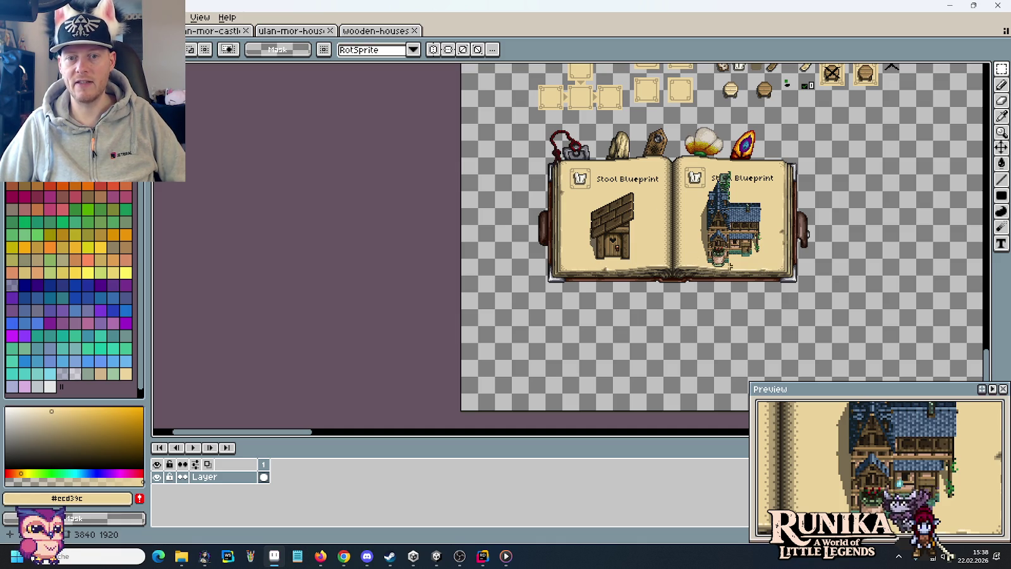
{"action": "mouse_move", "coordinate": [593, 251]}
{"action": "left_mouse_down"}
{"action": "mouse_move", "coordinate": [632, 280]}
{"action": "mouse_move", "coordinate": [727, 278]}
{"action": "left_mouse_up"}
{"action": "left_click", "coordinate": [686, 293]}
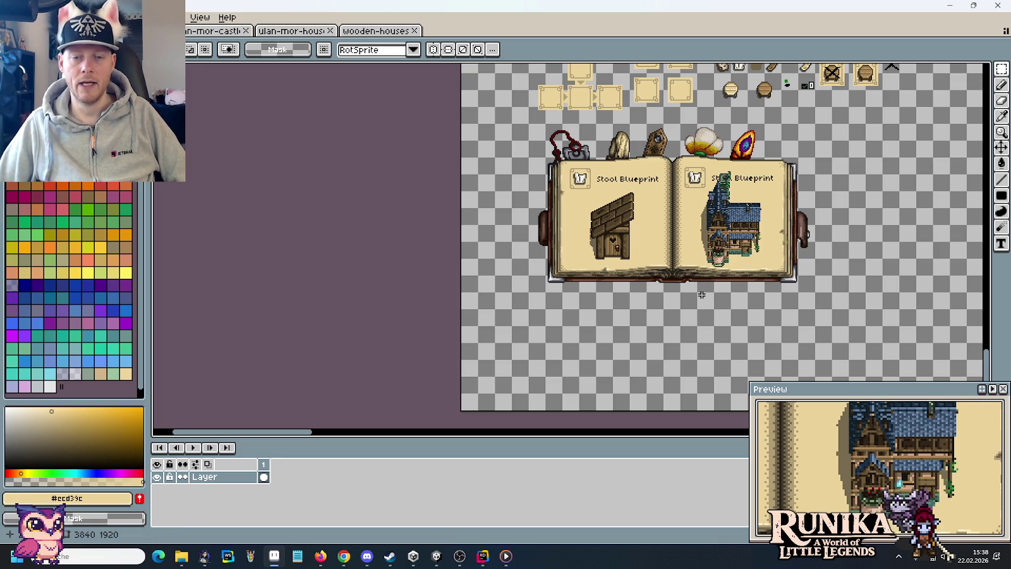
{"action": "left_click_drag", "start_coordinate": [748, 241], "coordinate": [671, 265]}
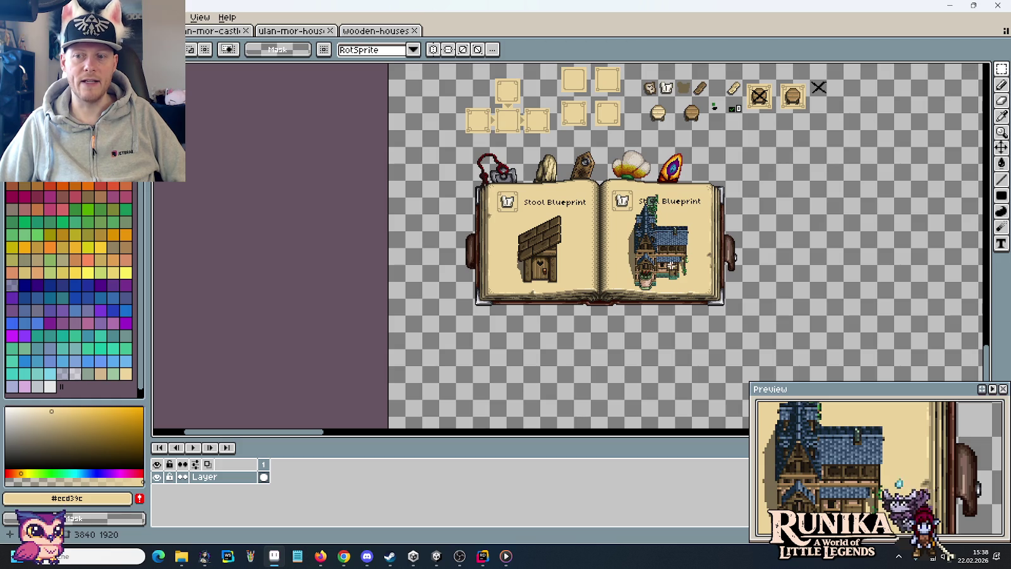
{"action": "left_click_drag", "start_coordinate": [461, 141], "coordinate": [703, 194]}
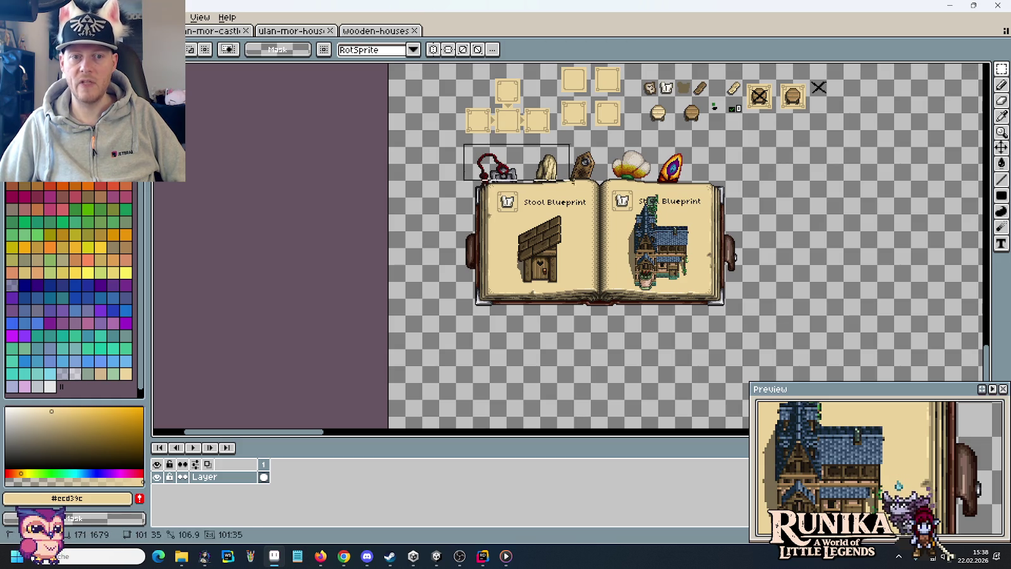
{"action": "left_click_drag", "start_coordinate": [460, 153], "coordinate": [527, 189]}
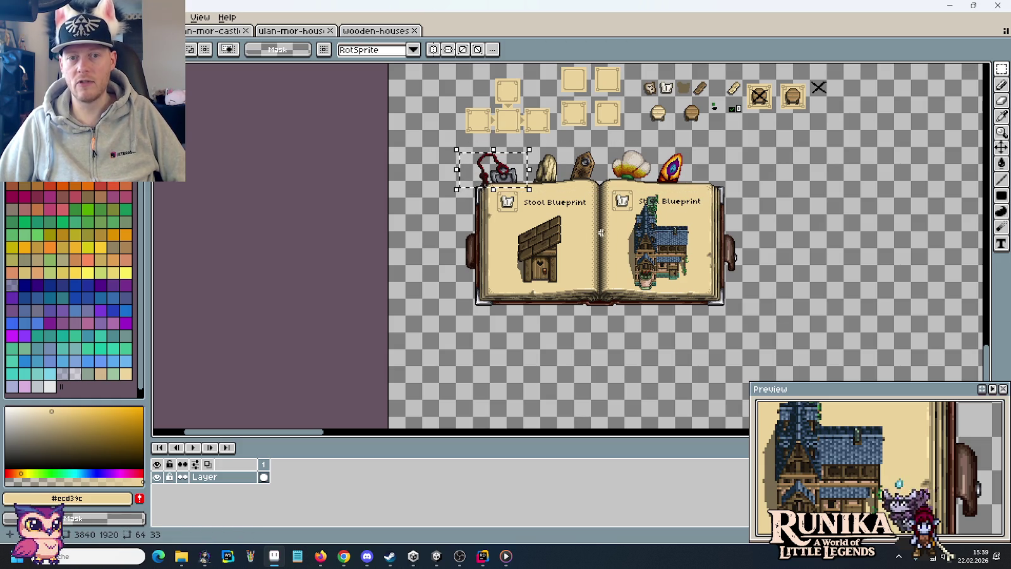
{"action": "left_click", "coordinate": [600, 142]}
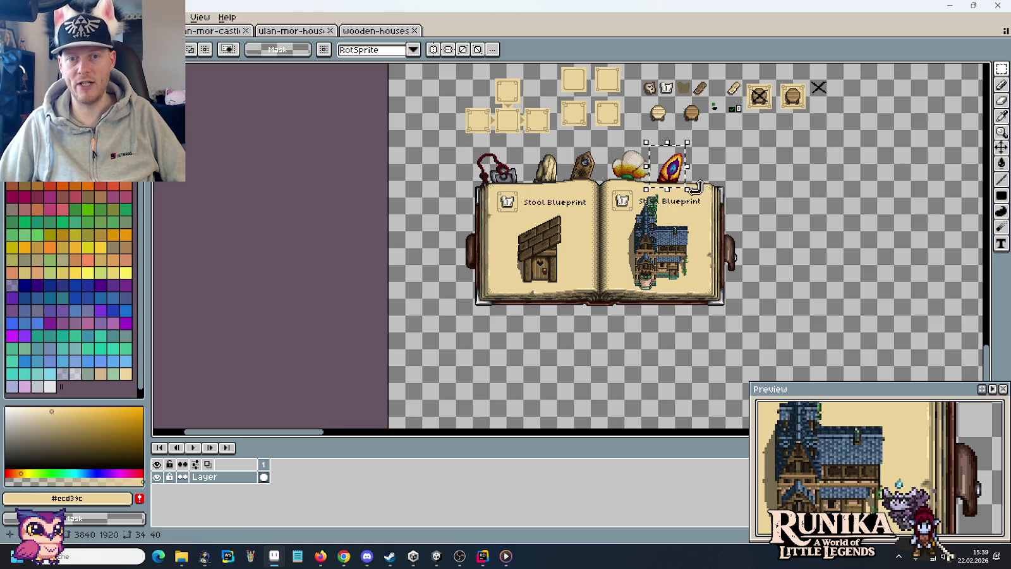
Reselect and drop the item sprites above the book a few times, then save the mockup.
{"action": "left_click_drag", "start_coordinate": [463, 145], "coordinate": [700, 192]}
{"action": "left_click", "coordinate": [752, 201]}
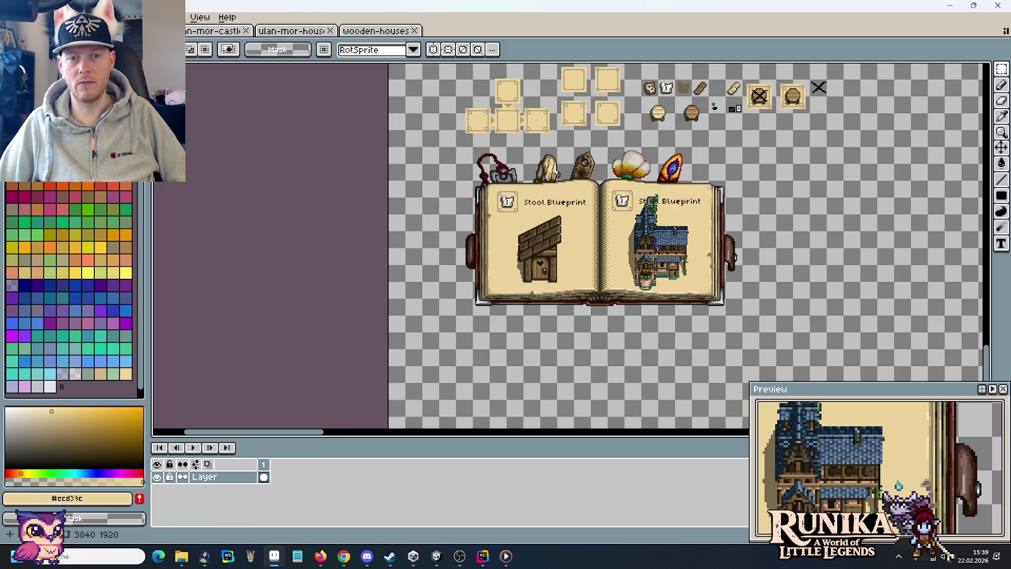
{"action": "left_click_drag", "start_coordinate": [443, 134], "coordinate": [712, 193]}
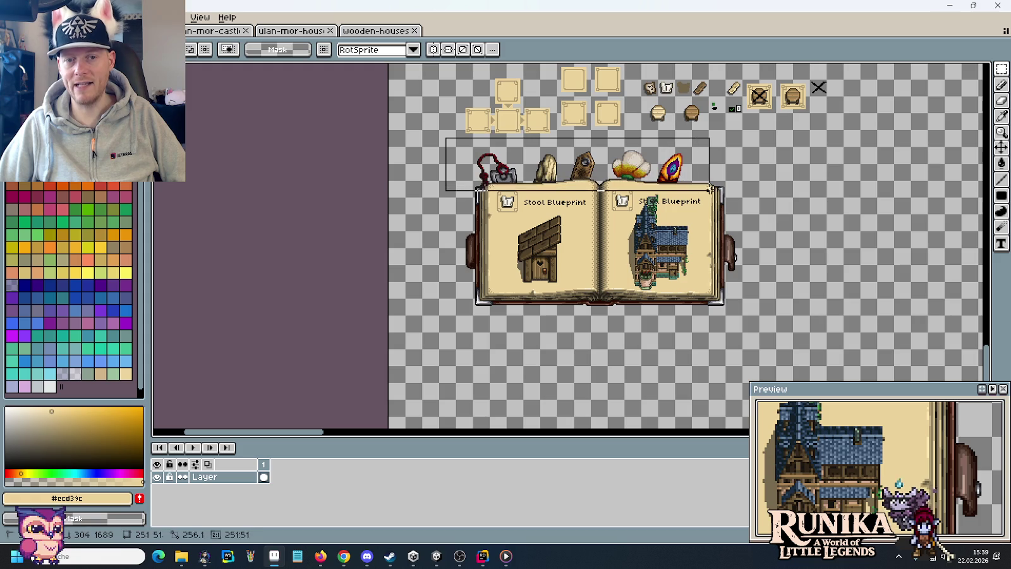
{"action": "left_click", "coordinate": [782, 203]}
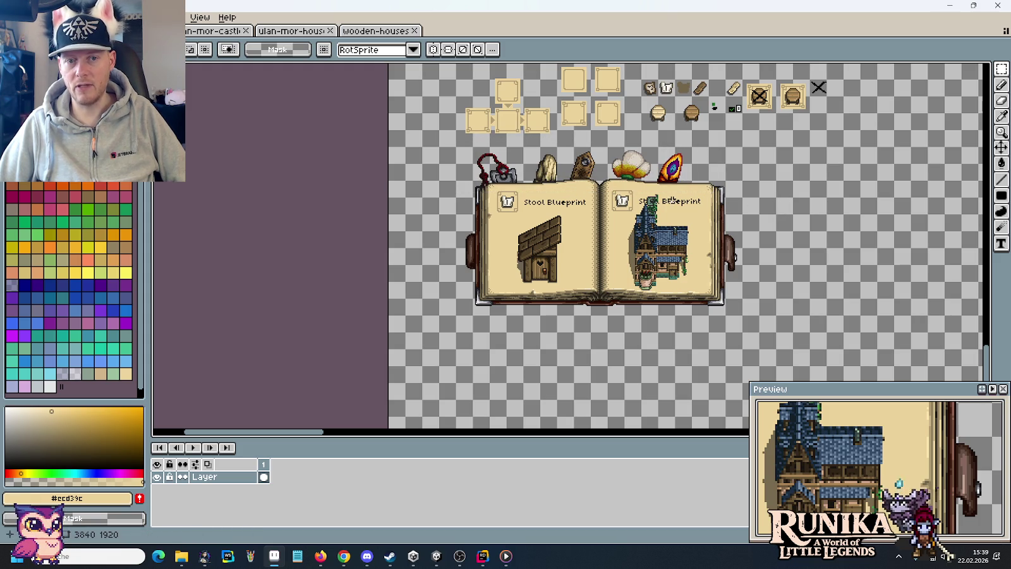
{"action": "left_click_drag", "start_coordinate": [465, 145], "coordinate": [711, 186]}
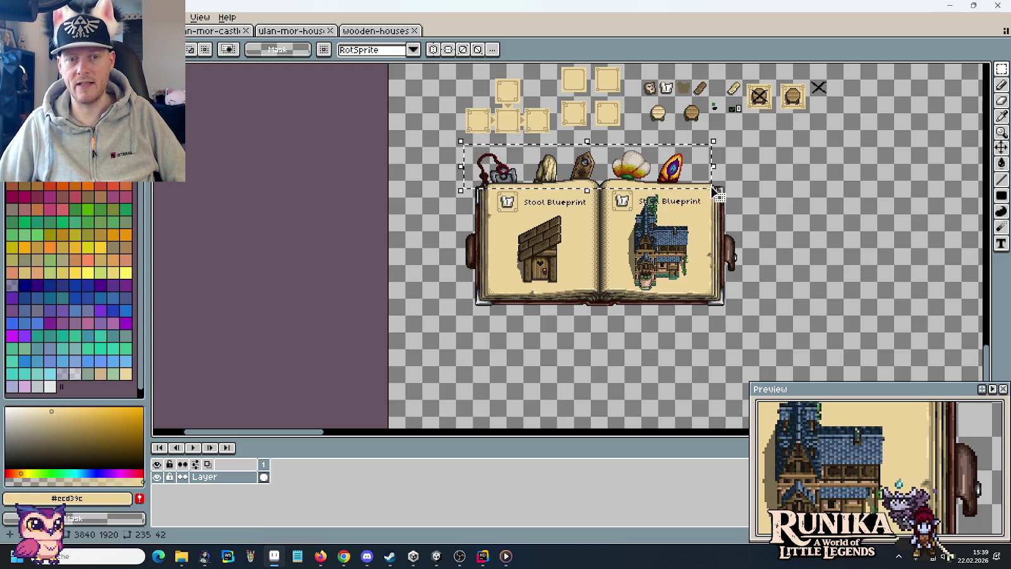
{"action": "left_click", "coordinate": [759, 202]}
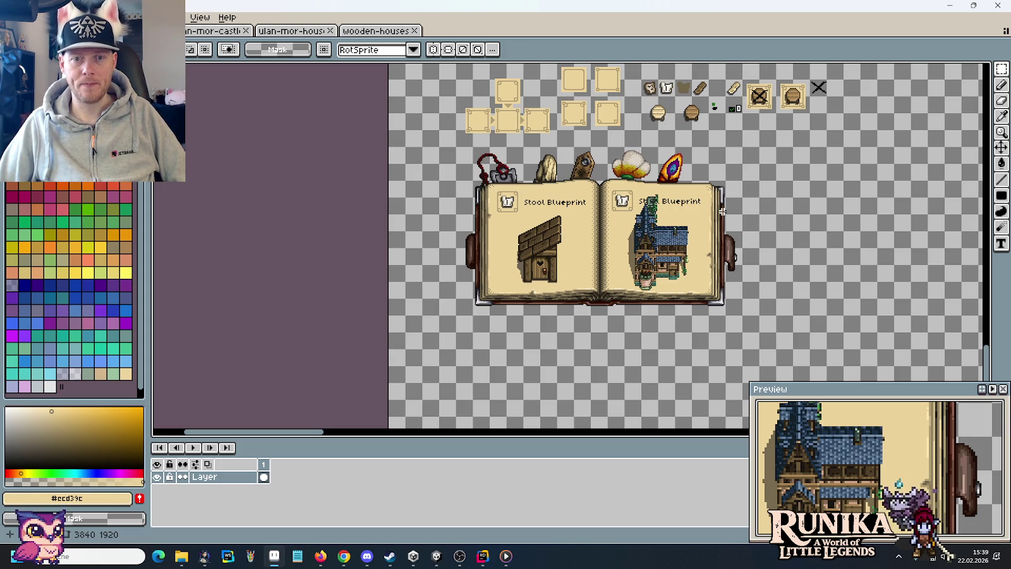
{"action": "key", "text": "ctrl+s"}
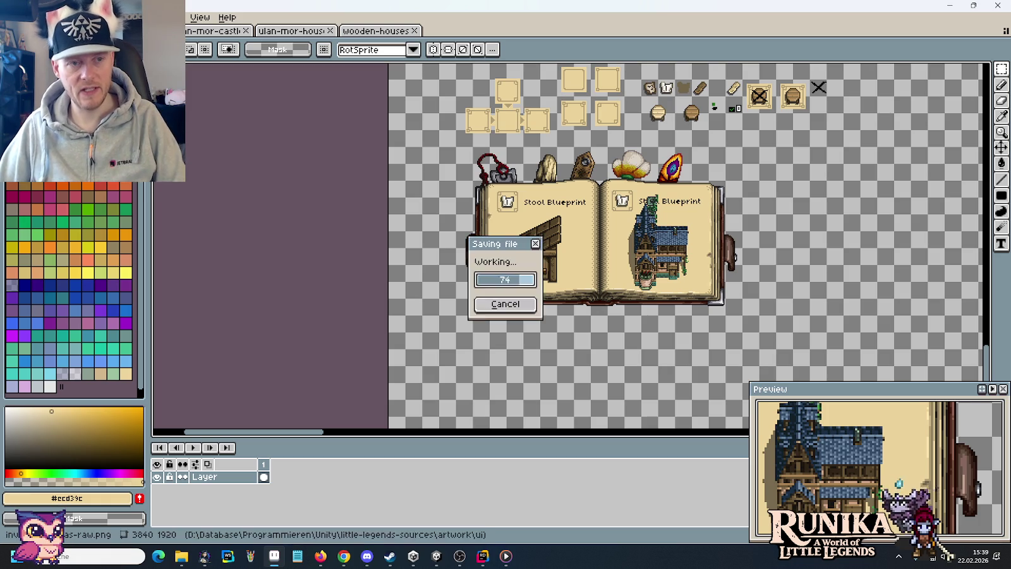
{"action": "left_click", "coordinate": [343, 556]}
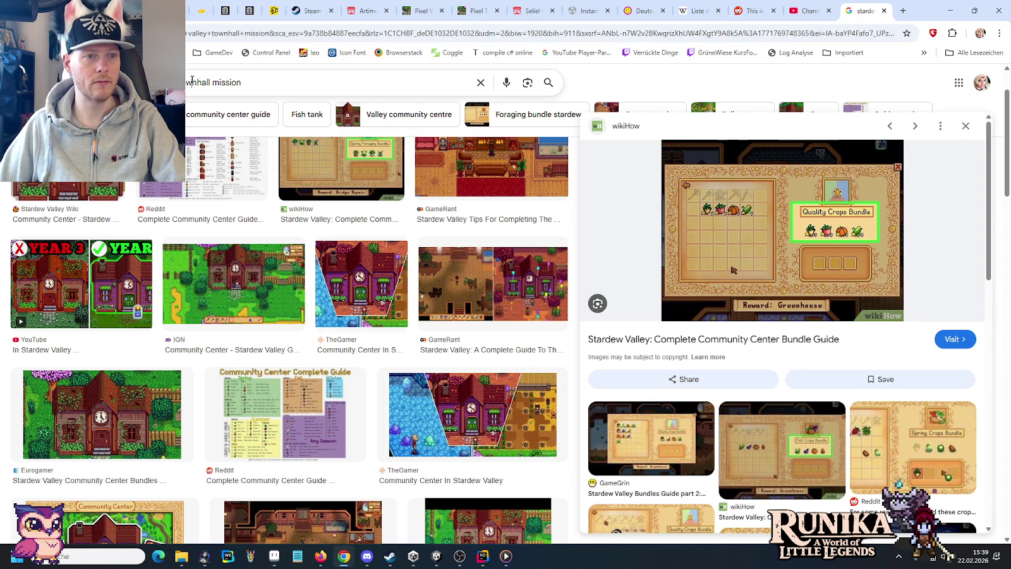
Change the Google image search to 'stardew valley construction'.
{"action": "left_click_drag", "start_coordinate": [192, 80], "coordinate": [259, 84]}
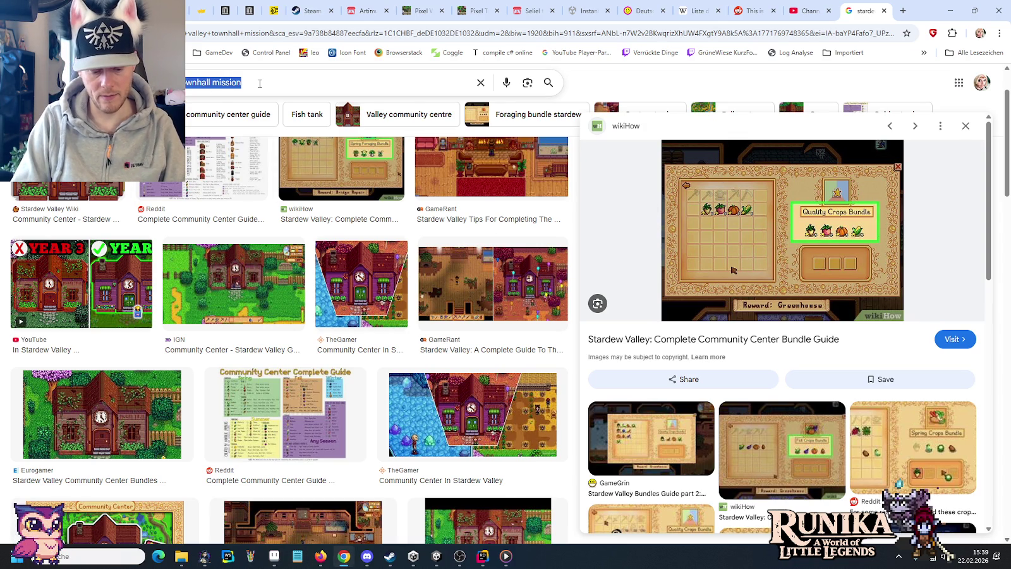
{"action": "type", "text": "construct"}
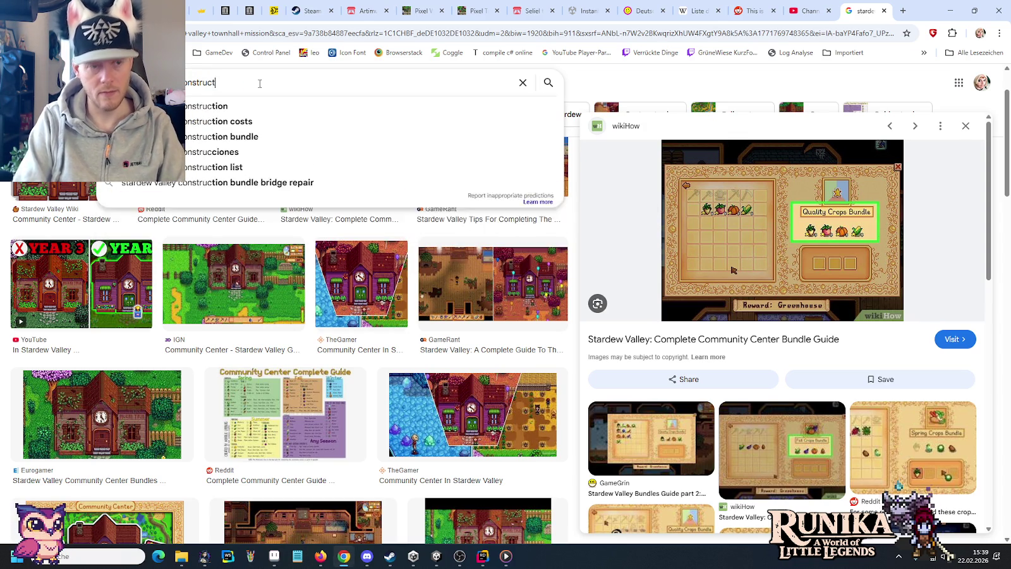
{"action": "type", "text": "ion"}
{"action": "key", "text": "Return"}
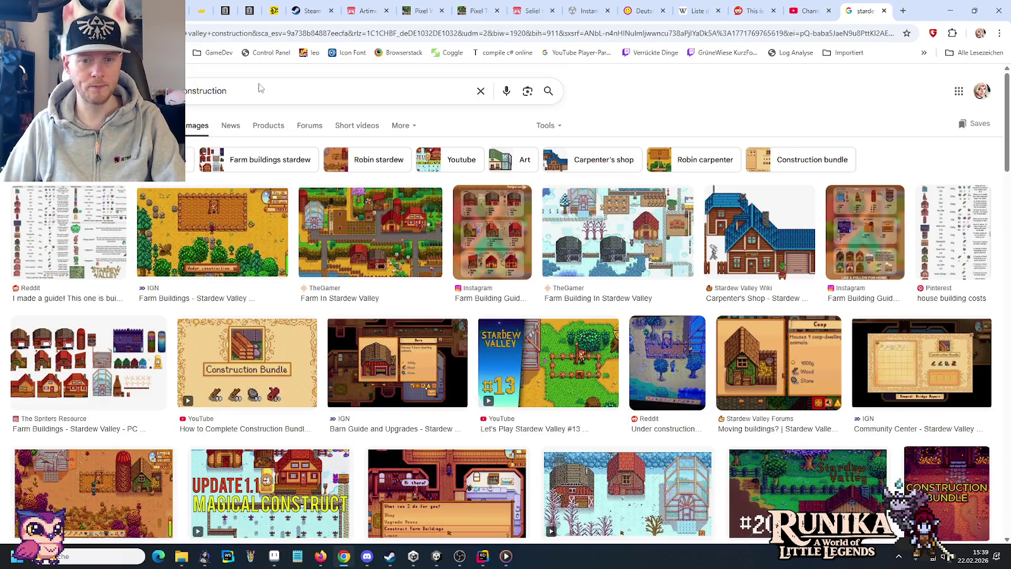
Open the Instagram Farm Building Guide image, then preview IGN's Farm Buildings image.
{"action": "left_click", "coordinate": [475, 218]}
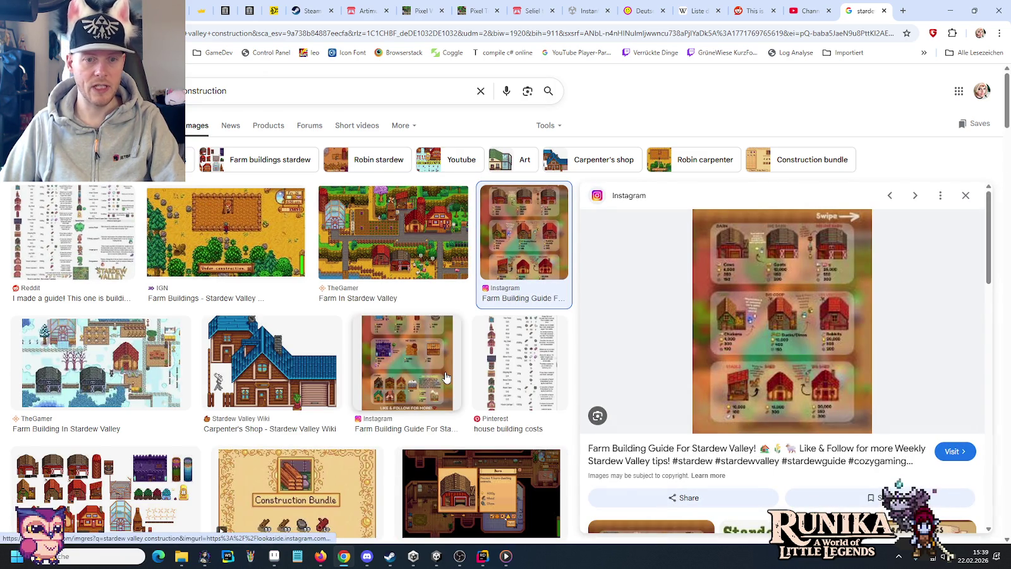
{"action": "left_click", "coordinate": [215, 228]}
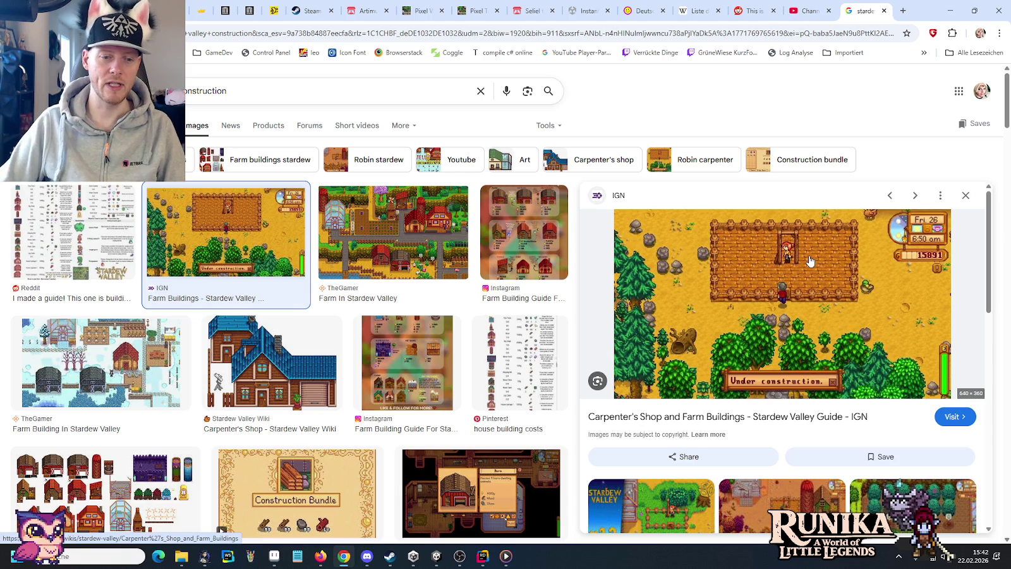
Preview the Reddit 'Salut Robin' farm screenshot, then switch back to Aseprite.
{"action": "scroll", "coordinate": [307, 383], "scroll_direction": "down", "scroll_amount": 3}
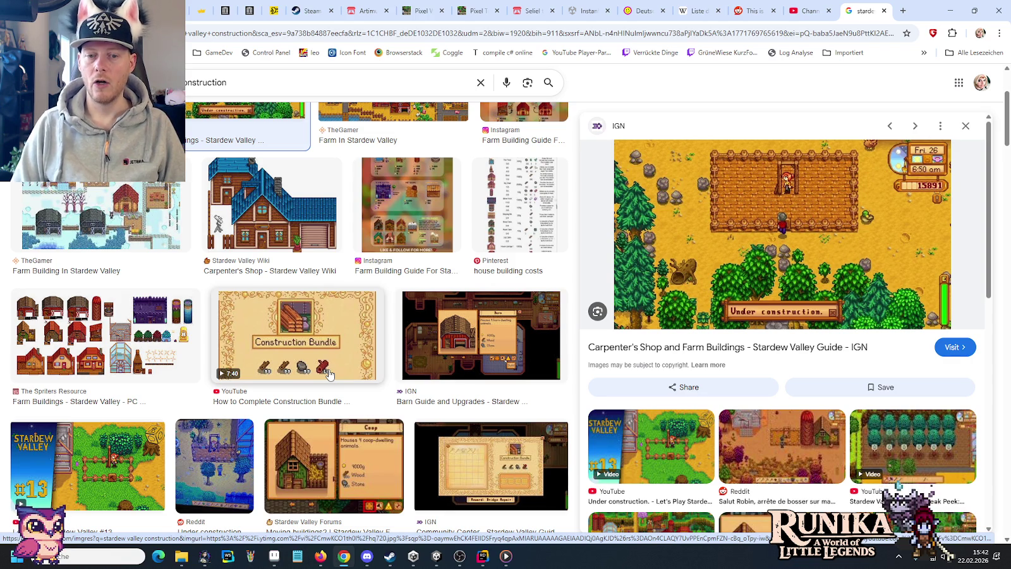
{"action": "left_click", "coordinate": [769, 438]}
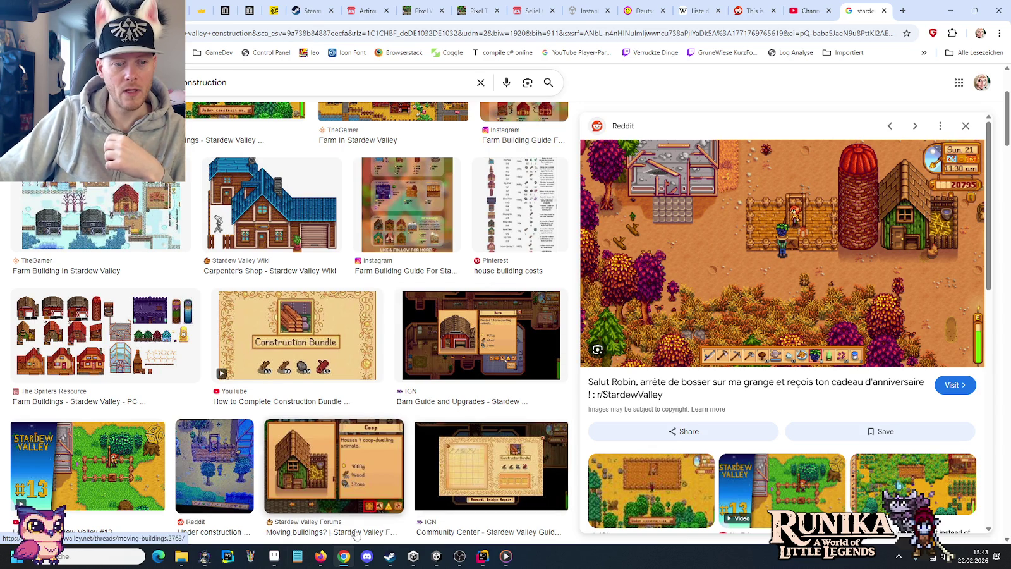
{"action": "left_click", "coordinate": [271, 557]}
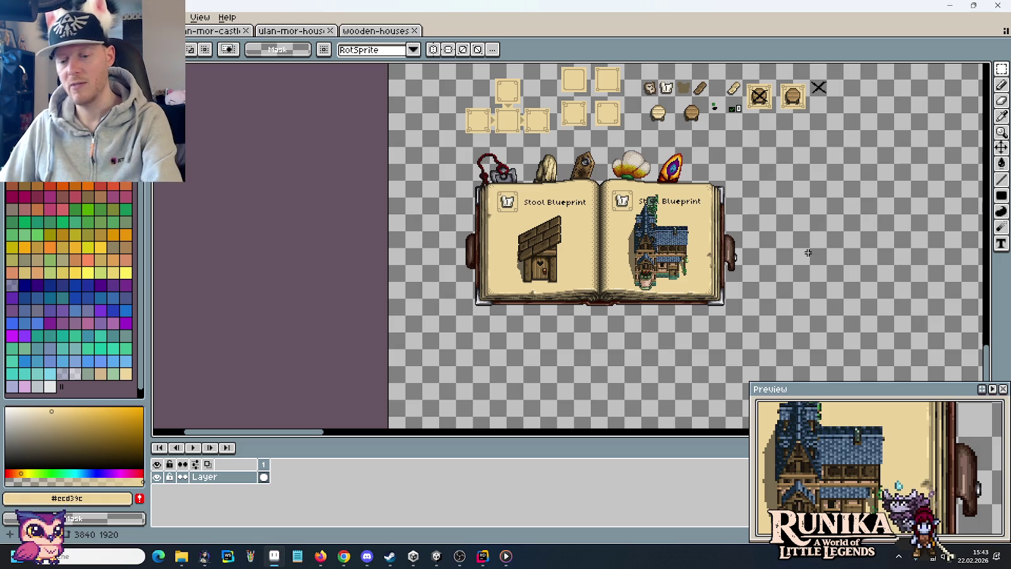
{"action": "key", "text": "i"}
{"action": "key", "text": "alt+Tab"}
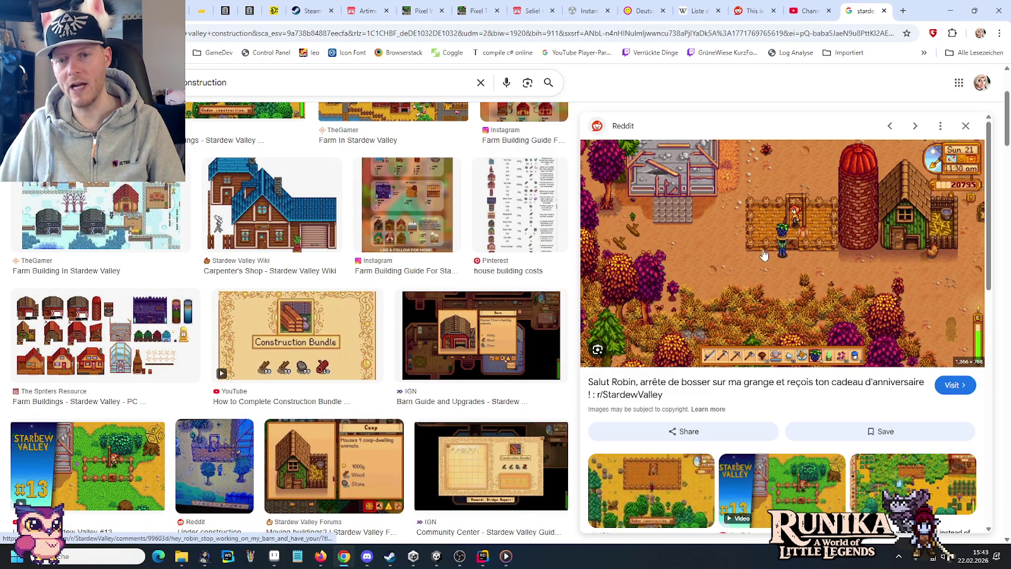
{"action": "key", "text": "alt+Tab"}
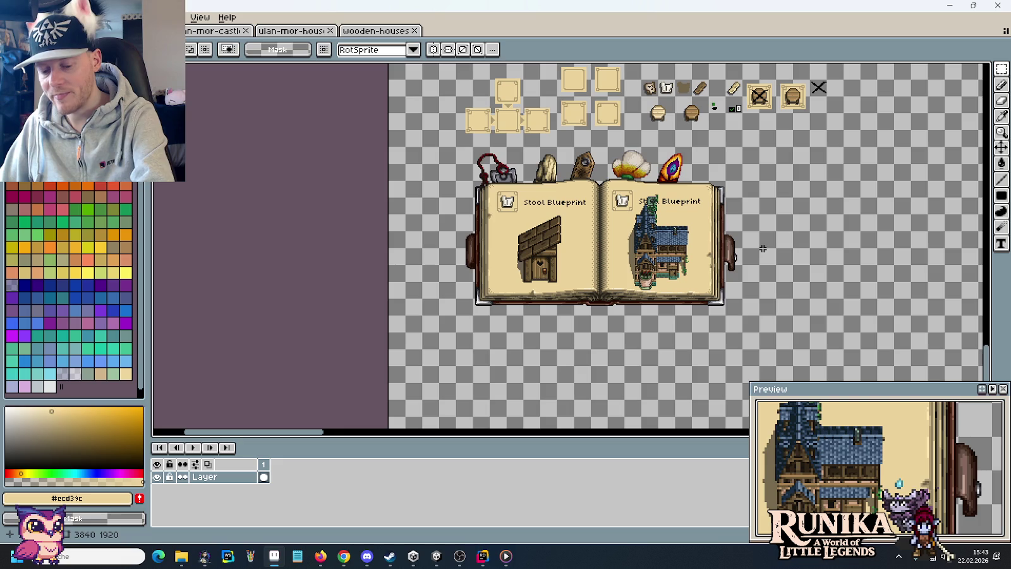
{"action": "left_click_drag", "start_coordinate": [743, 182], "coordinate": [873, 248]}
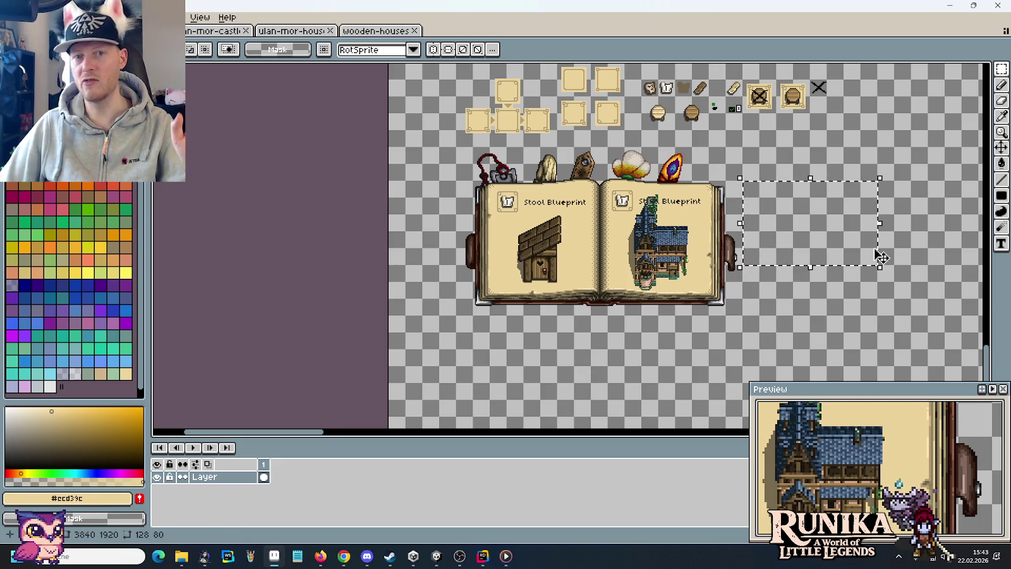
{"action": "left_click_drag", "start_coordinate": [821, 294], "coordinate": [681, 318]}
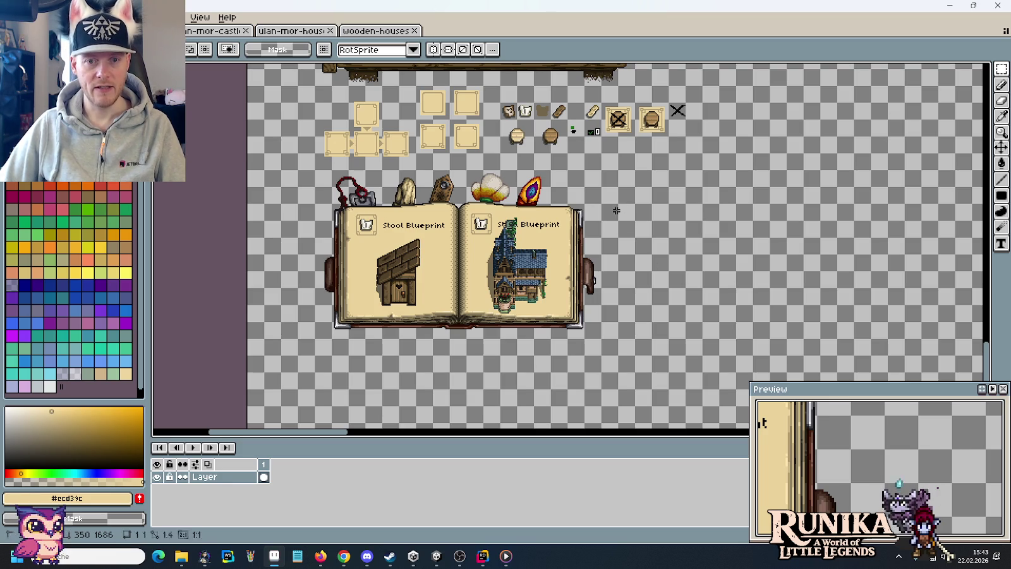
{"action": "left_click_drag", "start_coordinate": [599, 203], "coordinate": [709, 277]}
{"action": "left_click", "coordinate": [709, 271]}
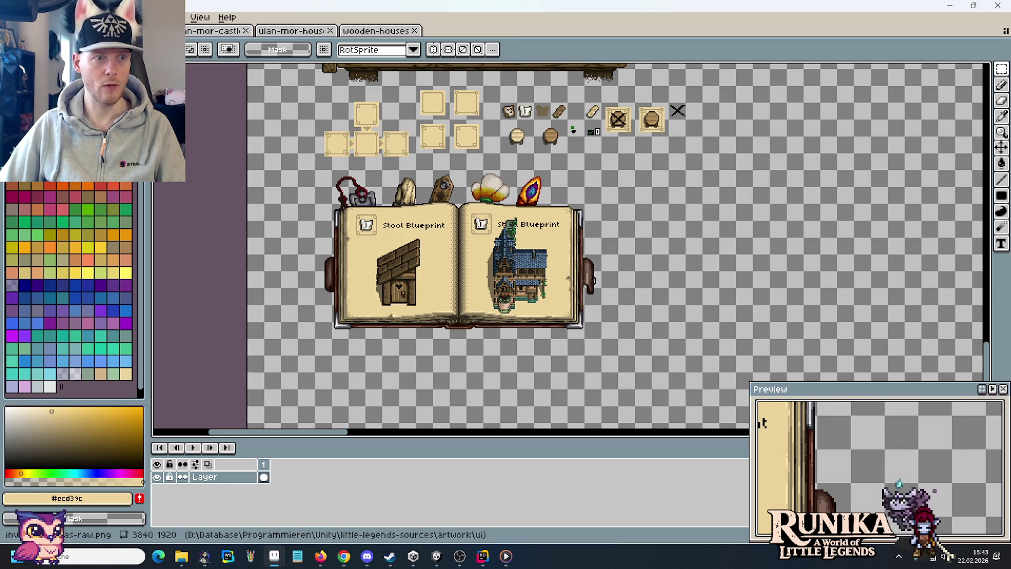
Open fence.png from the artwork\entities folder.
{"action": "key", "text": "ctrl+o"}
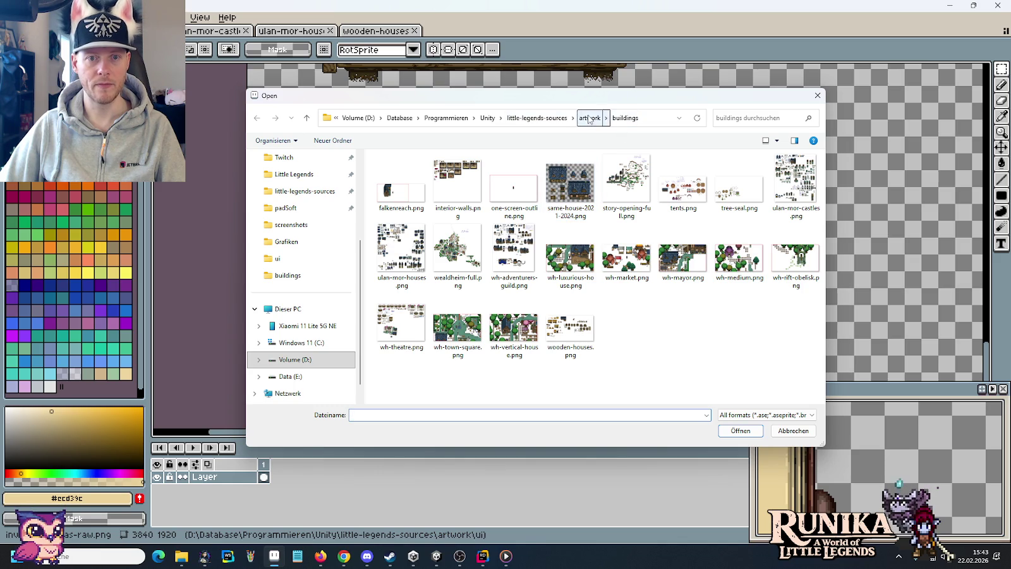
{"action": "left_click", "coordinate": [589, 118]}
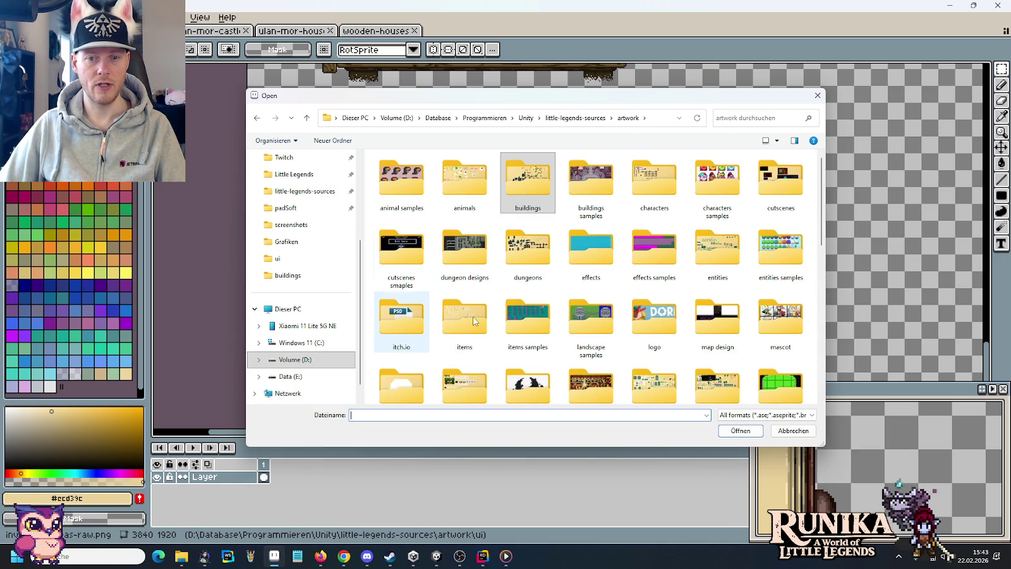
{"action": "double_click", "coordinate": [718, 249]}
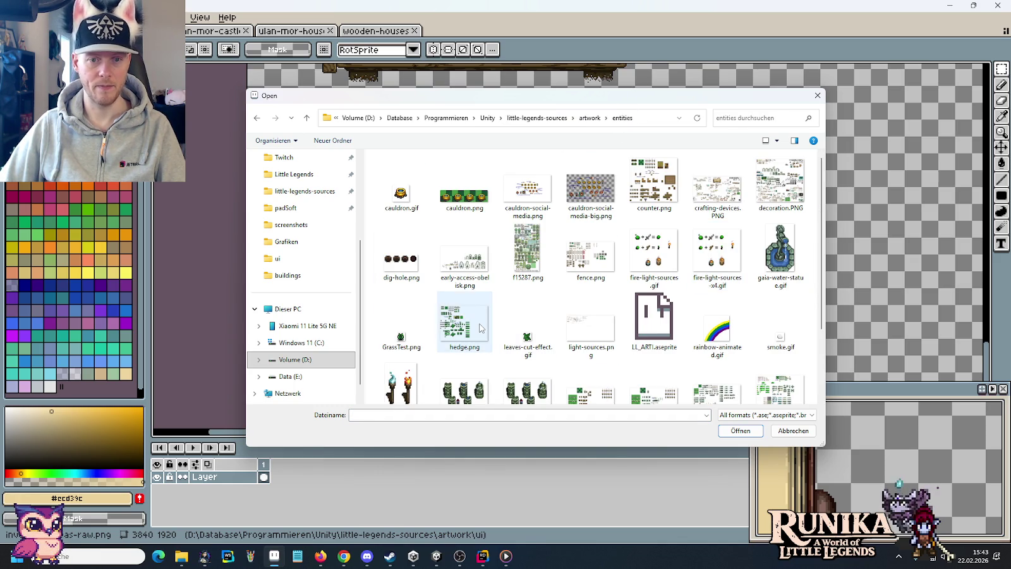
{"action": "scroll", "coordinate": [480, 327], "scroll_direction": "down", "scroll_amount": 1}
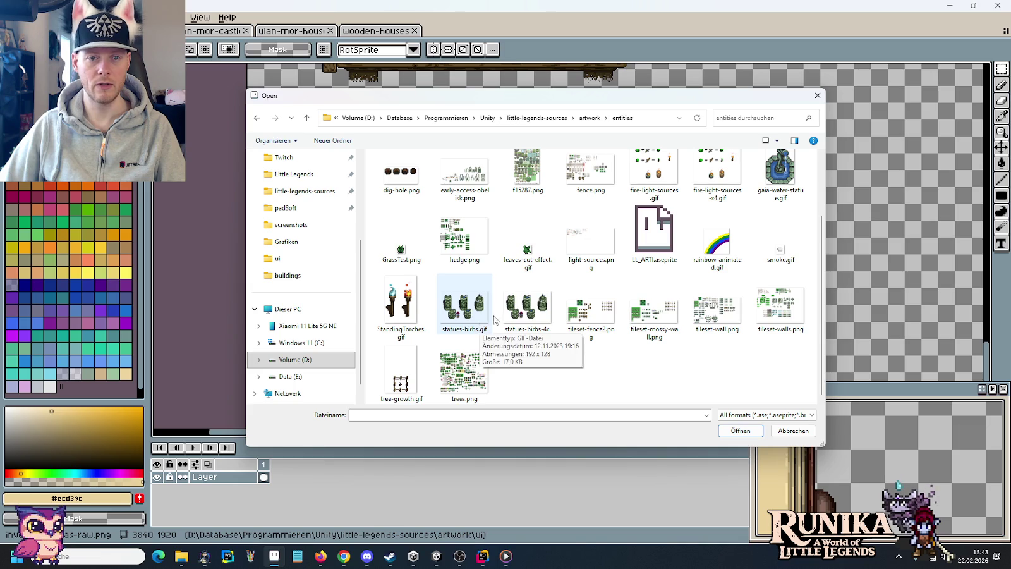
{"action": "left_click", "coordinate": [603, 191]}
{"action": "double_click", "coordinate": [603, 192]}
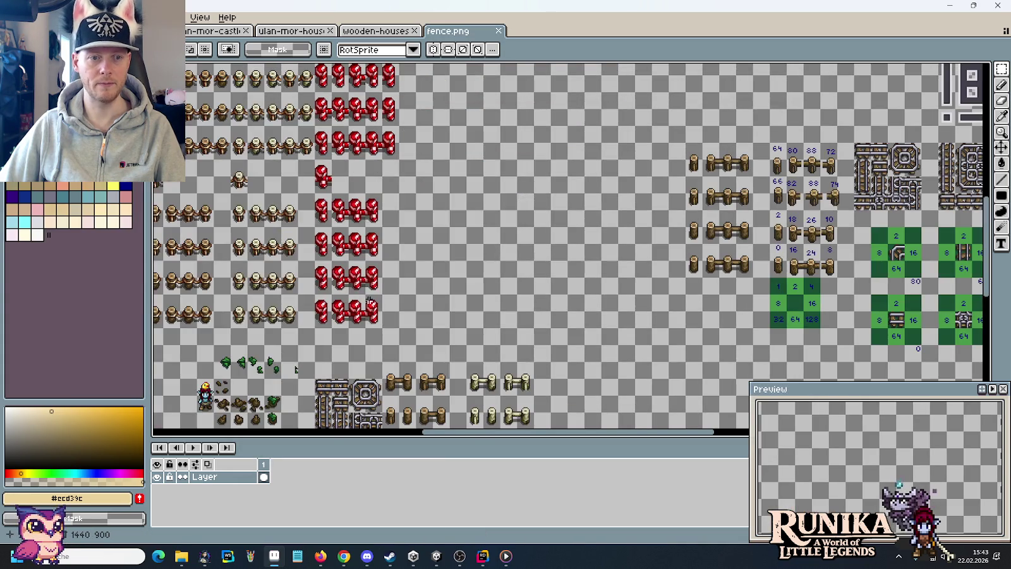
Select a block of fence post tiles on the fence sheet.
{"action": "scroll", "coordinate": [379, 256], "scroll_direction": "down", "scroll_amount": 2}
{"action": "scroll", "coordinate": [379, 256], "scroll_direction": "left", "scroll_amount": 3}
{"action": "scroll", "coordinate": [442, 259], "scroll_direction": "right", "scroll_amount": 3}
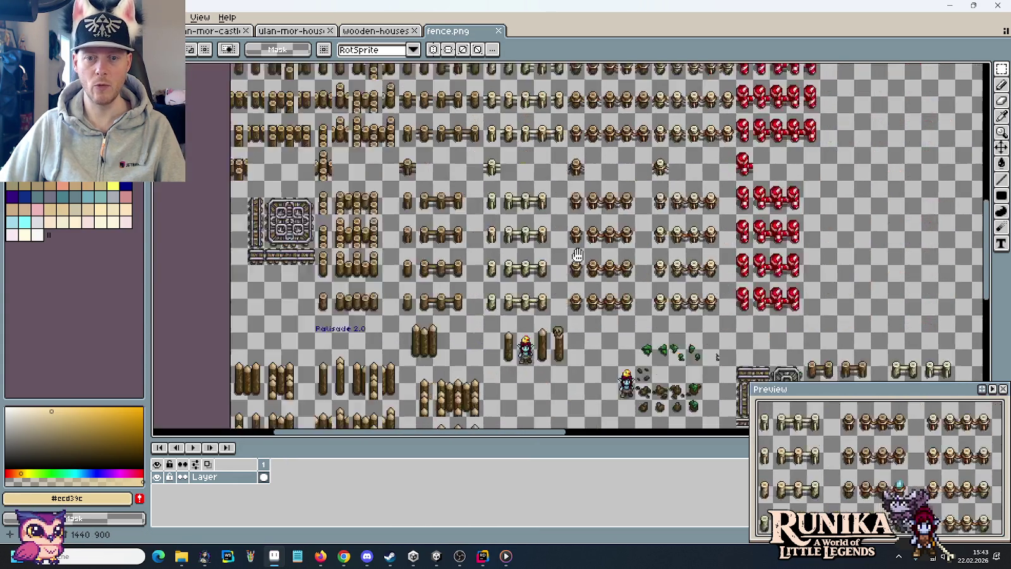
{"action": "scroll", "coordinate": [504, 264], "scroll_direction": "down", "scroll_amount": 1}
{"action": "left_click_drag", "start_coordinate": [540, 296], "coordinate": [469, 159]}
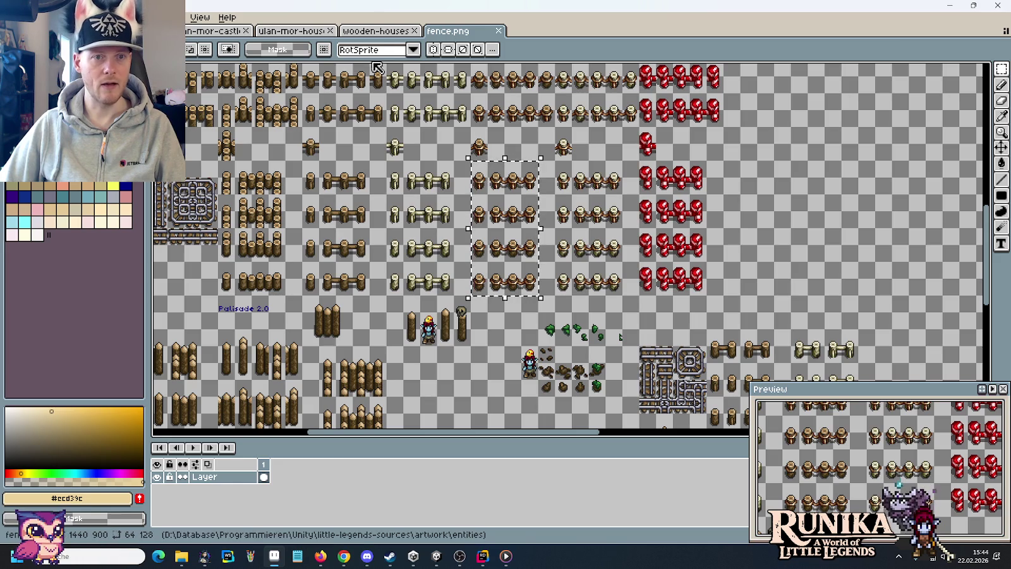
Paste four rows of fence posts right of the book, close fence.png, and reopen the Open dialog.
{"action": "left_click", "coordinate": [376, 32]}
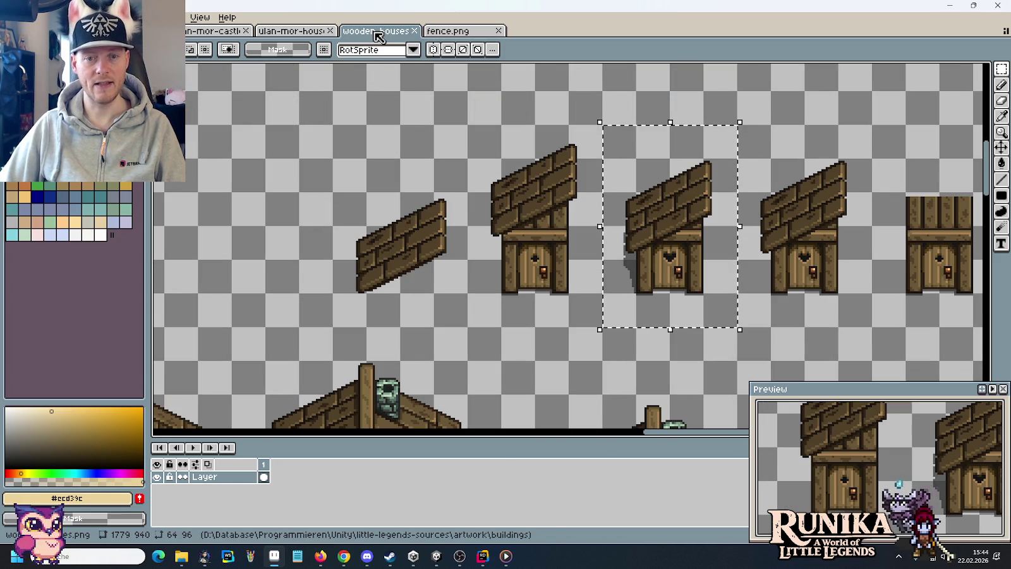
{"action": "left_click", "coordinate": [284, 31]}
{"action": "left_click", "coordinate": [158, 30]}
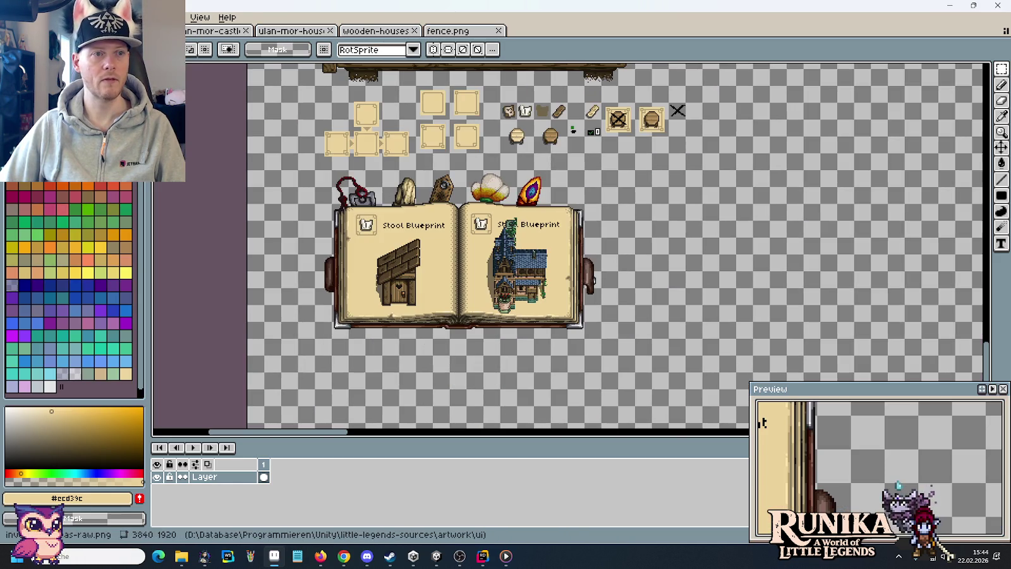
{"action": "key", "text": "ctrl+v"}
{"action": "left_click_drag", "start_coordinate": [625, 259], "coordinate": [736, 265]}
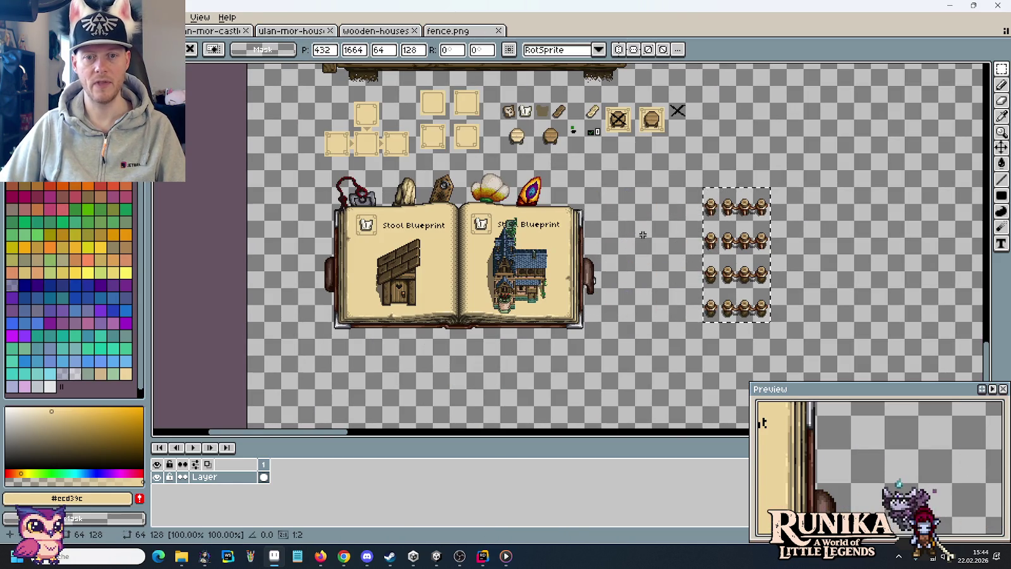
{"action": "key", "text": "Return"}
{"action": "left_click", "coordinate": [498, 31]}
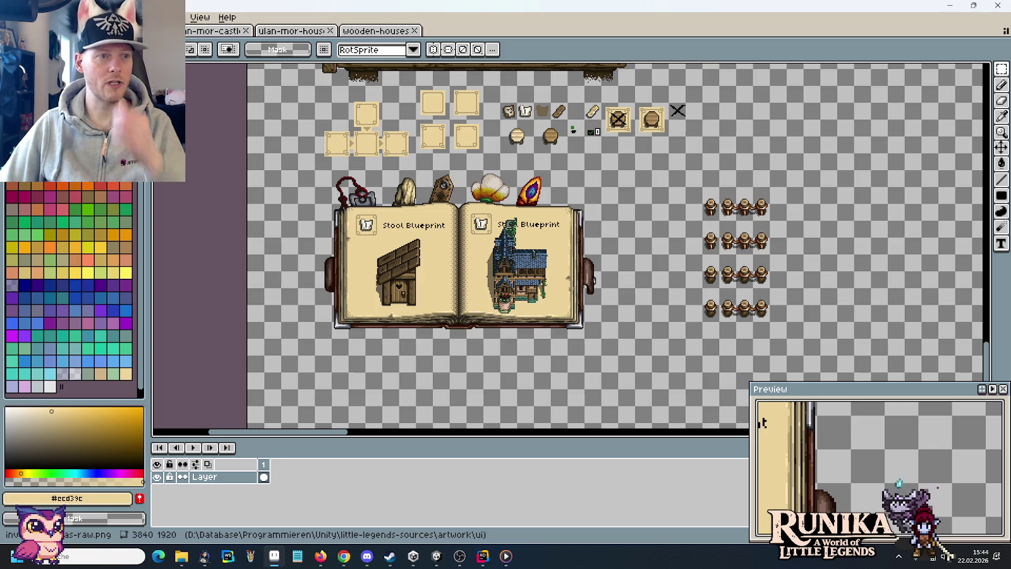
{"action": "key", "text": "ctrl+o"}
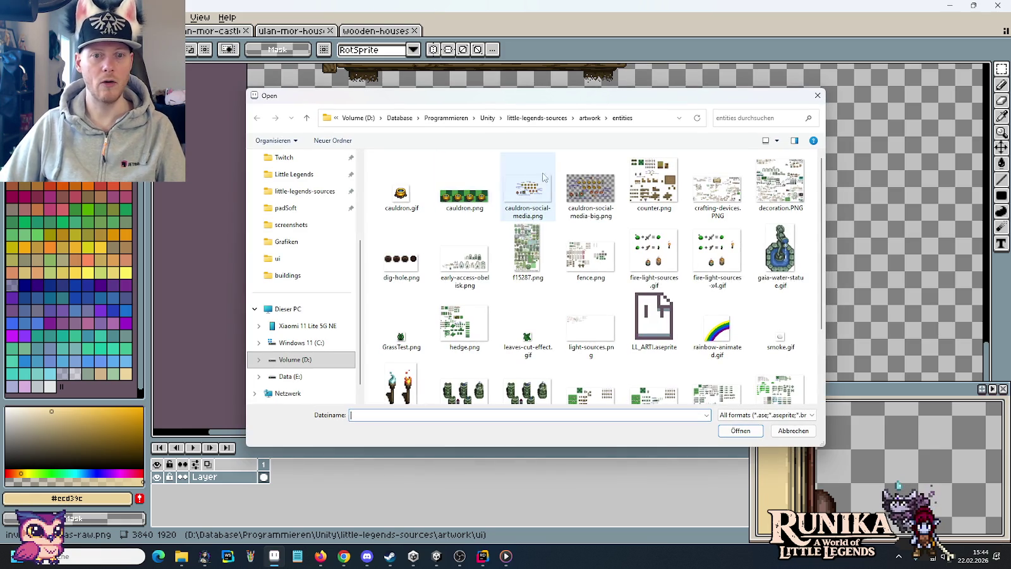
Open trees.png and copy the small fenced sapling plot.
{"action": "scroll", "coordinate": [605, 228], "scroll_direction": "down", "scroll_amount": 2}
{"action": "double_click", "coordinate": [464, 379]}
{"action": "scroll", "coordinate": [509, 317], "scroll_direction": "left", "scroll_amount": 5}
{"action": "scroll", "coordinate": [537, 266], "scroll_direction": "left", "scroll_amount": 5}
{"action": "scroll", "coordinate": [569, 202], "scroll_direction": "left", "scroll_amount": 4}
{"action": "left_click_drag", "start_coordinate": [584, 183], "coordinate": [557, 140]}
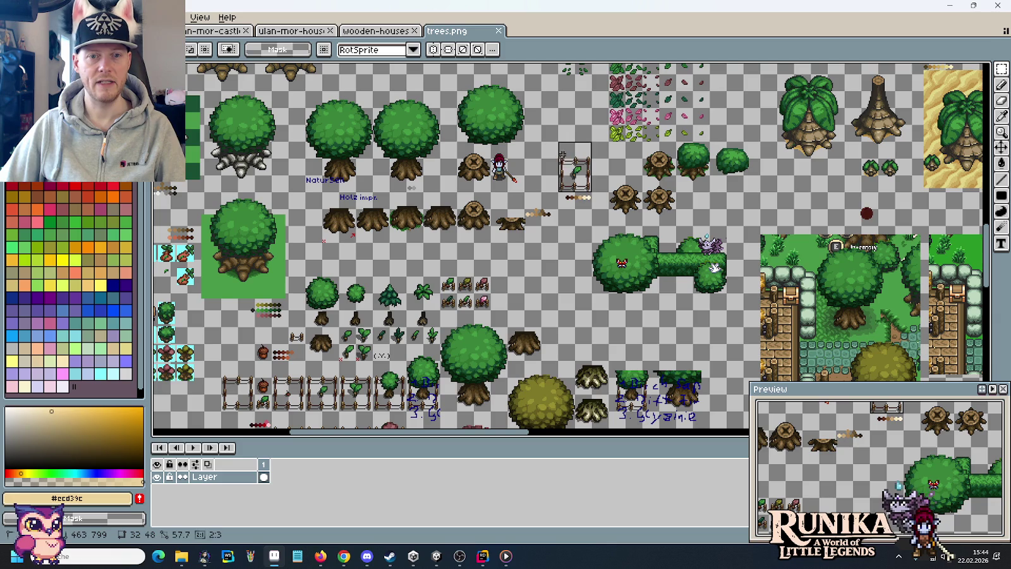
{"action": "key", "text": "ctrl+c"}
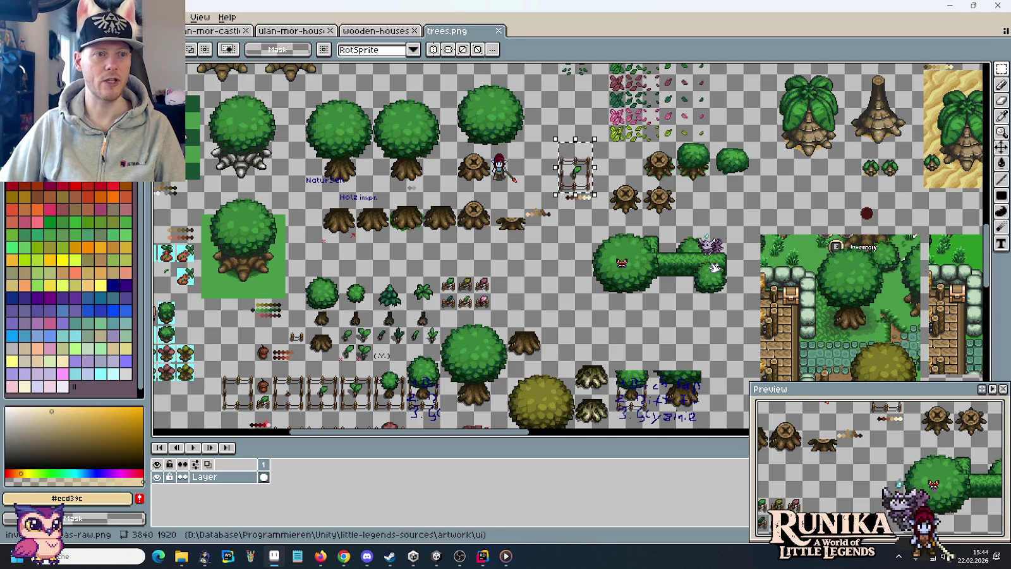
Paste the fenced sapling plot into the blueprint sheet, just right of the fence posts.
{"action": "key", "text": "ctrl+Tab"}
{"action": "key", "text": "ctrl+v"}
{"action": "left_click_drag", "start_coordinate": [775, 242], "coordinate": [811, 220]}
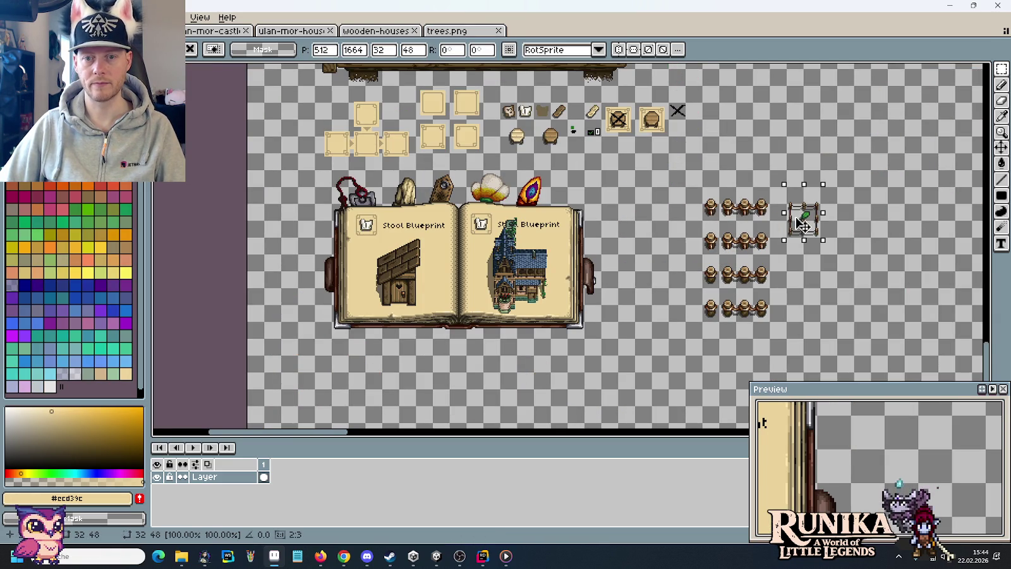
{"action": "key", "text": "Return"}
Close trees.png and glance at the browser reference images before returning.
{"action": "left_click", "coordinate": [499, 30]}
{"action": "key", "text": "alt+Tab"}
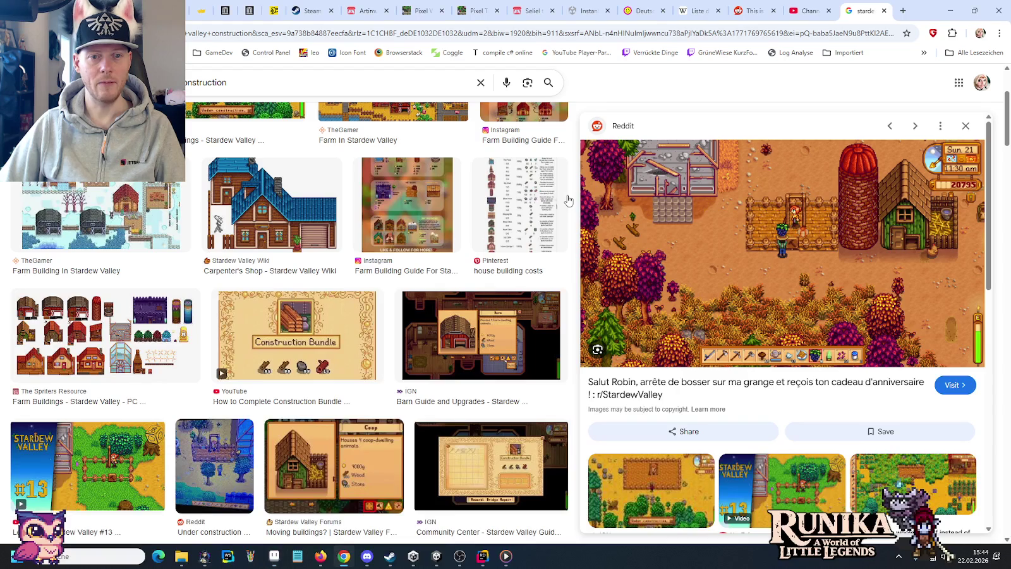
{"action": "key", "text": "alt+Tab"}
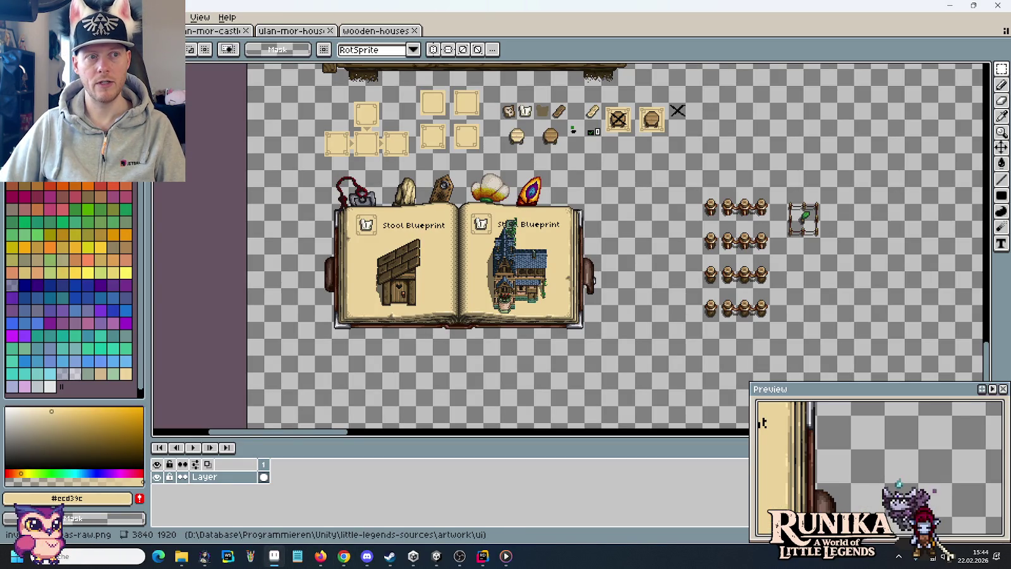
Open Tiles-Farmland.png from the artwork/tilesets folder with Ctrl+O.
{"action": "key", "text": "ctrl+o"}
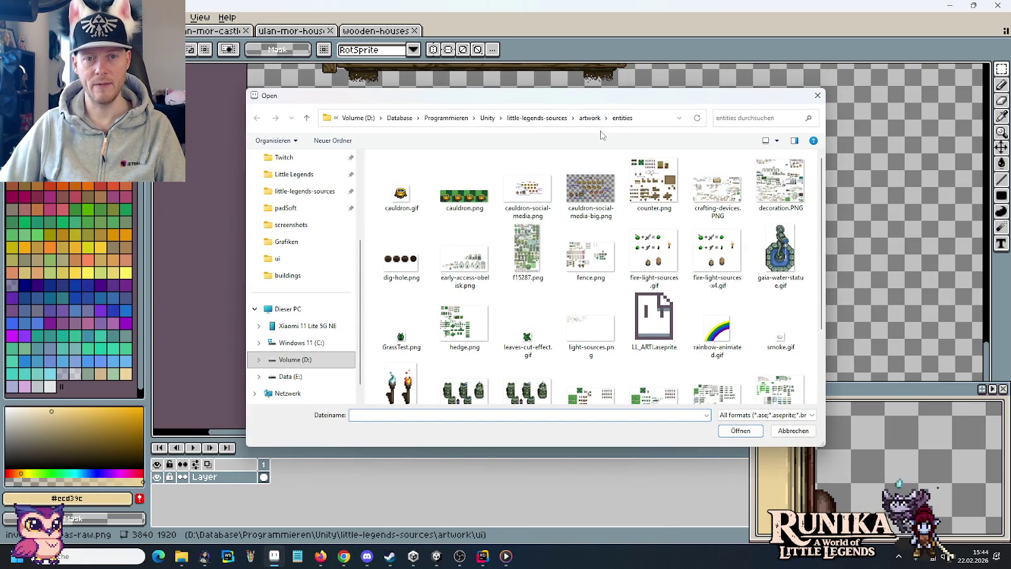
{"action": "left_click", "coordinate": [589, 117]}
{"action": "scroll", "coordinate": [581, 316], "scroll_direction": "down", "scroll_amount": 2}
{"action": "scroll", "coordinate": [575, 328], "scroll_direction": "down", "scroll_amount": 2}
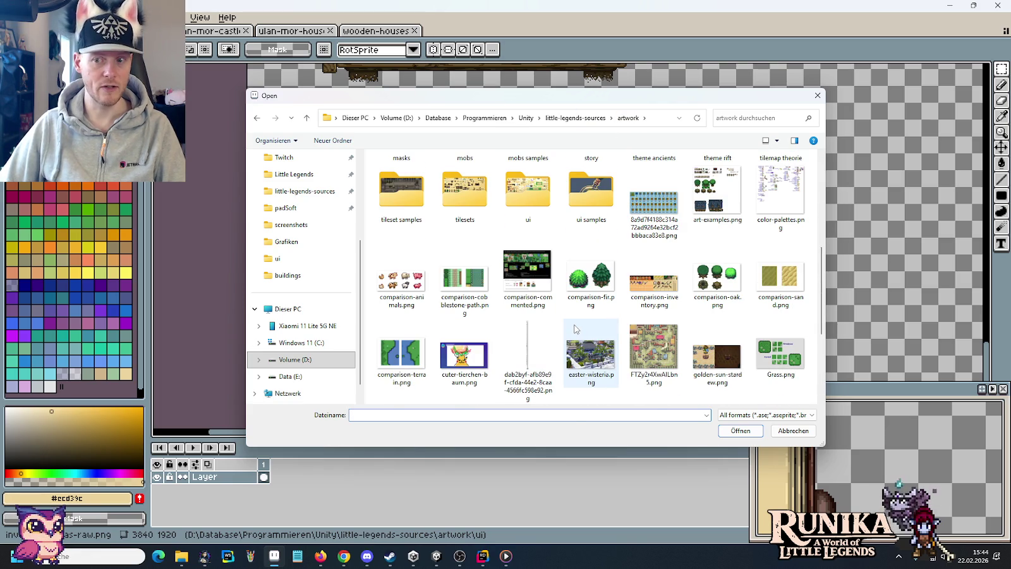
{"action": "scroll", "coordinate": [575, 328], "scroll_direction": "up", "scroll_amount": 2}
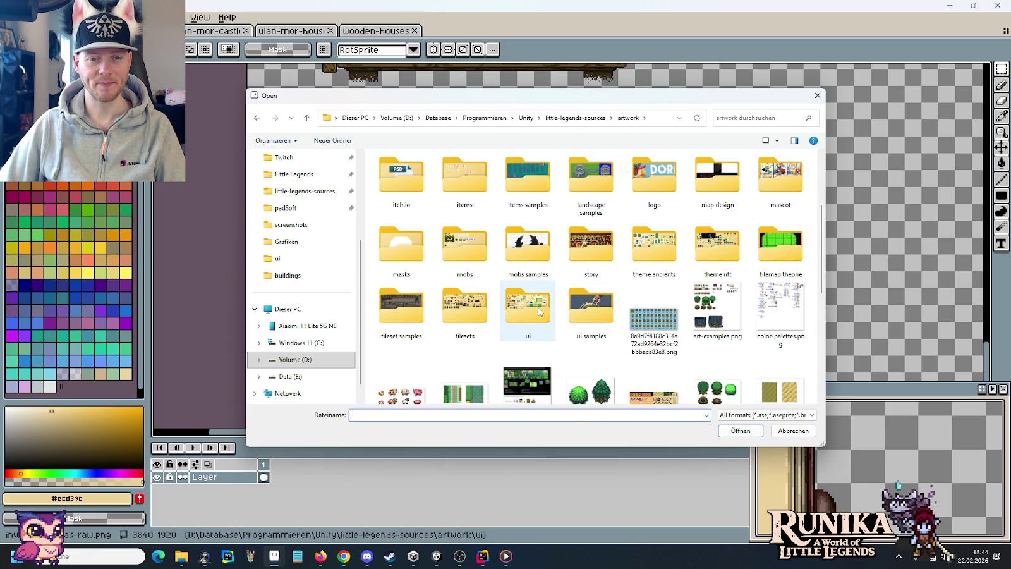
{"action": "double_click", "coordinate": [457, 309]}
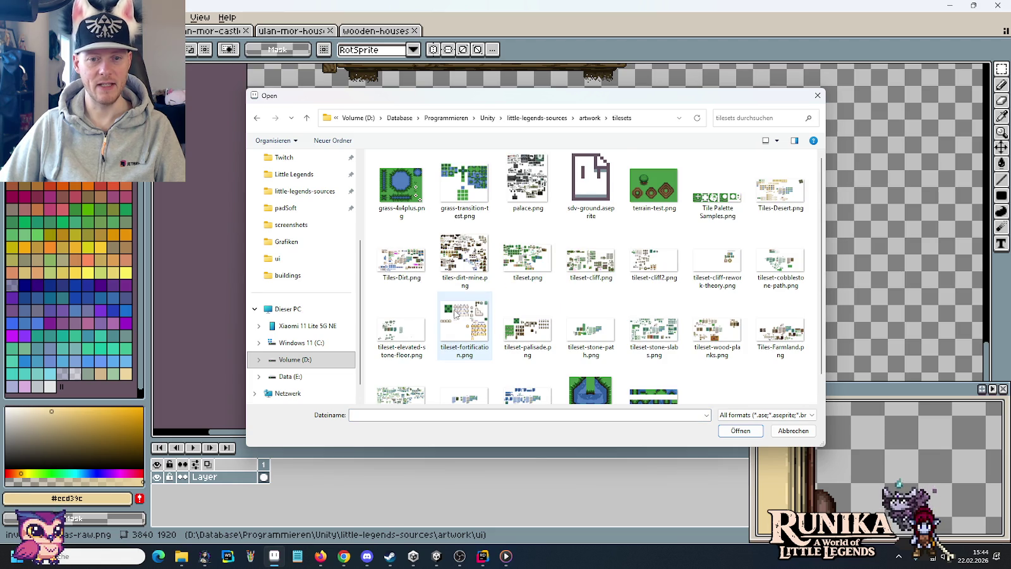
{"action": "double_click", "coordinate": [781, 330]}
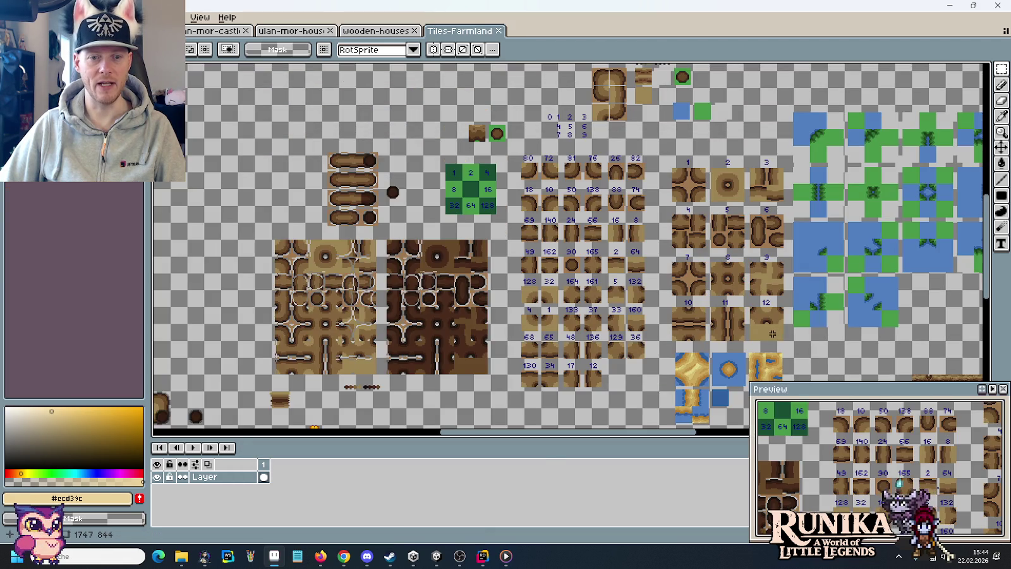
Copy the dark wooden plank tile from Tiles-Farmland and place it beside the fences.
{"action": "scroll", "coordinate": [549, 224], "scroll_direction": "down", "scroll_amount": 8}
{"action": "scroll", "coordinate": [601, 252], "scroll_direction": "left", "scroll_amount": 5}
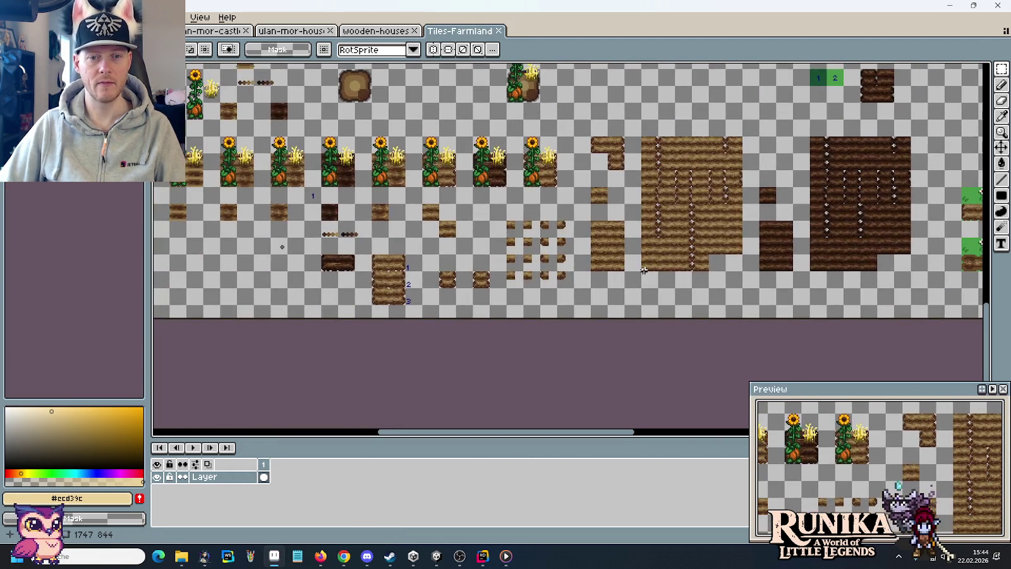
{"action": "scroll", "coordinate": [683, 272], "scroll_direction": "up", "scroll_amount": 1}
{"action": "scroll", "coordinate": [683, 272], "scroll_direction": "right", "scroll_amount": 2}
{"action": "scroll", "coordinate": [633, 288], "scroll_direction": "right", "scroll_amount": 1}
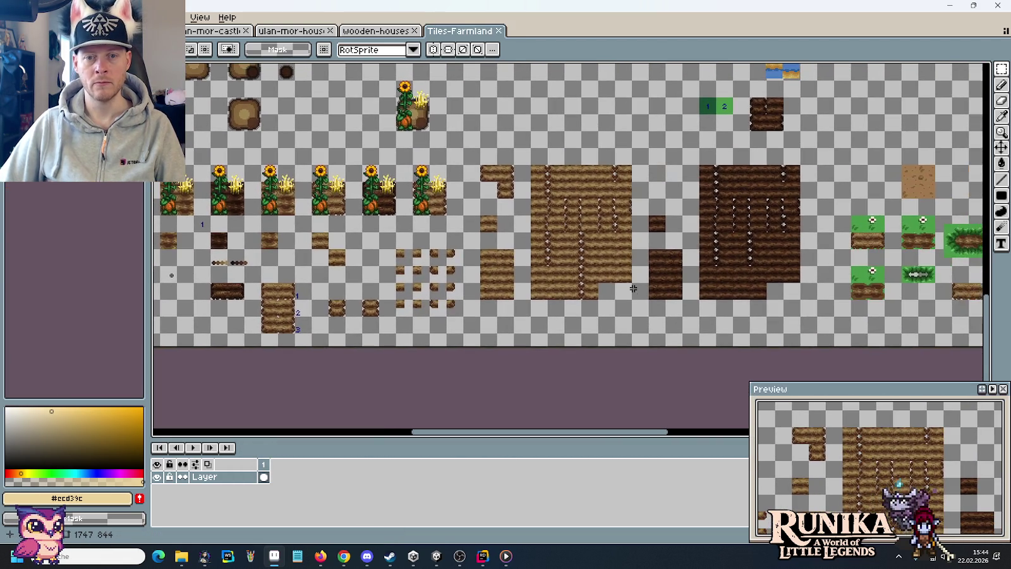
{"action": "scroll", "coordinate": [633, 288], "scroll_direction": "right", "scroll_amount": 2}
{"action": "scroll", "coordinate": [619, 291], "scroll_direction": "up", "scroll_amount": 1}
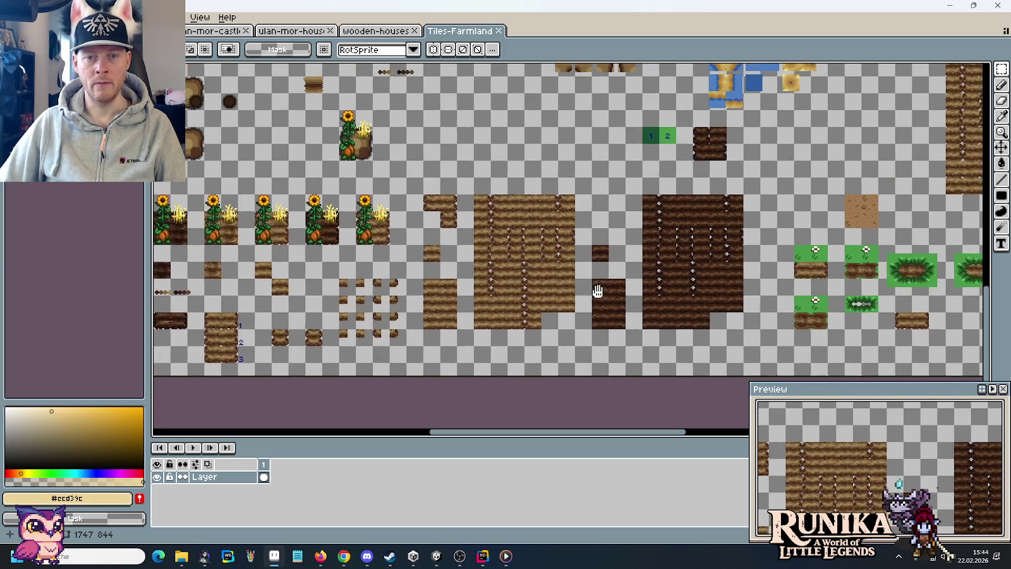
{"action": "left_click", "coordinate": [700, 157]}
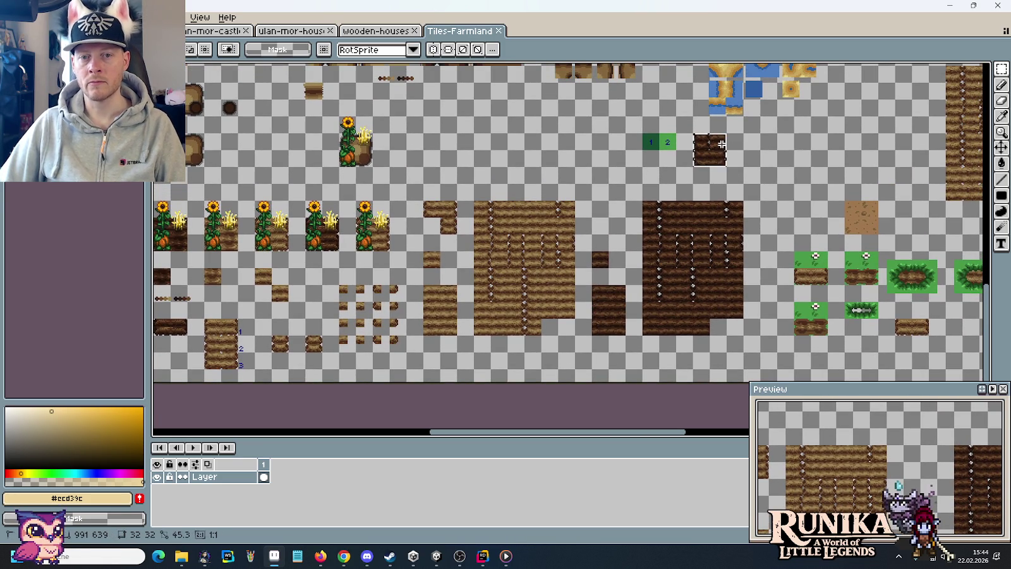
{"action": "key", "text": "ctrl+c"}
{"action": "key", "text": "ctrl+Tab"}
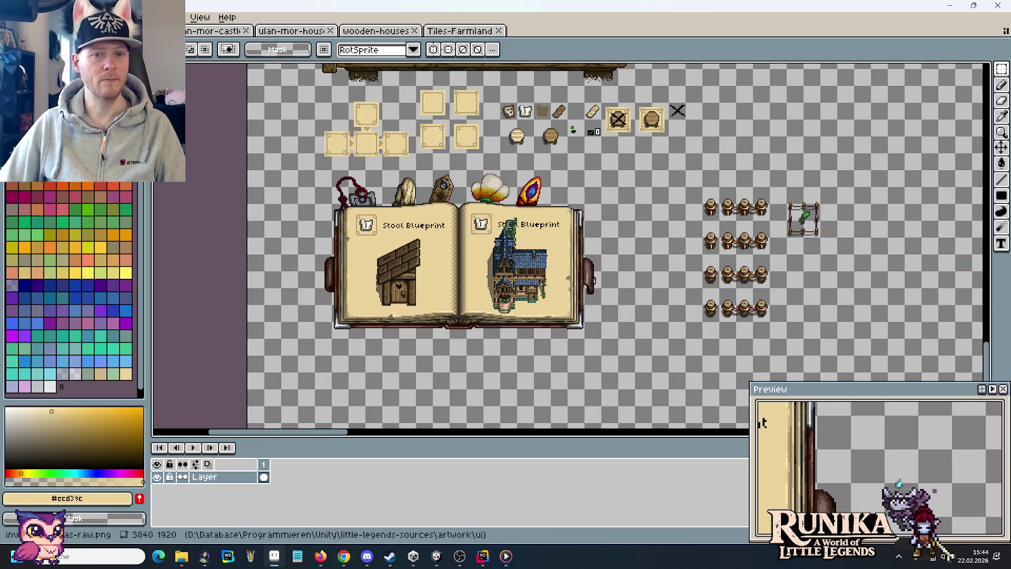
{"action": "key", "text": "ctrl+v"}
{"action": "left_click_drag", "start_coordinate": [564, 252], "coordinate": [856, 289]}
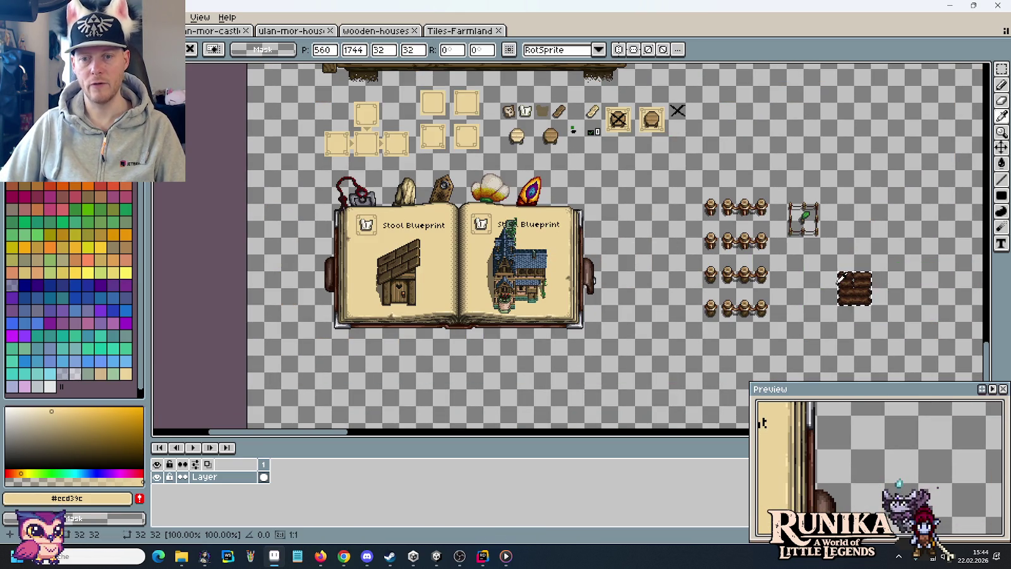
Build a light plank tile from dirt and L-shaped pieces and commit it beside the fences.
{"action": "left_click", "coordinate": [458, 32]}
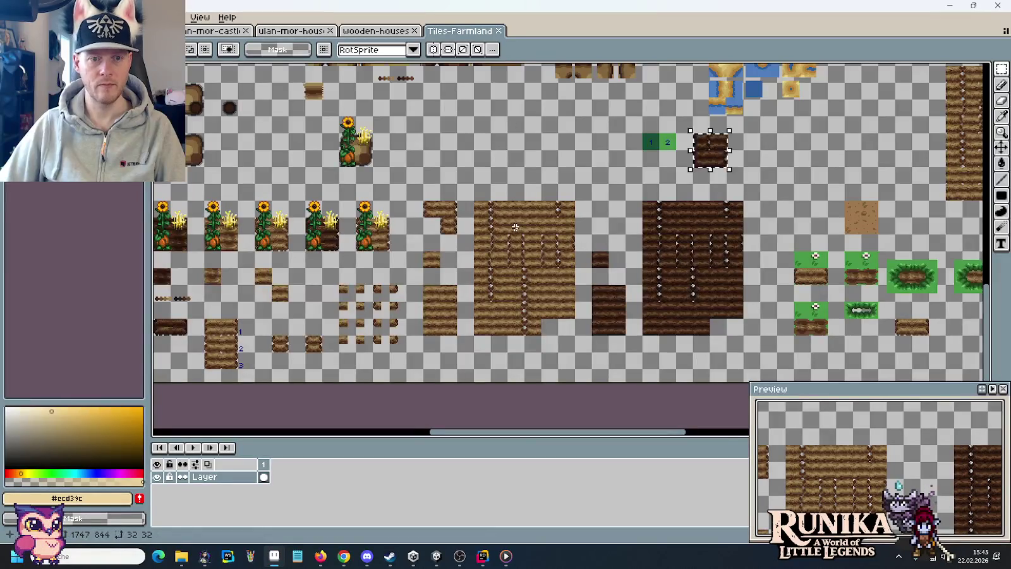
{"action": "mouse_move", "coordinate": [423, 252]}
{"action": "left_mouse_down"}
{"action": "mouse_move", "coordinate": [441, 267]}
{"action": "mouse_move", "coordinate": [469, 185]}
{"action": "mouse_move", "coordinate": [503, 152]}
{"action": "left_mouse_up"}
{"action": "key", "text": "ctrl+c"}
{"action": "key", "text": "ctrl+v"}
{"action": "mouse_move", "coordinate": [427, 231]}
{"action": "left_mouse_down"}
{"action": "mouse_move", "coordinate": [510, 174]}
{"action": "mouse_move", "coordinate": [509, 160]}
{"action": "mouse_move", "coordinate": [491, 151]}
{"action": "left_mouse_up"}
{"action": "key", "text": "ctrl+c"}
{"action": "key", "text": "ctrl+v"}
{"action": "key", "text": "ctrl+v"}
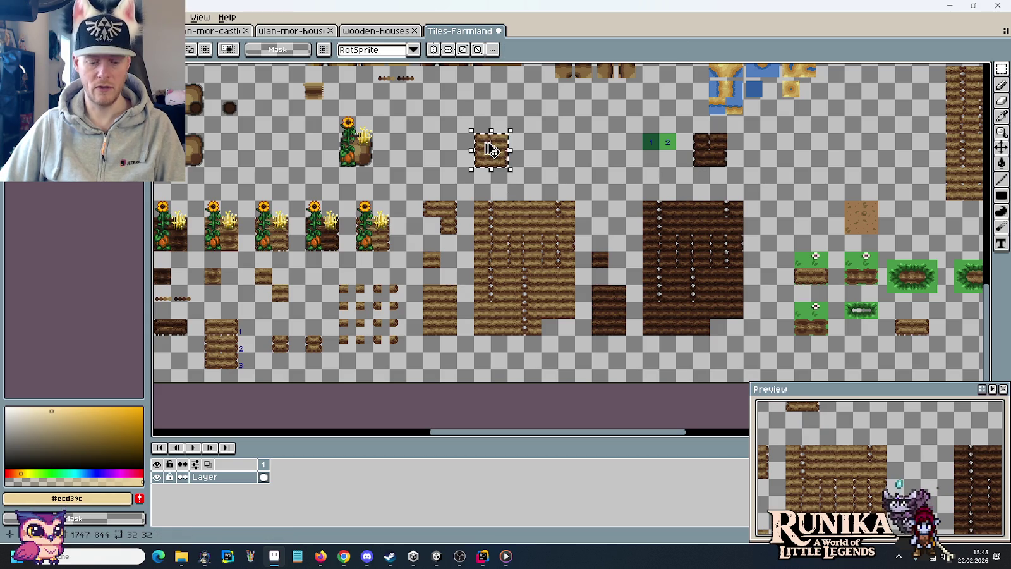
{"action": "key", "text": "ctrl+Tab"}
{"action": "key", "text": "ctrl+v"}
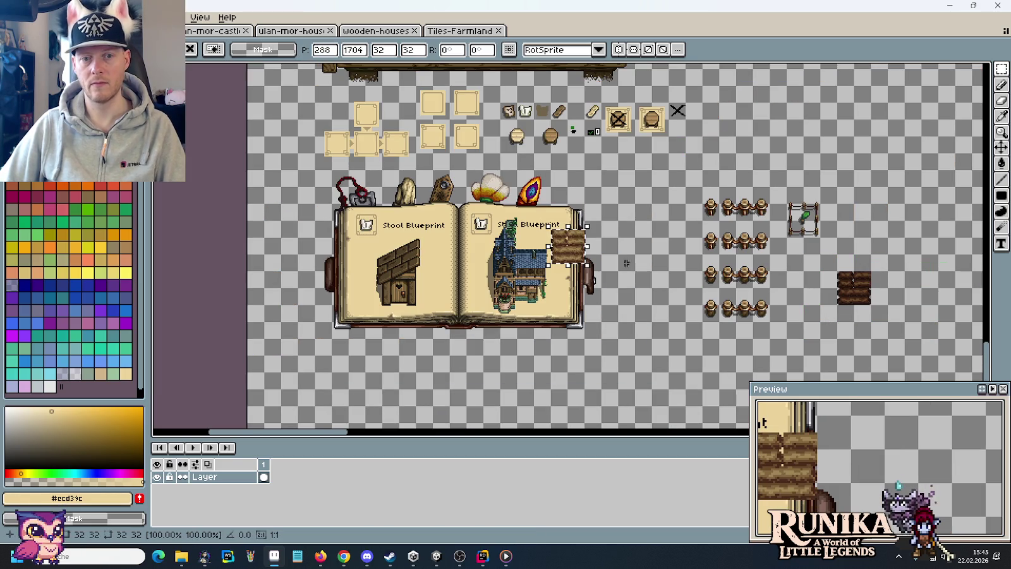
{"action": "left_click_drag", "start_coordinate": [575, 247], "coordinate": [814, 294]}
{"action": "key", "text": "Return"}
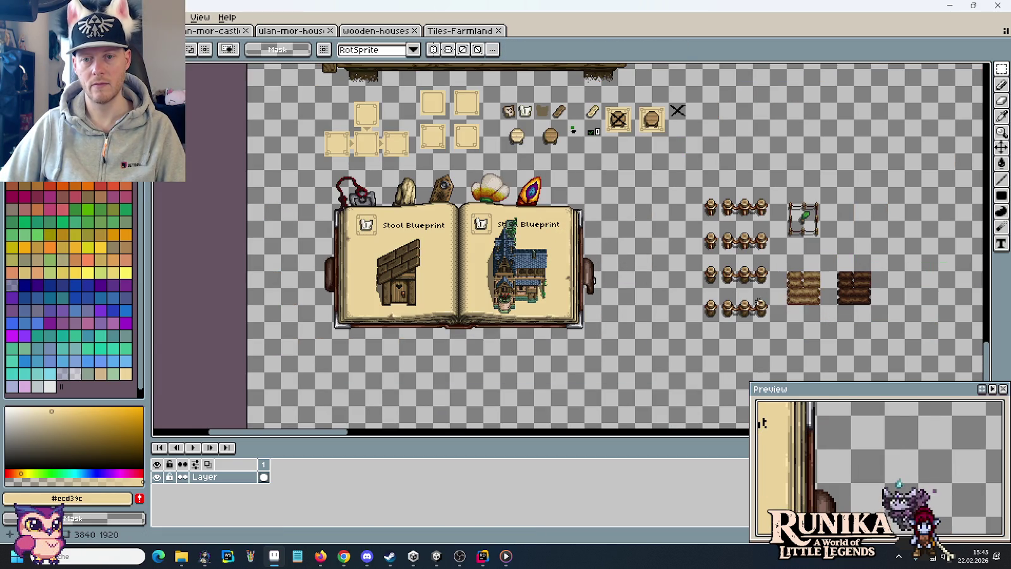
{"action": "scroll", "coordinate": [763, 313], "scroll_direction": "up", "scroll_amount": 4}
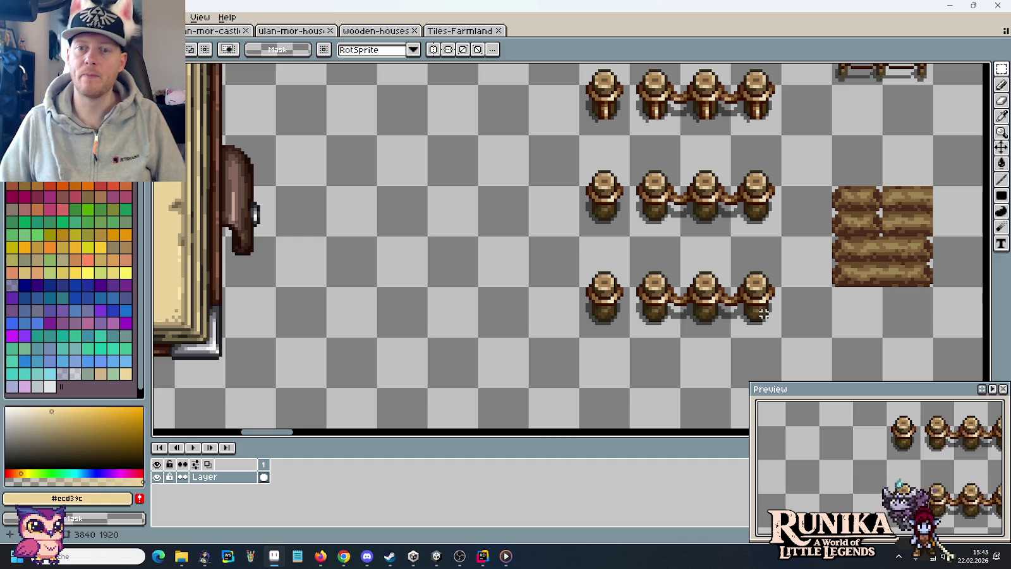
Drop a small 16x16 plank piece between the blueprint book and the fence posts.
{"action": "scroll", "coordinate": [764, 314], "scroll_direction": "down", "scroll_amount": 1}
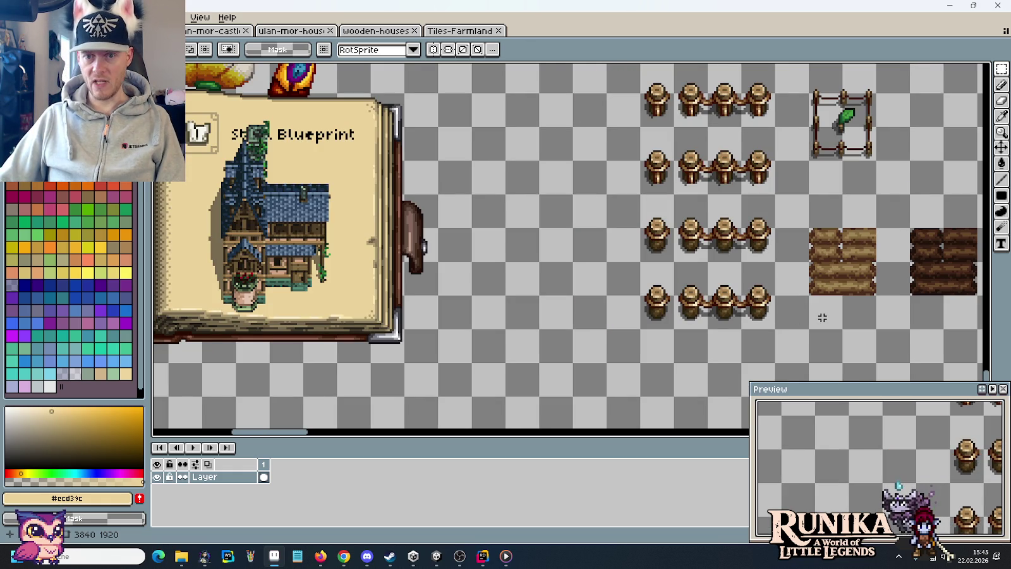
{"action": "mouse_move", "coordinate": [855, 245]}
{"action": "left_mouse_down"}
{"action": "mouse_move", "coordinate": [865, 252]}
{"action": "mouse_move", "coordinate": [528, 218]}
{"action": "left_mouse_up"}
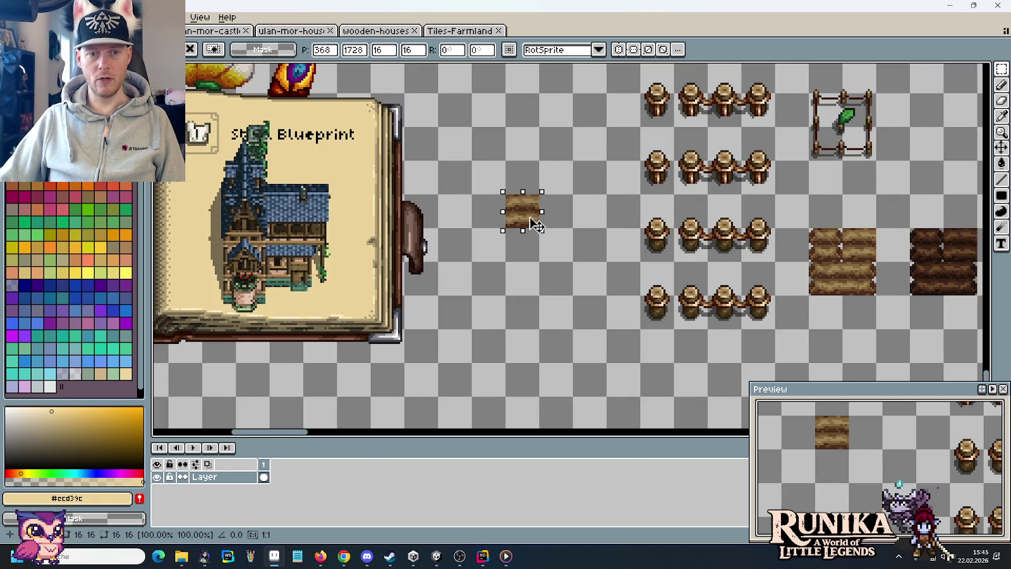
{"action": "left_click", "coordinate": [593, 259]}
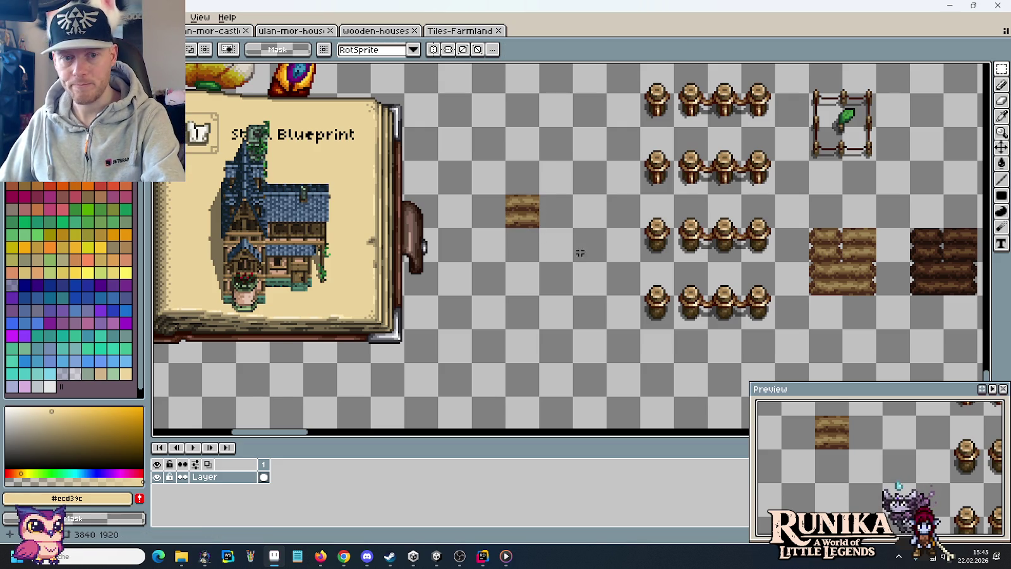
Zoom in to inspect the tile, then pan back to the blueprint and fence posts.
{"action": "scroll", "coordinate": [495, 189], "scroll_direction": "up", "scroll_amount": 2}
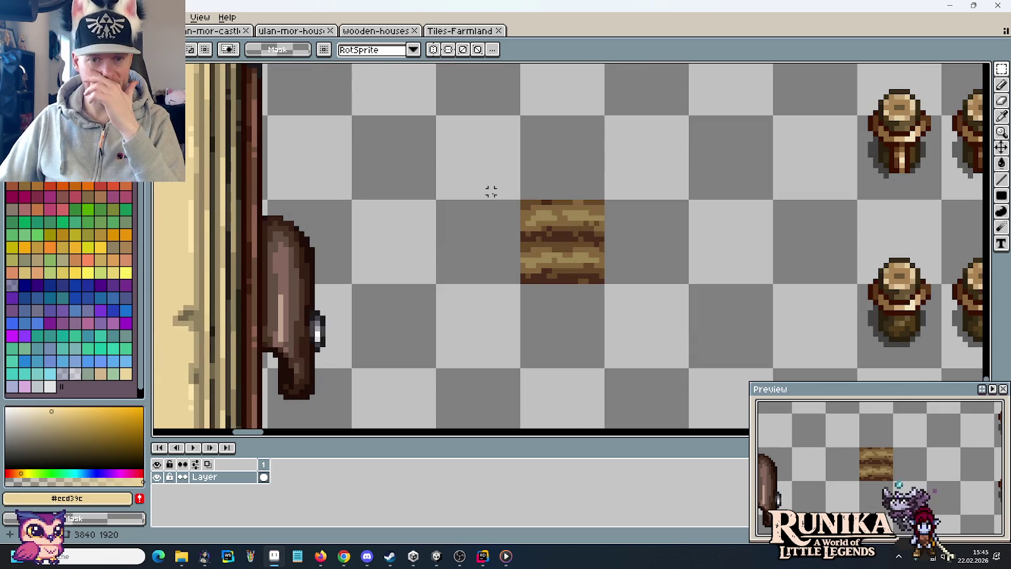
{"action": "scroll", "coordinate": [506, 212], "scroll_direction": "up", "scroll_amount": 2}
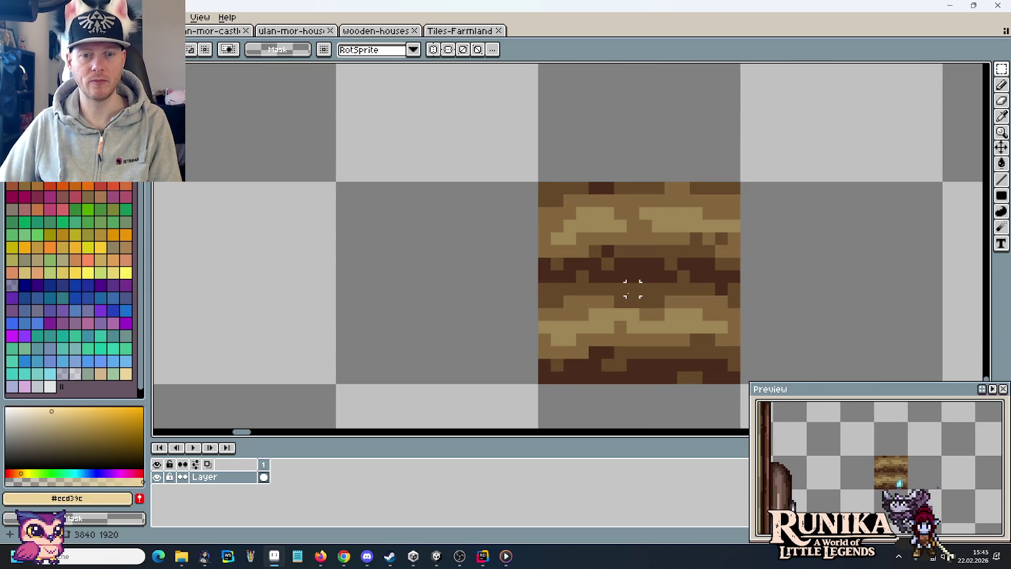
{"action": "scroll", "coordinate": [632, 288], "scroll_direction": "down", "scroll_amount": 2}
{"action": "scroll", "coordinate": [632, 289], "scroll_direction": "down", "scroll_amount": 1}
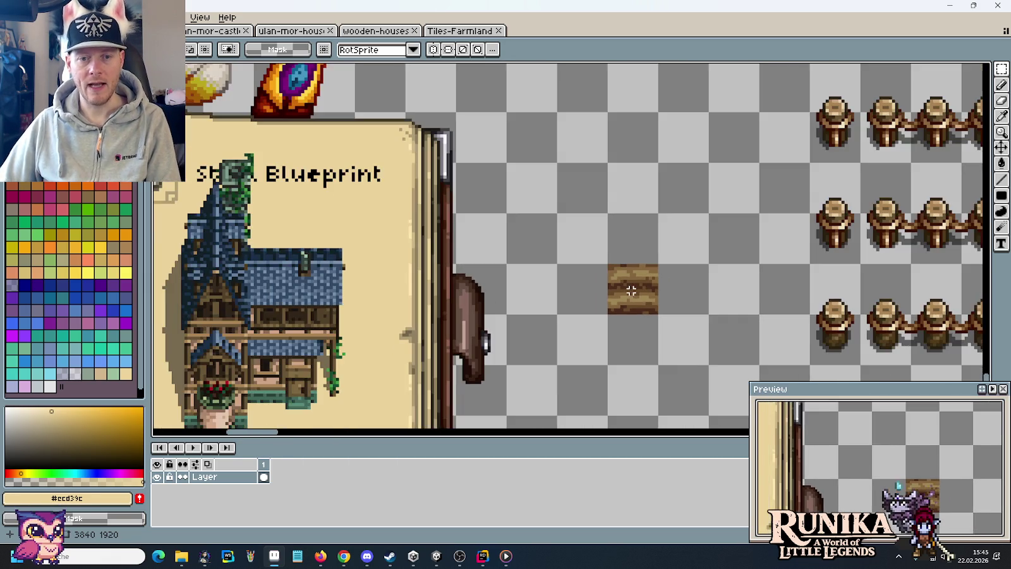
{"action": "left_click_drag", "start_coordinate": [632, 289], "coordinate": [596, 236]}
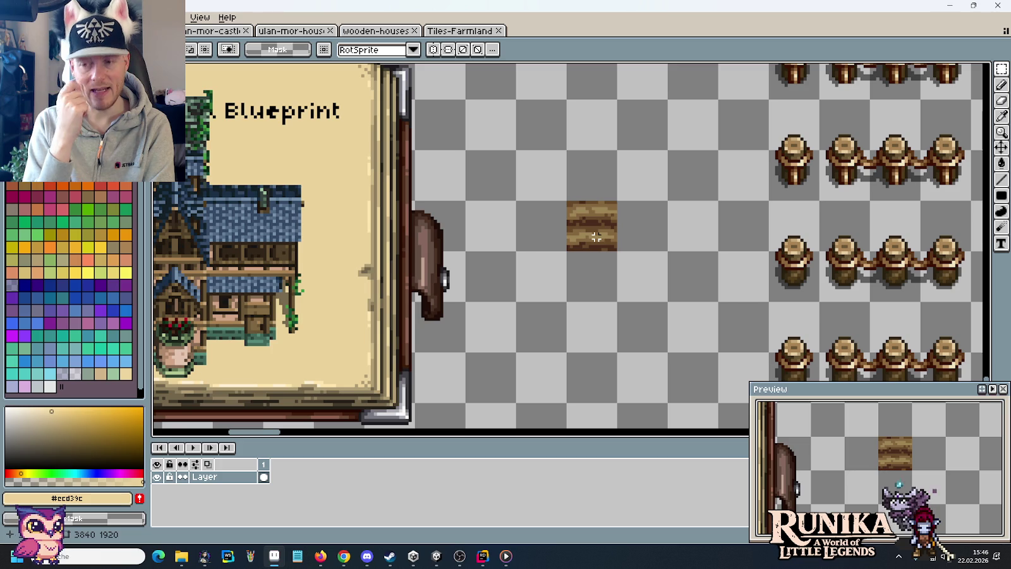
Select the wooden plank tile in the mockup, then browse the Tiles-Farmland tileset.
{"action": "left_click", "coordinate": [597, 236]}
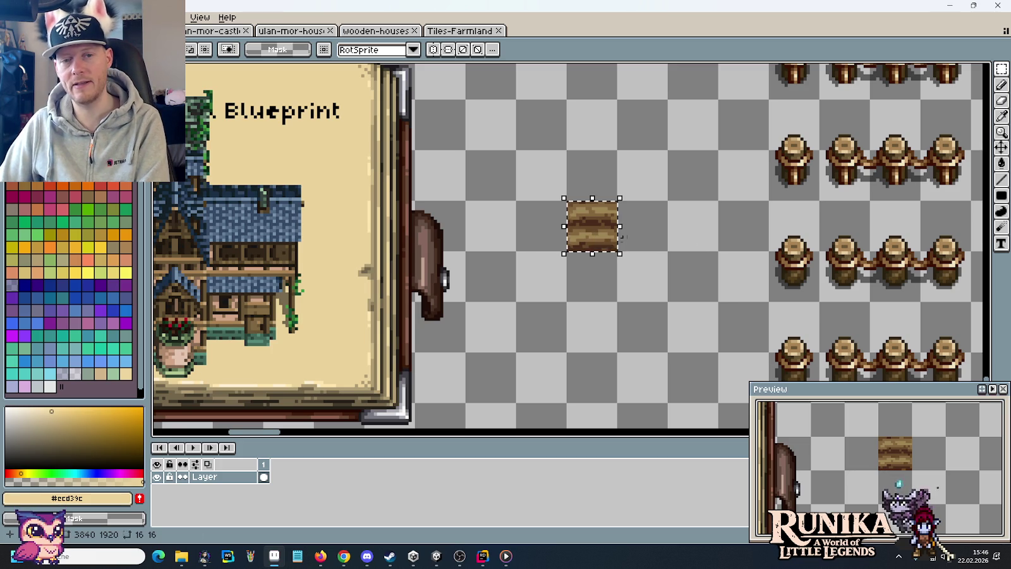
{"action": "left_click", "coordinate": [468, 31]}
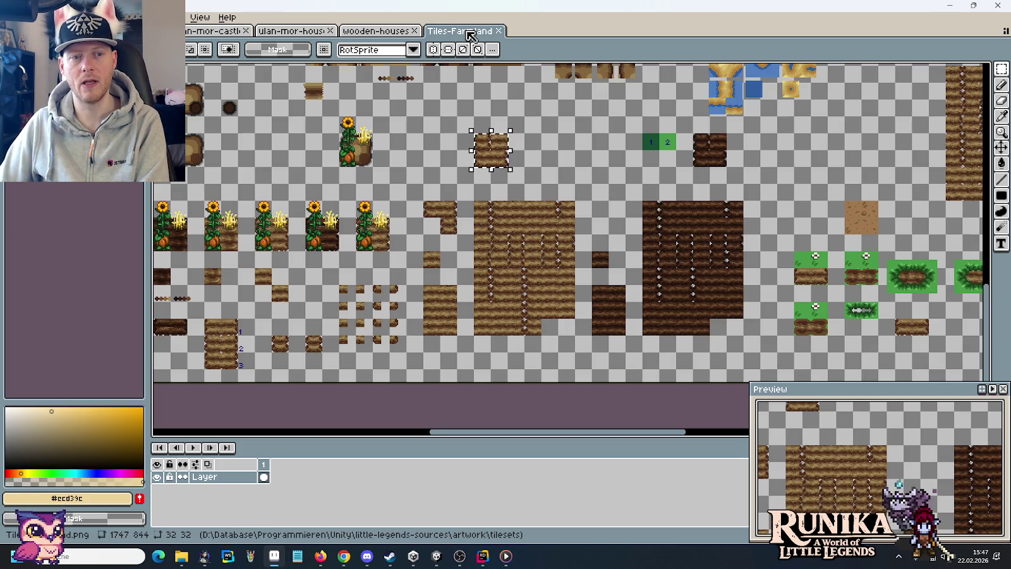
{"action": "scroll", "coordinate": [323, 157], "scroll_direction": "up", "scroll_amount": 3}
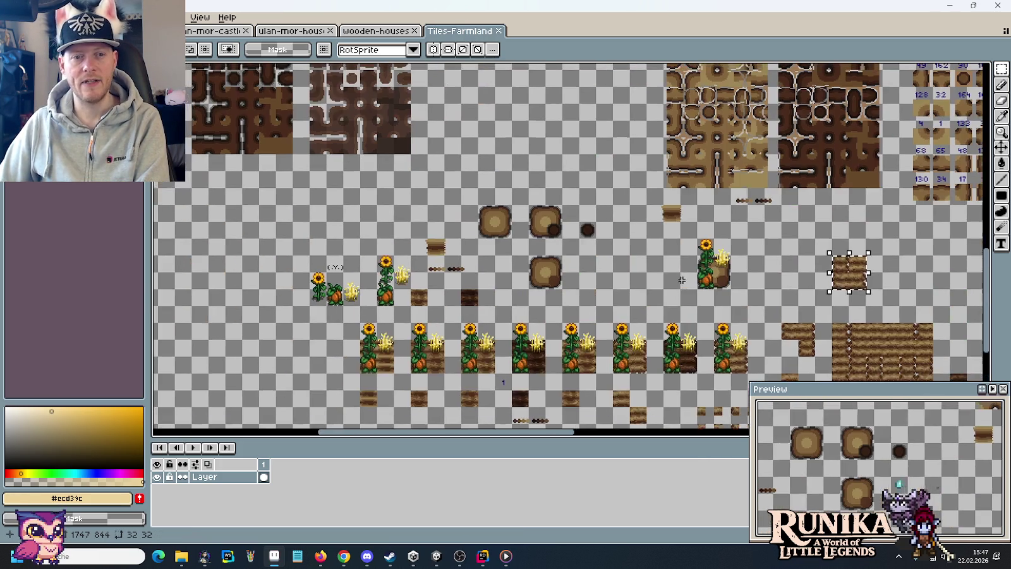
{"action": "scroll", "coordinate": [489, 221], "scroll_direction": "up", "scroll_amount": 3}
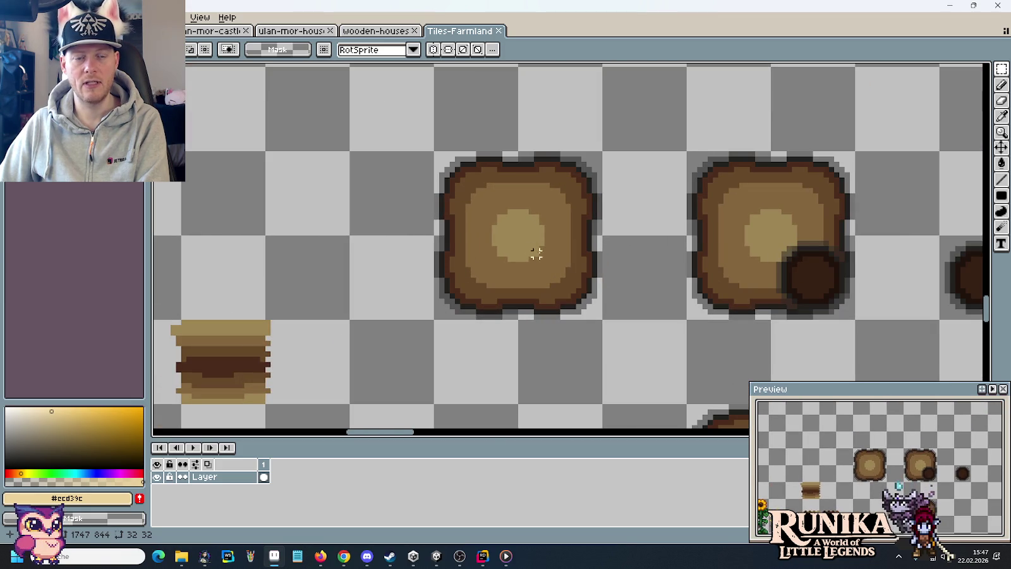
{"action": "scroll", "coordinate": [541, 252], "scroll_direction": "down", "scroll_amount": 1}
{"action": "scroll", "coordinate": [542, 253], "scroll_direction": "down", "scroll_amount": 3}
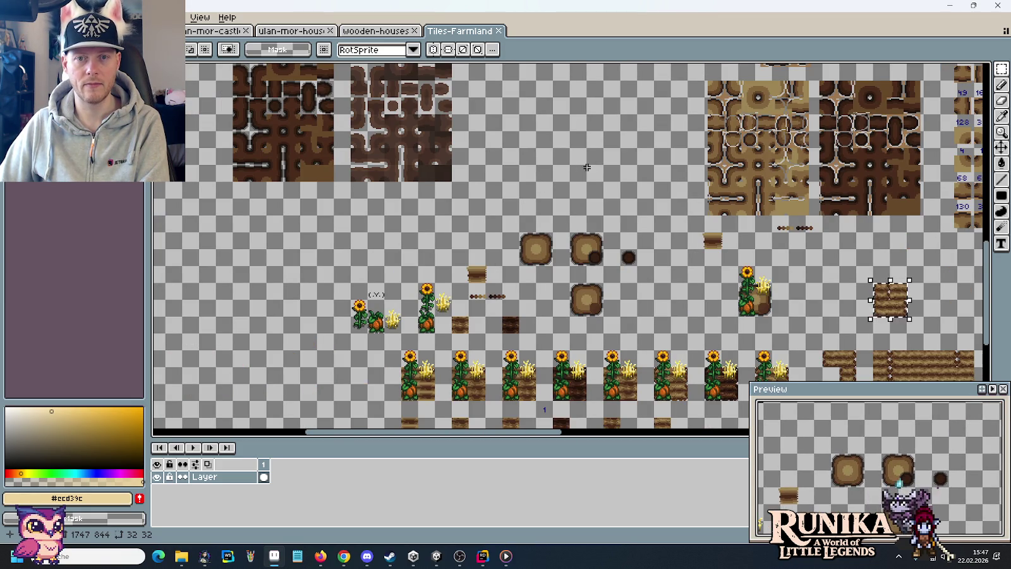
{"action": "left_click_drag", "start_coordinate": [582, 166], "coordinate": [571, 199]}
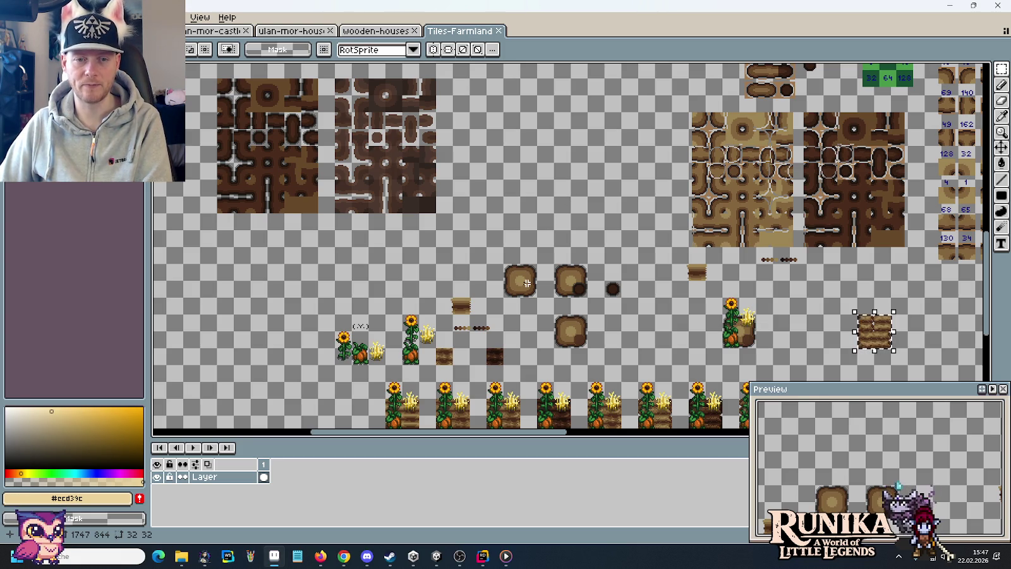
Pan across the tileset's dirt tiles and marquee-select the cross-shaped dirt tile.
{"action": "scroll", "coordinate": [750, 170], "scroll_direction": "up", "scroll_amount": 3}
{"action": "left_click_drag", "start_coordinate": [751, 170], "coordinate": [703, 314]}
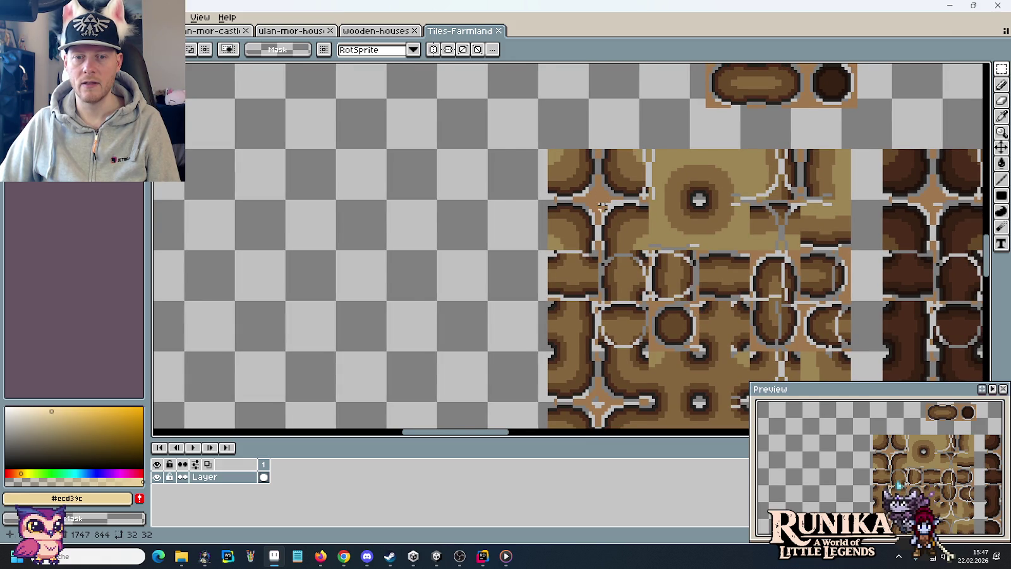
{"action": "scroll", "coordinate": [602, 205], "scroll_direction": "down", "scroll_amount": 3}
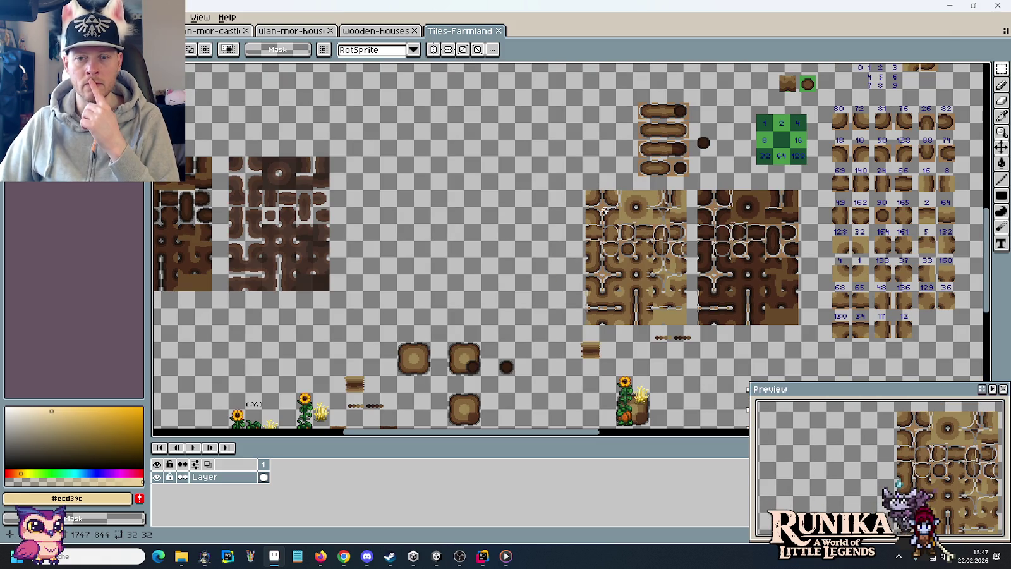
{"action": "scroll", "coordinate": [474, 237], "scroll_direction": "left", "scroll_amount": 3}
{"action": "scroll", "coordinate": [604, 288], "scroll_direction": "right", "scroll_amount": 5}
{"action": "scroll", "coordinate": [718, 251], "scroll_direction": "up", "scroll_amount": 2}
{"action": "scroll", "coordinate": [717, 251], "scroll_direction": "right", "scroll_amount": 5}
{"action": "scroll", "coordinate": [717, 251], "scroll_direction": "up", "scroll_amount": 1}
{"action": "scroll", "coordinate": [717, 251], "scroll_direction": "down", "scroll_amount": 2}
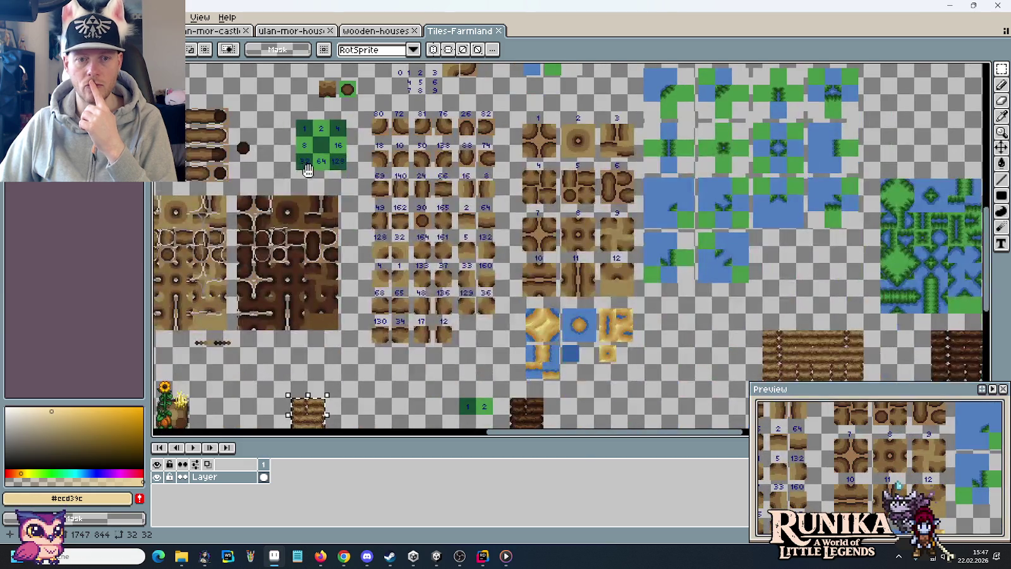
{"action": "scroll", "coordinate": [717, 251], "scroll_direction": "left", "scroll_amount": 5}
{"action": "scroll", "coordinate": [831, 175], "scroll_direction": "up", "scroll_amount": 2}
{"action": "scroll", "coordinate": [763, 208], "scroll_direction": "up", "scroll_amount": 3}
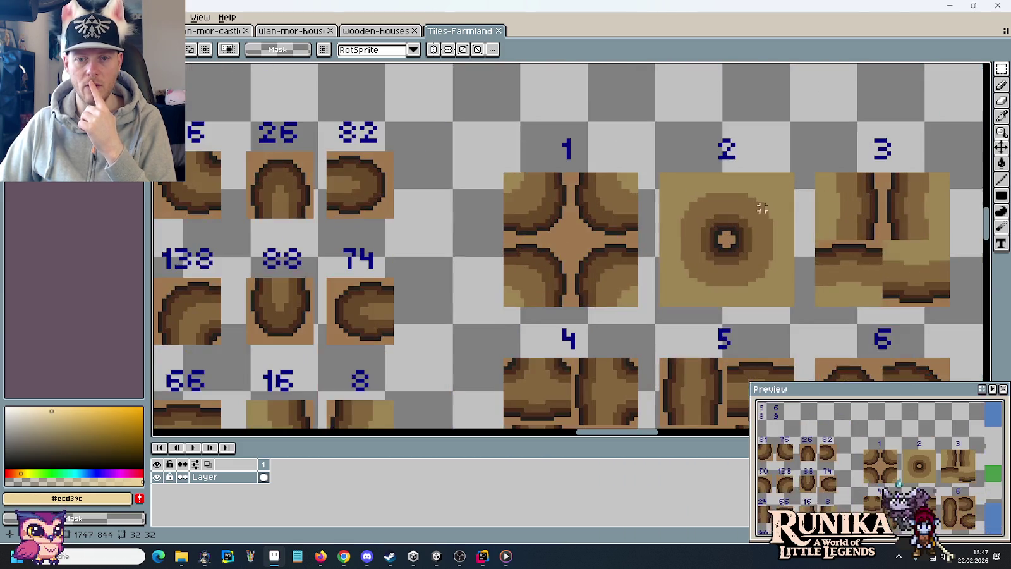
{"action": "scroll", "coordinate": [614, 237], "scroll_direction": "down", "scroll_amount": 3}
{"action": "scroll", "coordinate": [569, 265], "scroll_direction": "up", "scroll_amount": 5}
{"action": "scroll", "coordinate": [542, 293], "scroll_direction": "left", "scroll_amount": 4}
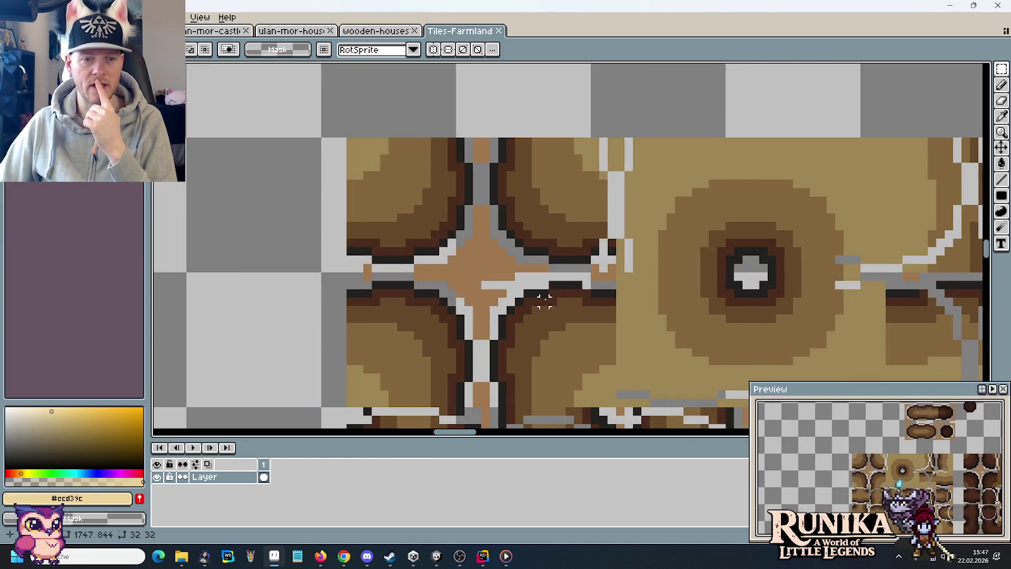
{"action": "scroll", "coordinate": [506, 268], "scroll_direction": "down", "scroll_amount": 2}
{"action": "scroll", "coordinate": [506, 270], "scroll_direction": "down", "scroll_amount": 1}
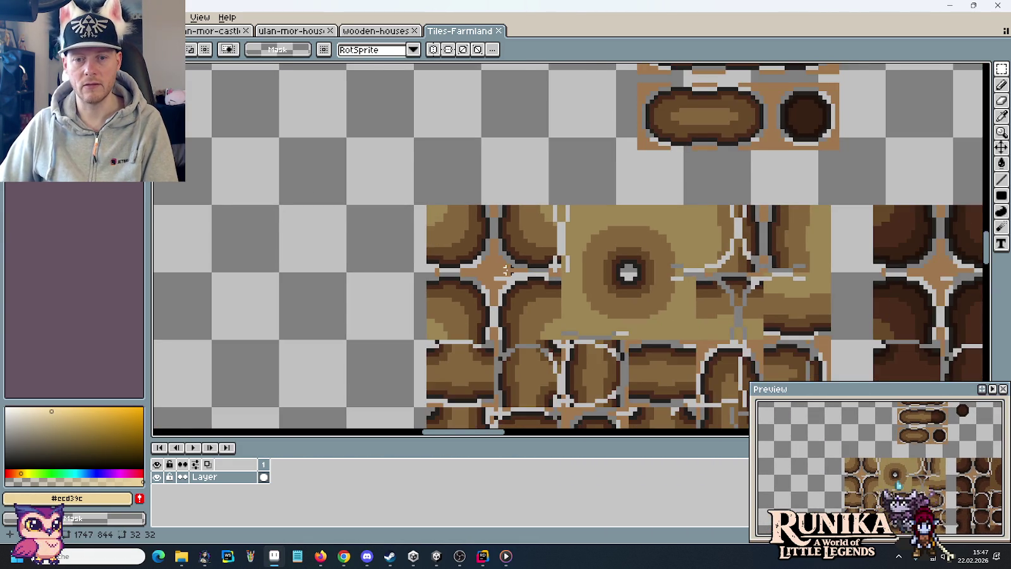
{"action": "scroll", "coordinate": [506, 271], "scroll_direction": "down", "scroll_amount": 1}
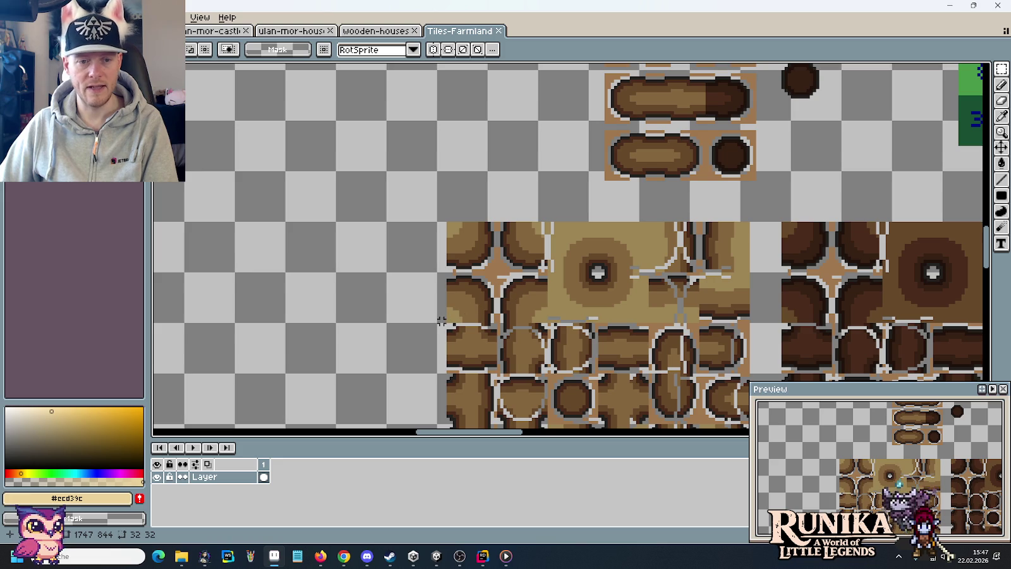
{"action": "left_click_drag", "start_coordinate": [443, 321], "coordinate": [541, 225]}
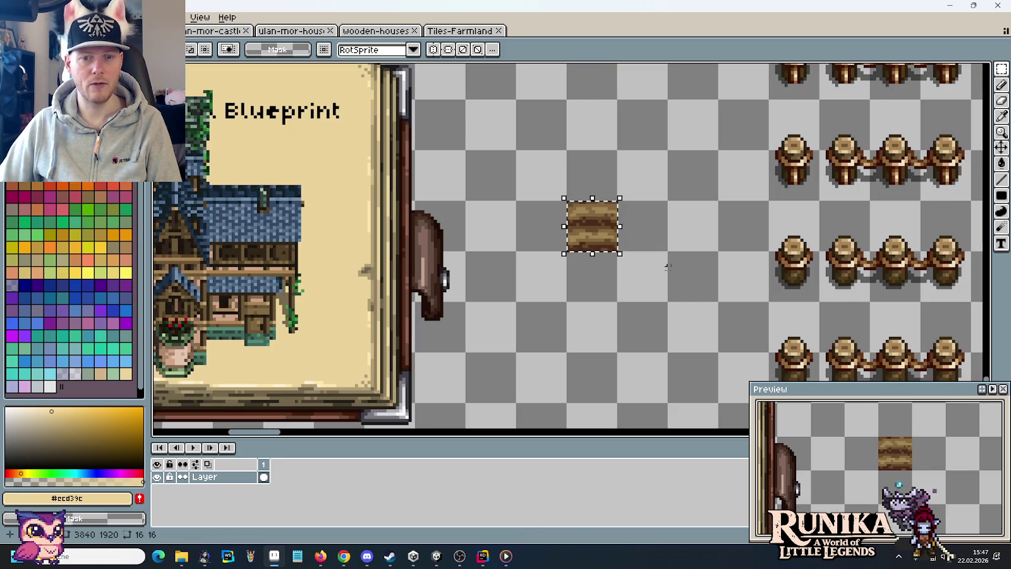
Paste the first cross-shaped dirt tile into the mockup near the fence posts.
{"action": "left_click_drag", "start_coordinate": [607, 265], "coordinate": [548, 228]}
{"action": "key", "text": "ctrl+v"}
{"action": "left_click_drag", "start_coordinate": [752, 262], "coordinate": [465, 290]}
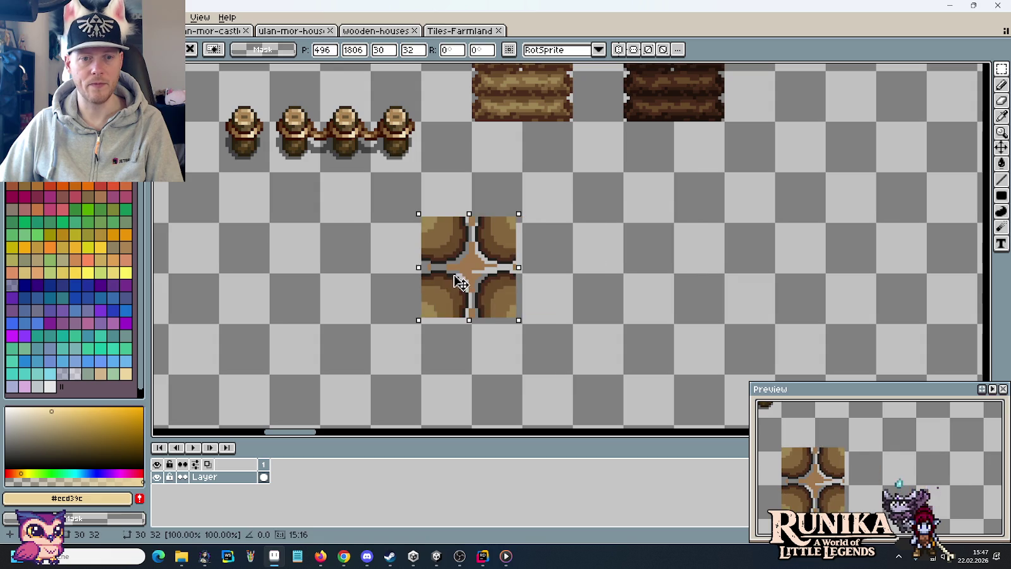
Copy a second cross-shaped dirt tile from Tiles-Farmland and drop it right of the first.
{"action": "left_click", "coordinate": [459, 30]}
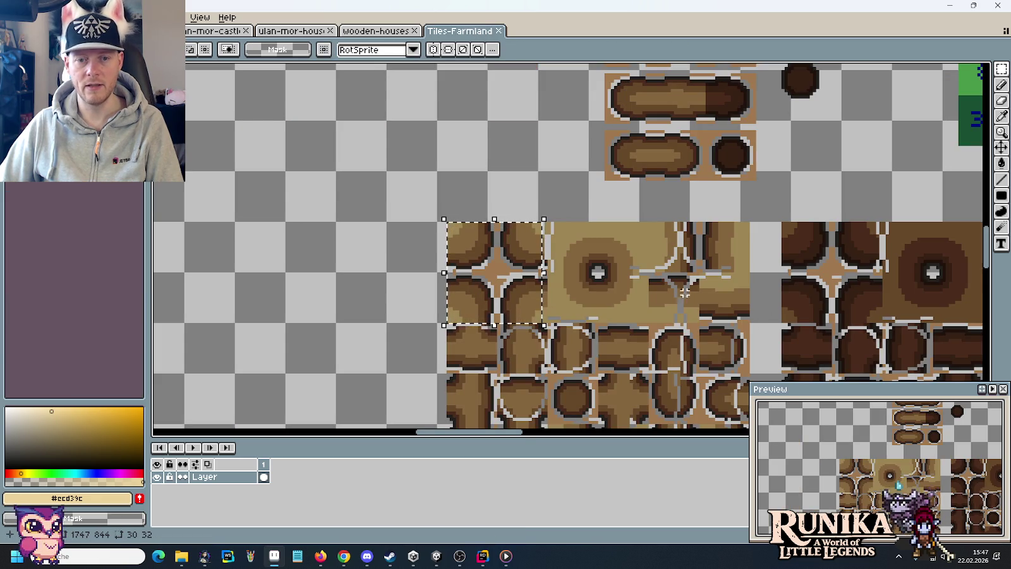
{"action": "left_click_drag", "start_coordinate": [759, 217], "coordinate": [647, 326]}
{"action": "key", "text": "ctrl+c"}
{"action": "key", "text": "ctrl+Tab"}
{"action": "key", "text": "ctrl+v"}
{"action": "left_click_drag", "start_coordinate": [541, 253], "coordinate": [687, 277]}
{"action": "left_click", "coordinate": [785, 286]}
Return to the Tiles-Farmland tileset and scroll through it.
{"action": "scroll", "coordinate": [712, 272], "scroll_direction": "up", "scroll_amount": 2}
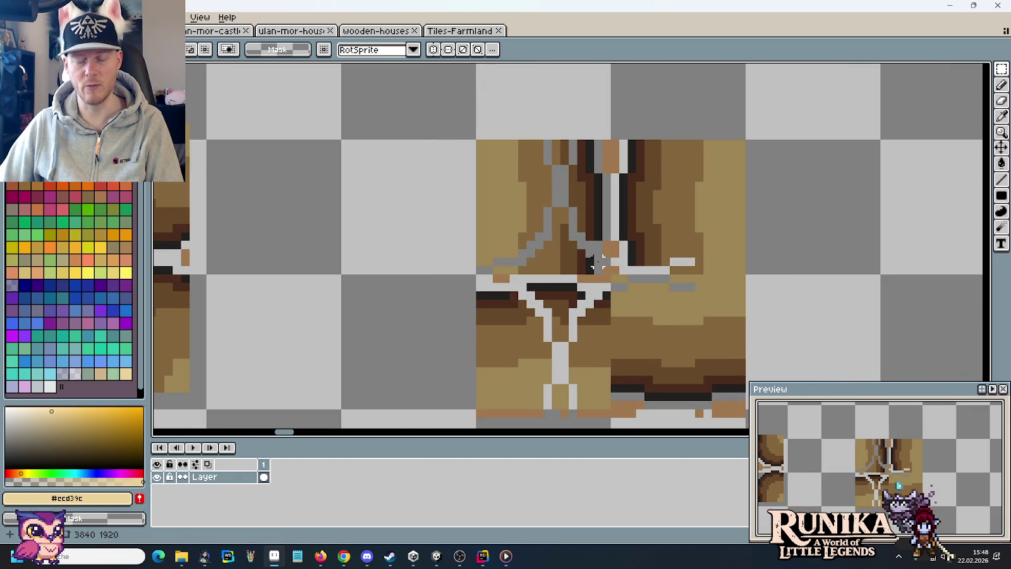
{"action": "key", "text": "alt+Tab"}
{"action": "key", "text": "alt+Tab"}
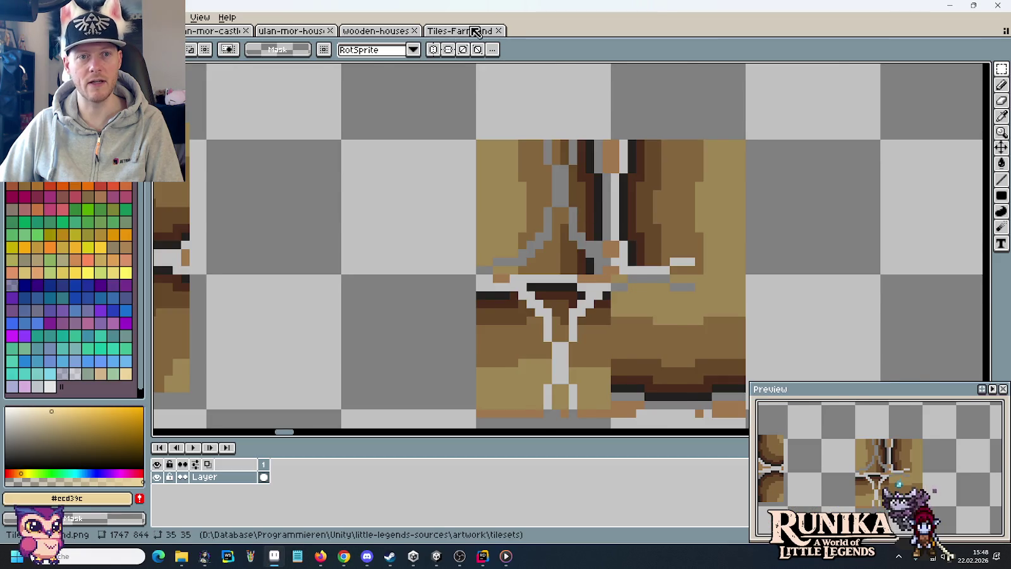
{"action": "left_click", "coordinate": [475, 32]}
{"action": "scroll", "coordinate": [483, 118], "scroll_direction": "down", "scroll_amount": 5}
{"action": "scroll", "coordinate": [483, 118], "scroll_direction": "right", "scroll_amount": 3}
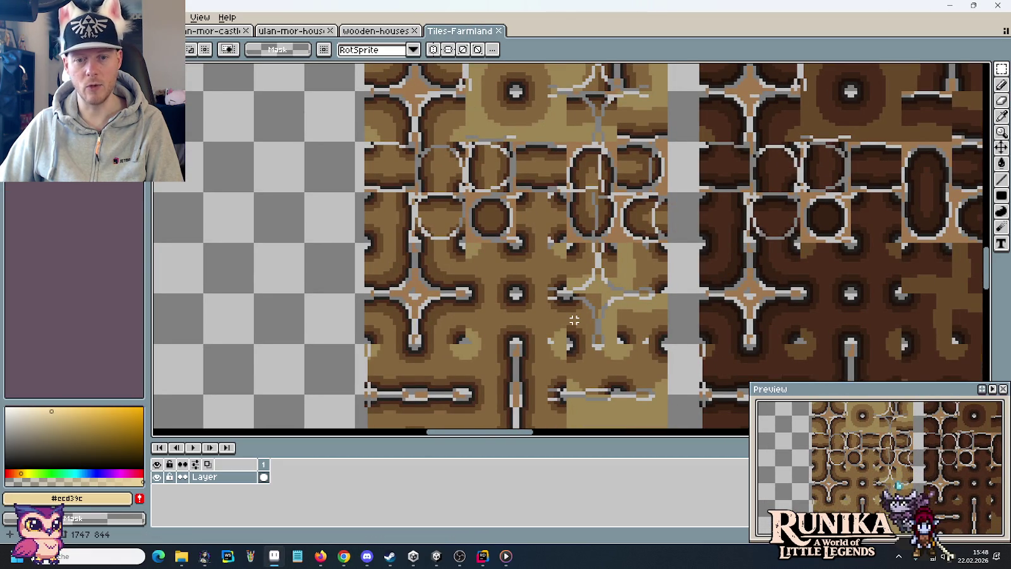
{"action": "scroll", "coordinate": [574, 321], "scroll_direction": "down", "scroll_amount": 1}
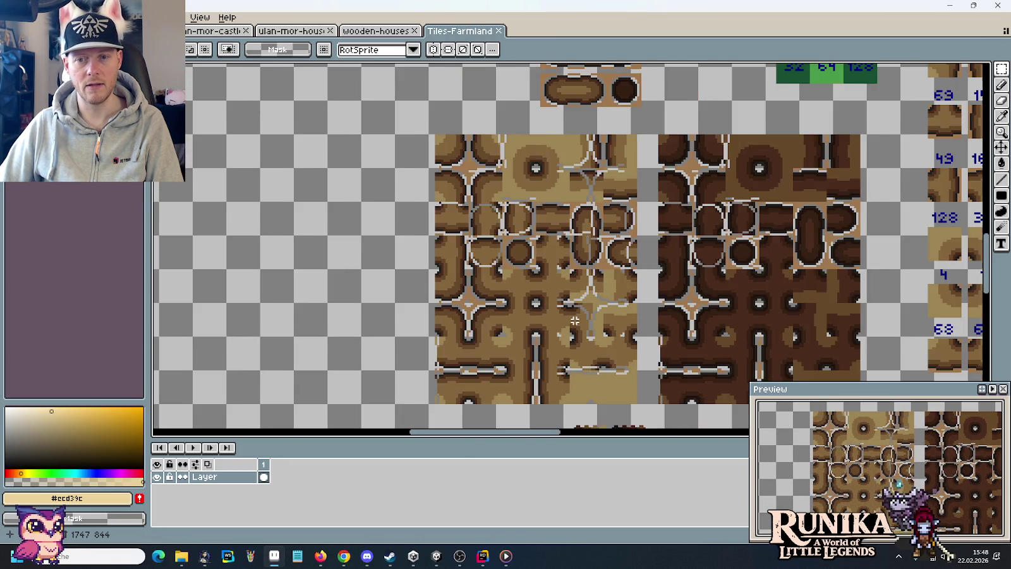
Browse the farmland tiles, then pass through the wooden-houses tab back to the mockup's cross tiles.
{"action": "scroll", "coordinate": [576, 321], "scroll_direction": "down", "scroll_amount": 1}
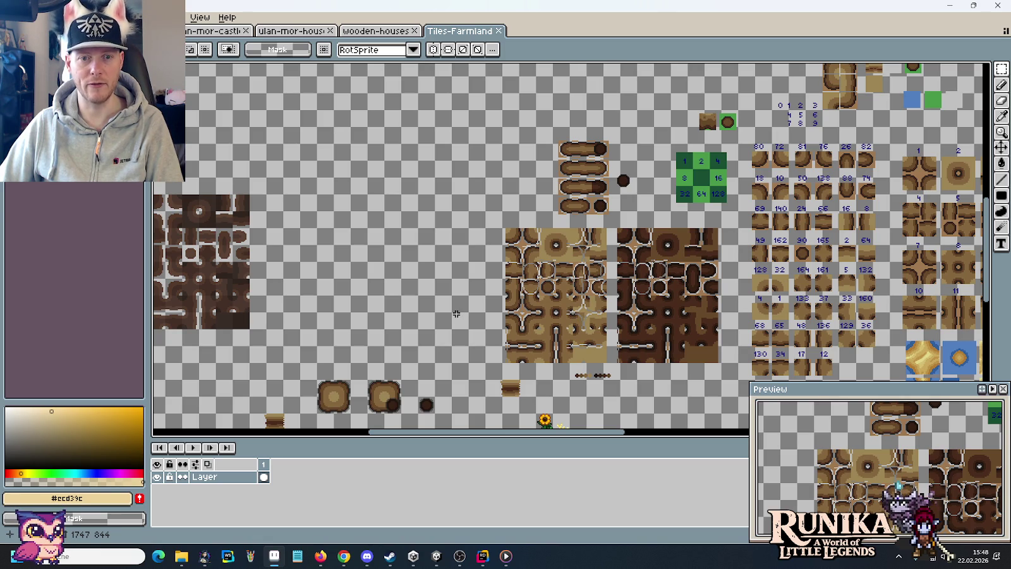
{"action": "scroll", "coordinate": [569, 154], "scroll_direction": "up", "scroll_amount": 2}
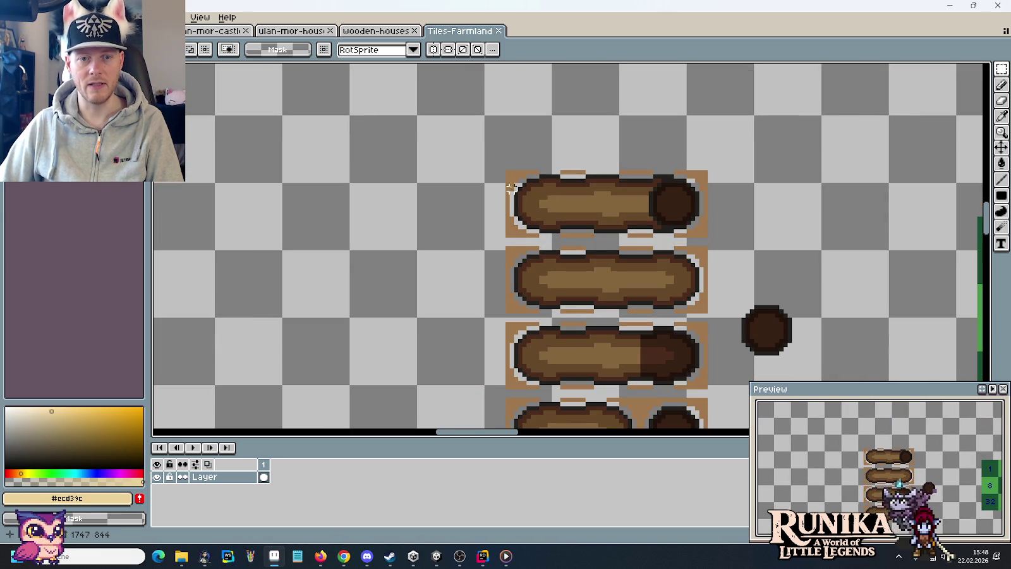
{"action": "scroll", "coordinate": [695, 212], "scroll_direction": "down", "scroll_amount": 3}
{"action": "scroll", "coordinate": [575, 202], "scroll_direction": "down", "scroll_amount": 3}
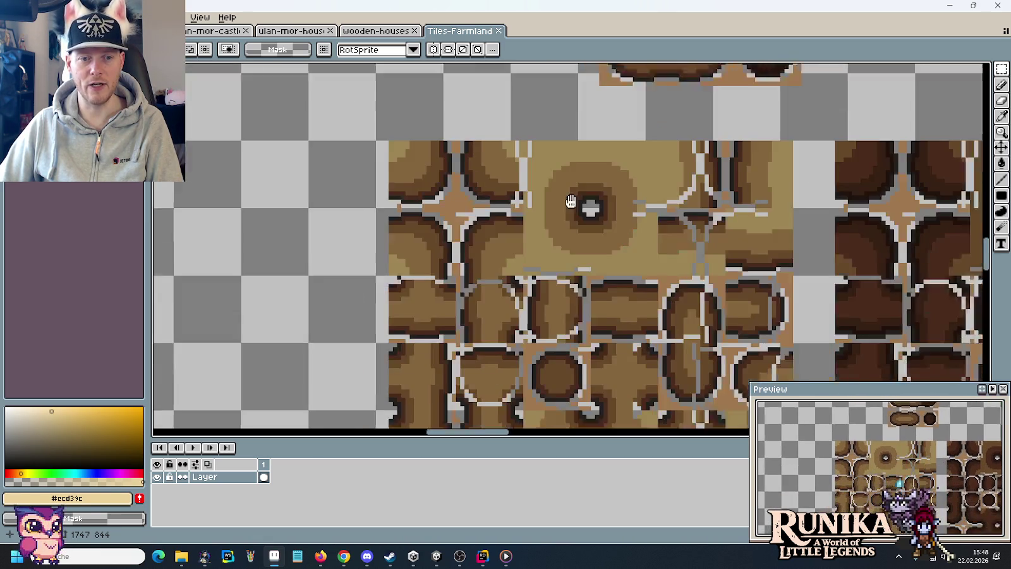
{"action": "scroll", "coordinate": [648, 227], "scroll_direction": "down", "scroll_amount": 3}
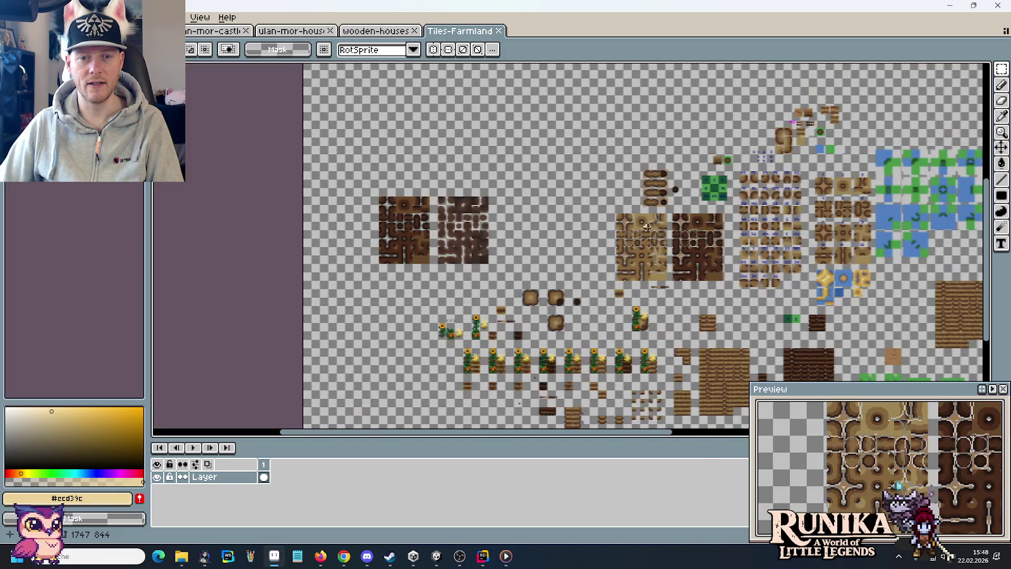
{"action": "mouse_move", "coordinate": [623, 265]}
{"action": "left_mouse_down"}
{"action": "mouse_move", "coordinate": [521, 155]}
{"action": "mouse_move", "coordinate": [525, 228]}
{"action": "left_mouse_up"}
{"action": "scroll", "coordinate": [521, 155], "scroll_direction": "up", "scroll_amount": 2}
{"action": "left_click", "coordinate": [377, 32]}
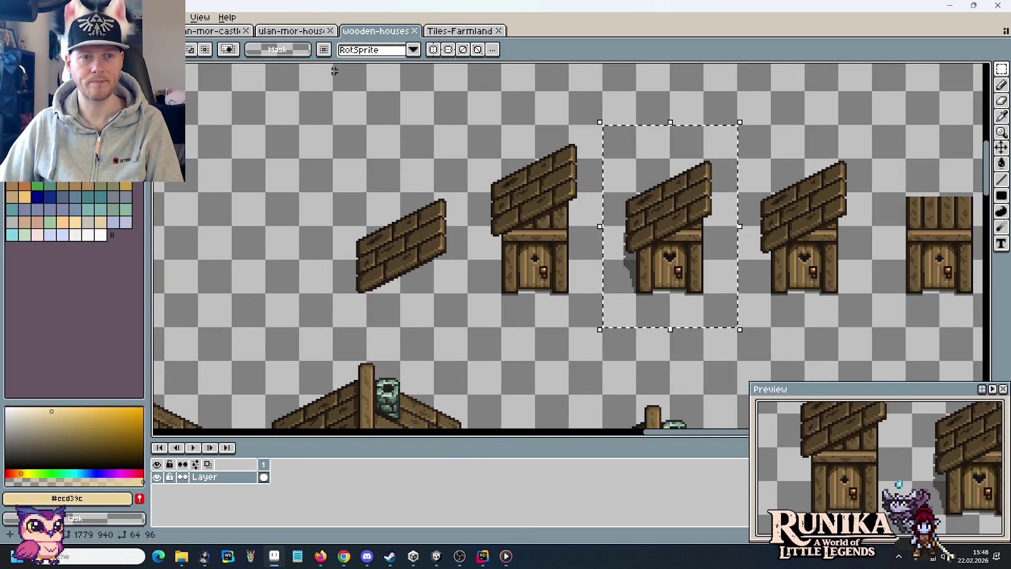
{"action": "left_click", "coordinate": [459, 30]}
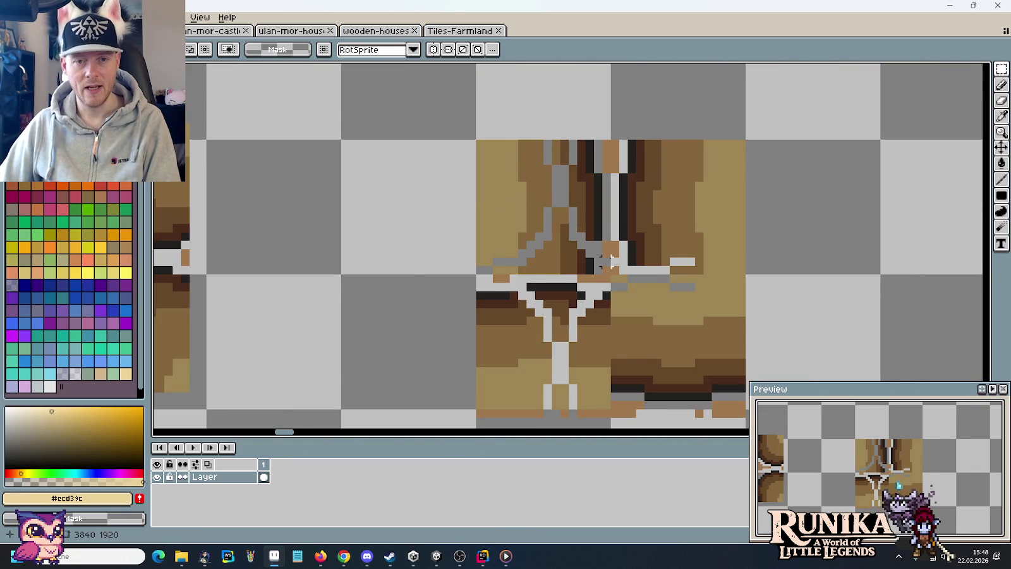
{"action": "scroll", "coordinate": [591, 250], "scroll_direction": "up", "scroll_amount": 1}
Sample wood browns and pencil over the grey column and diagonal pixels on the plank tile.
{"action": "left_click_drag", "start_coordinate": [554, 176], "coordinate": [558, 217]}
{"action": "key", "text": "b"}
{"action": "left_click", "coordinate": [558, 217], "text": "alt"}
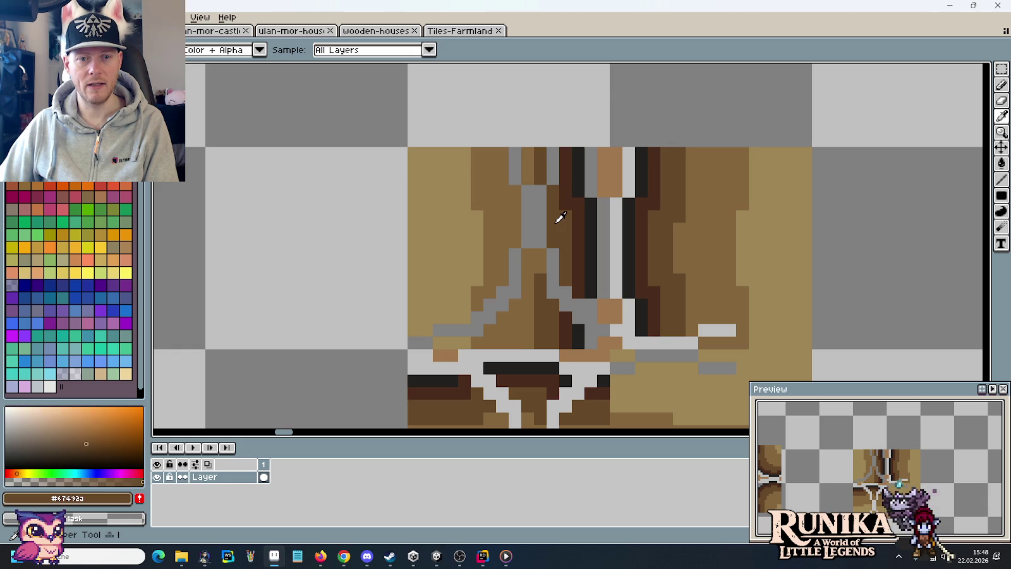
{"action": "left_click_drag", "start_coordinate": [554, 292], "coordinate": [553, 263]}
{"action": "left_click", "coordinate": [580, 253], "text": "alt"}
{"action": "left_click", "coordinate": [591, 253], "text": "alt"}
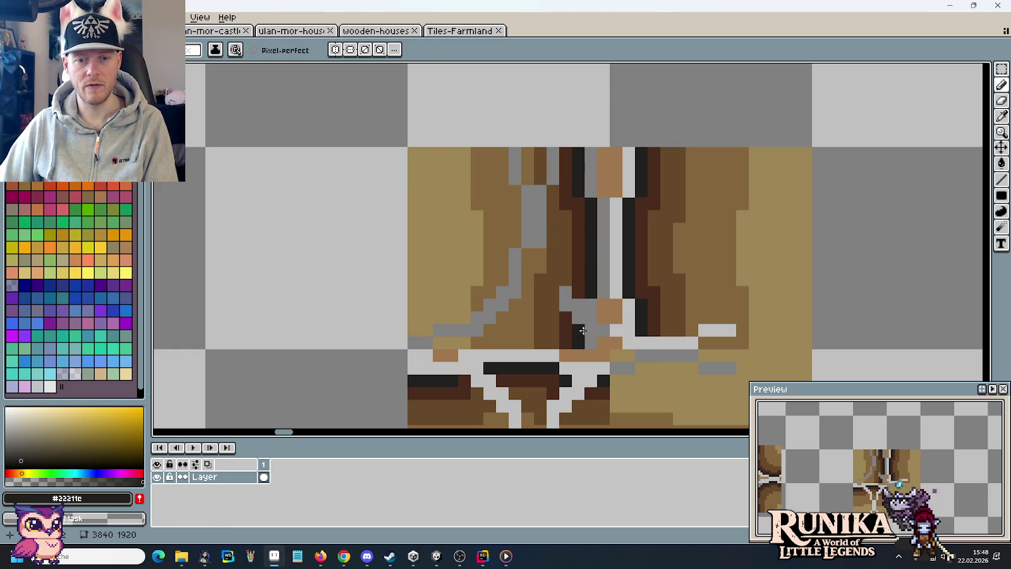
{"action": "left_click", "coordinate": [576, 290], "text": "alt"}
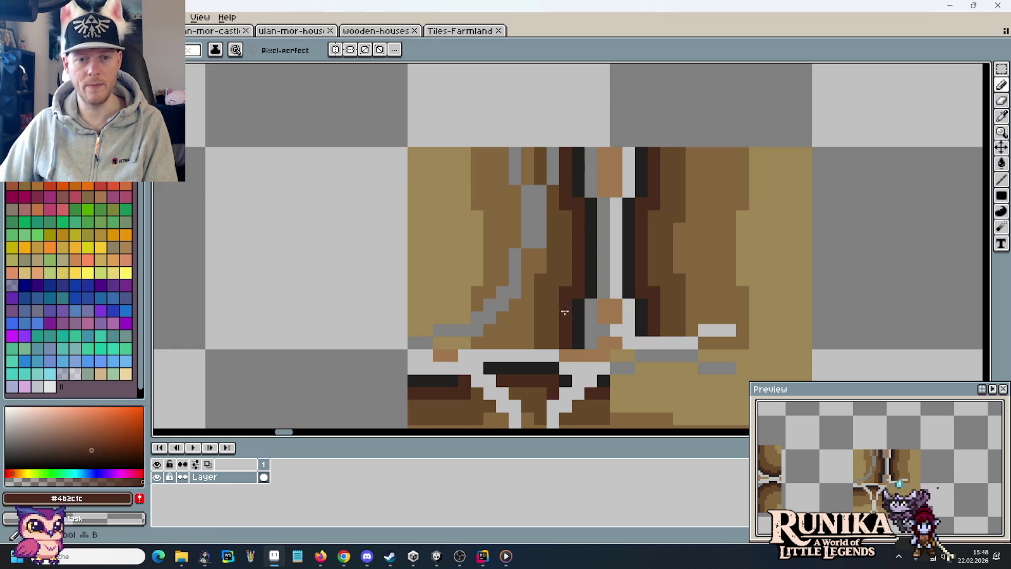
{"action": "left_click", "coordinate": [555, 256], "text": "alt"}
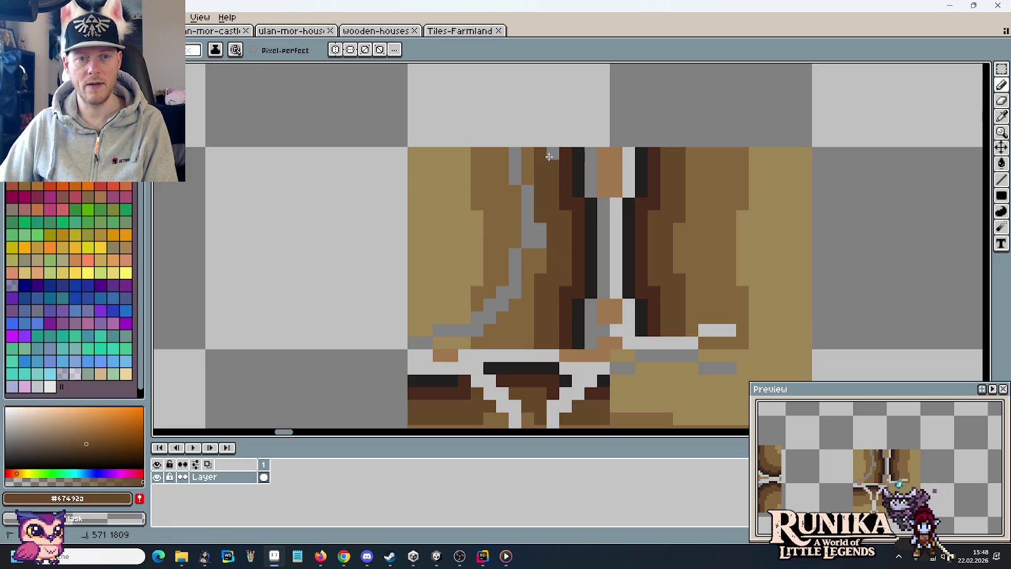
{"action": "left_click", "coordinate": [527, 201], "text": "alt"}
{"action": "left_click", "coordinate": [500, 291]}
{"action": "left_click", "coordinate": [483, 323]}
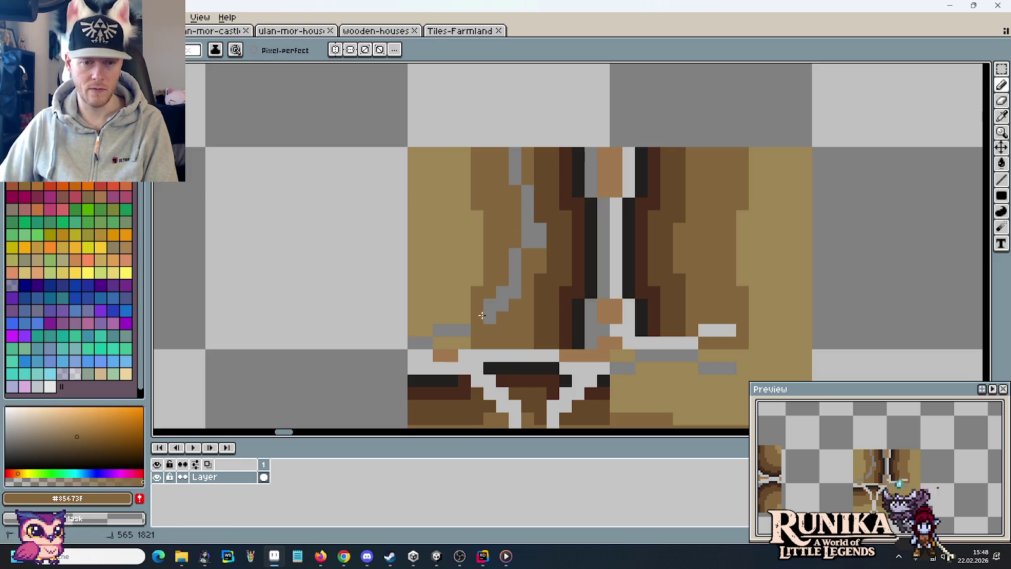
Bucket-fill the remaining grey diagonal pixels brown and pencil the light-grey row brown.
{"action": "key", "text": "g"}
{"action": "left_click", "coordinate": [499, 303]}
{"action": "left_click", "coordinate": [534, 228]}
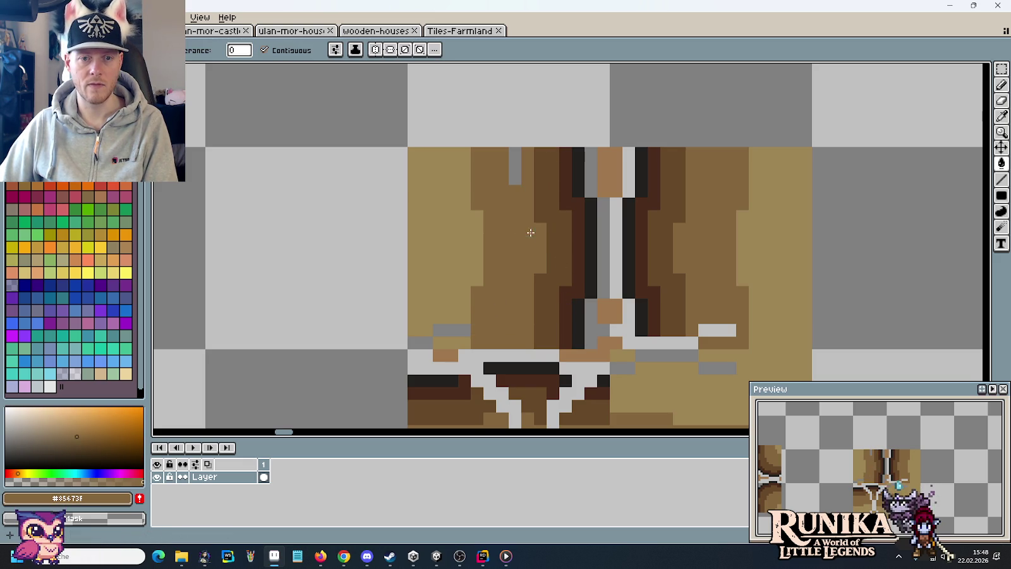
{"action": "left_click", "coordinate": [470, 242], "text": "alt"}
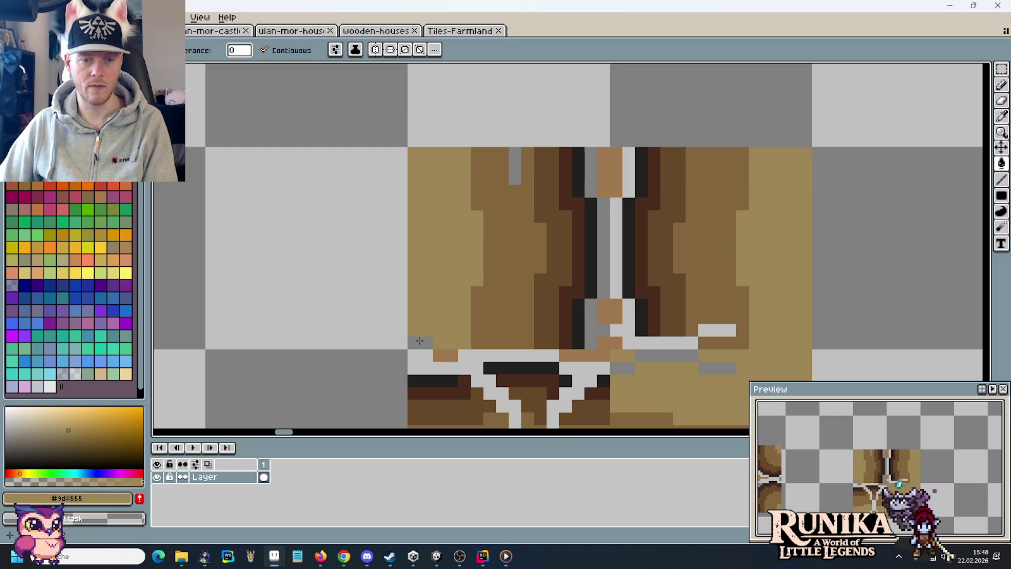
{"action": "key", "text": "b"}
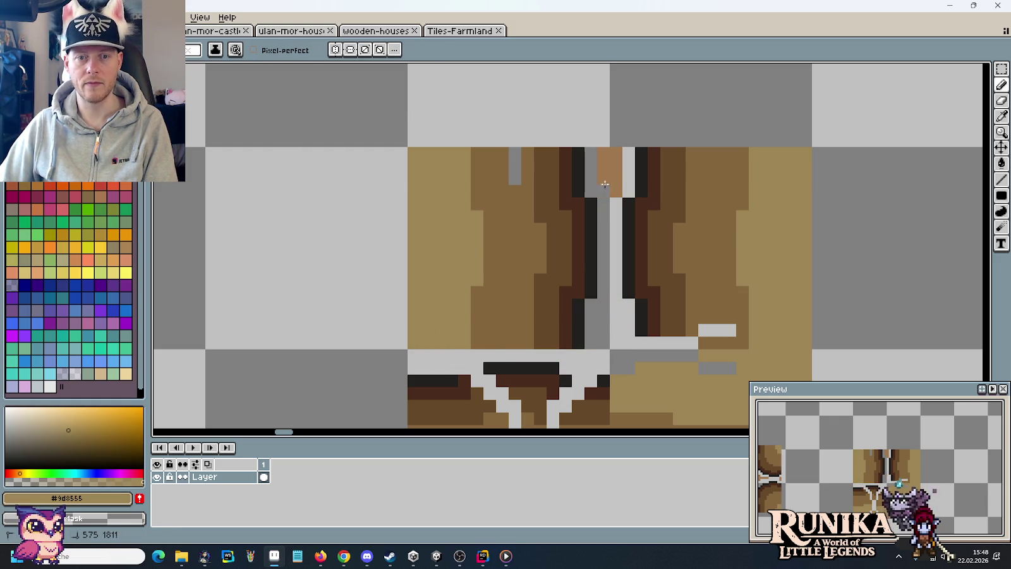
{"action": "left_click", "coordinate": [514, 185], "text": "alt"}
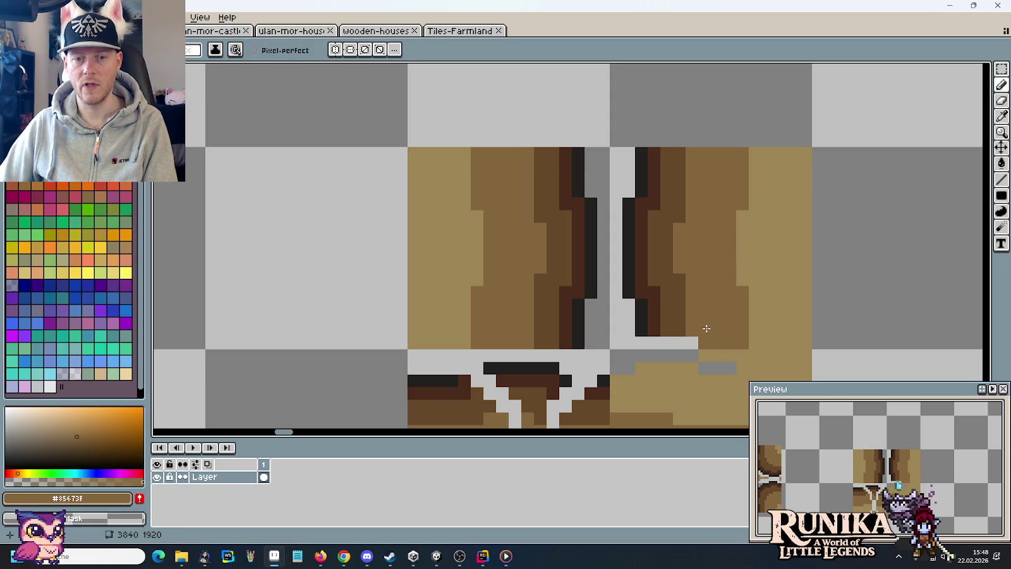
{"action": "left_click_drag", "start_coordinate": [665, 343], "coordinate": [692, 343]}
{"action": "left_click", "coordinate": [651, 342], "text": "alt"}
{"action": "left_click", "coordinate": [642, 332], "text": "alt"}
{"action": "scroll", "coordinate": [641, 335], "scroll_direction": "down", "scroll_amount": 1}
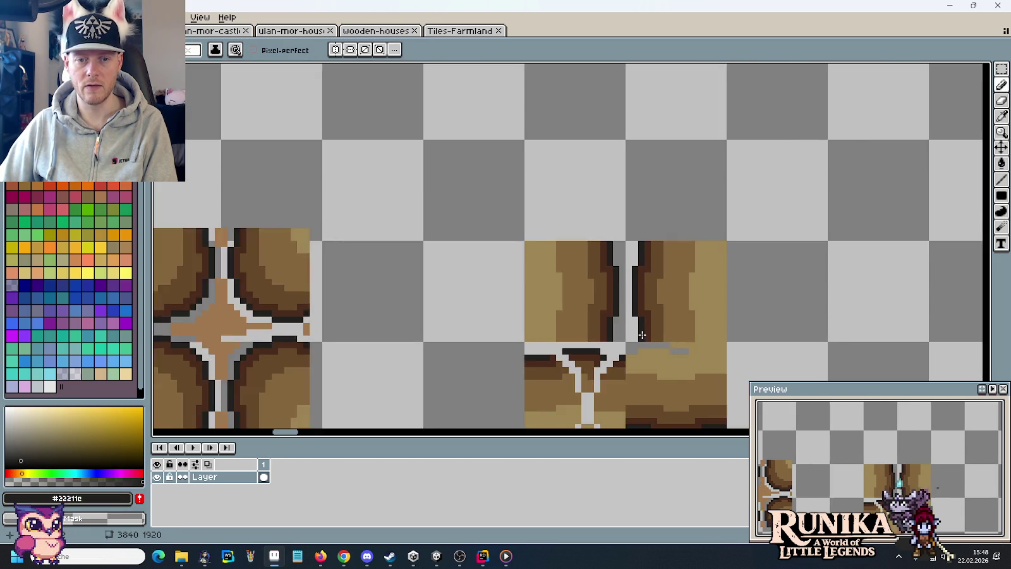
Copy the top-right plank tile, rotate it 90° clockwise, and place it below the left plank.
{"action": "scroll", "coordinate": [641, 335], "scroll_direction": "down", "scroll_amount": 1}
{"action": "left_click_drag", "start_coordinate": [686, 356], "coordinate": [661, 227]}
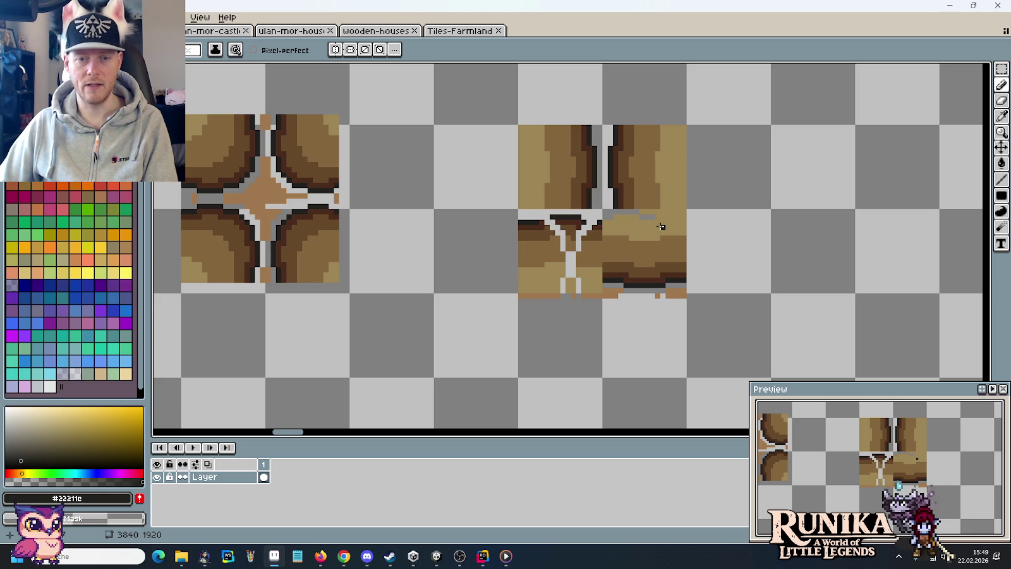
{"action": "key", "text": "m"}
{"action": "left_click_drag", "start_coordinate": [649, 185], "coordinate": [786, 247]}
{"action": "key", "text": "alt+e"}
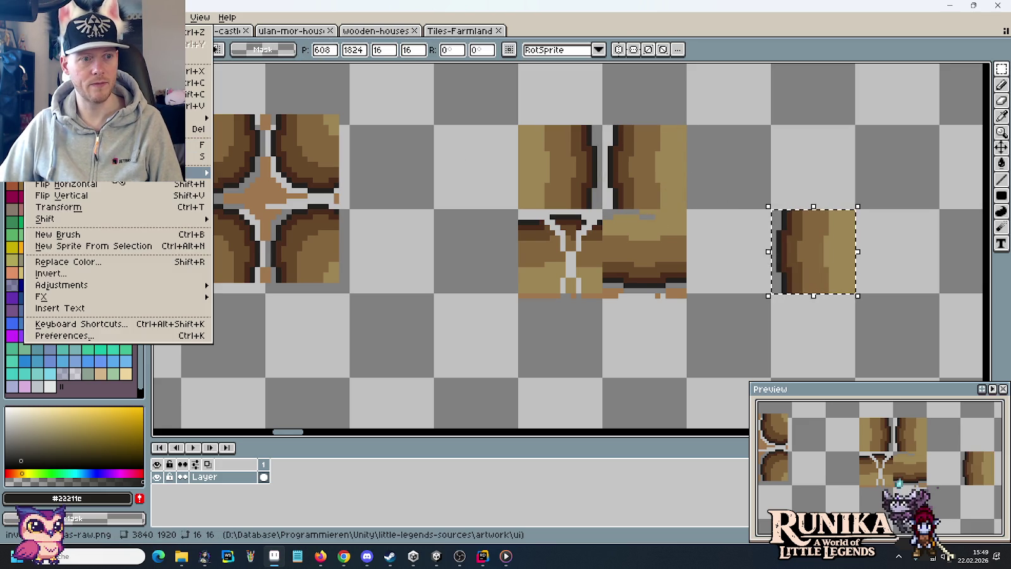
{"action": "left_click", "coordinate": [243, 184]}
{"action": "left_click_drag", "start_coordinate": [822, 265], "coordinate": [575, 264]}
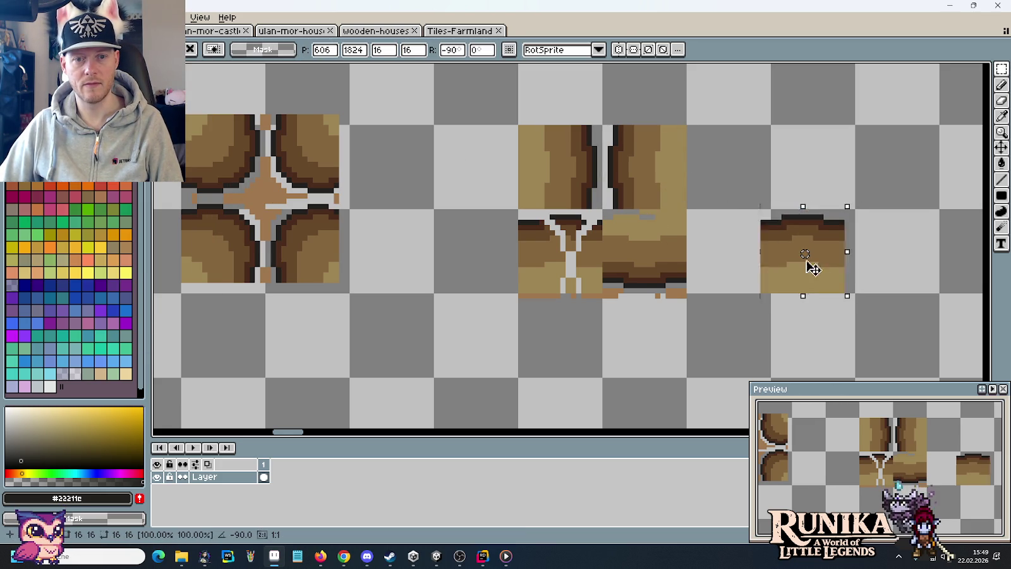
{"action": "left_click_drag", "start_coordinate": [738, 345], "coordinate": [490, 290]}
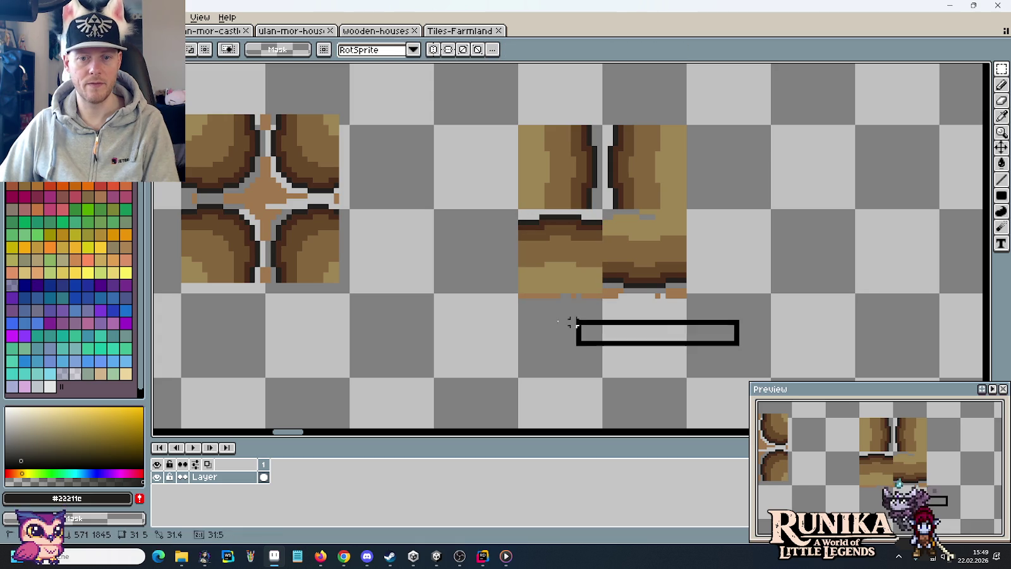
Copy the horizontal plank tile, flip it vertically, and place it in the bottom-right spot.
{"action": "left_click_drag", "start_coordinate": [520, 209], "coordinate": [601, 292]}
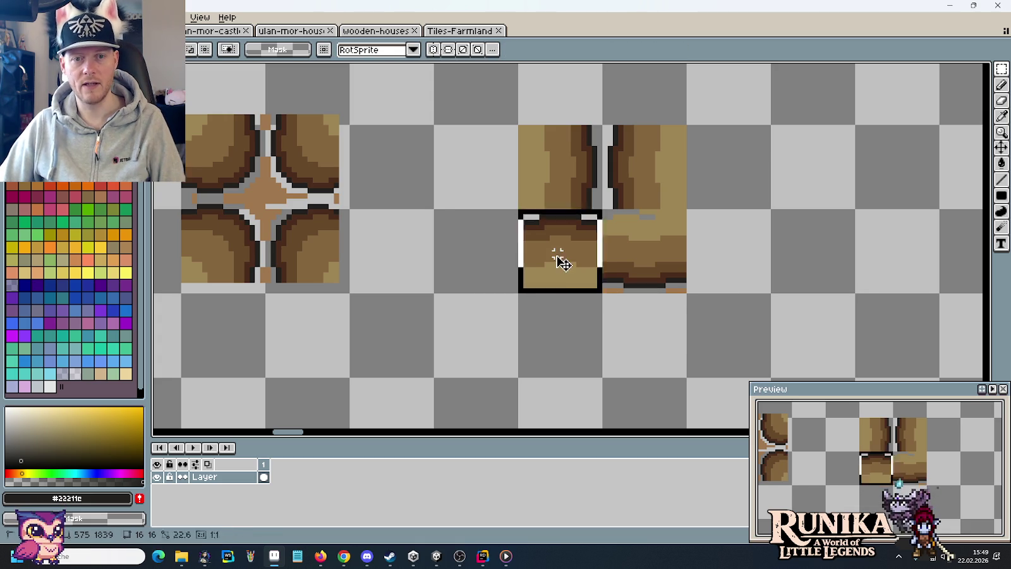
{"action": "left_click_drag", "start_coordinate": [560, 259], "coordinate": [492, 266]}
{"action": "left_click", "coordinate": [38, 17]}
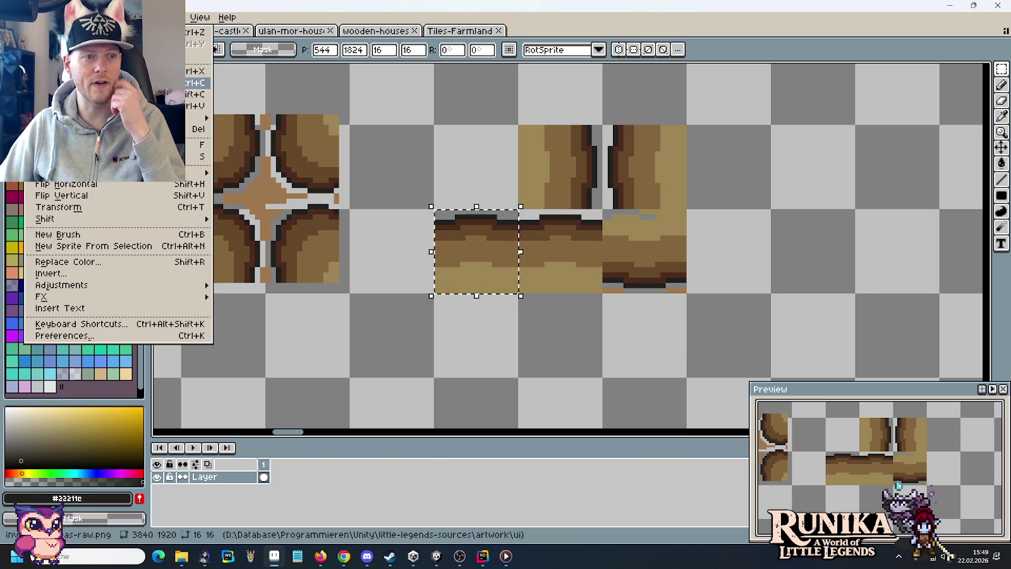
{"action": "left_click", "coordinate": [95, 200]}
{"action": "left_click_drag", "start_coordinate": [498, 273], "coordinate": [667, 274]}
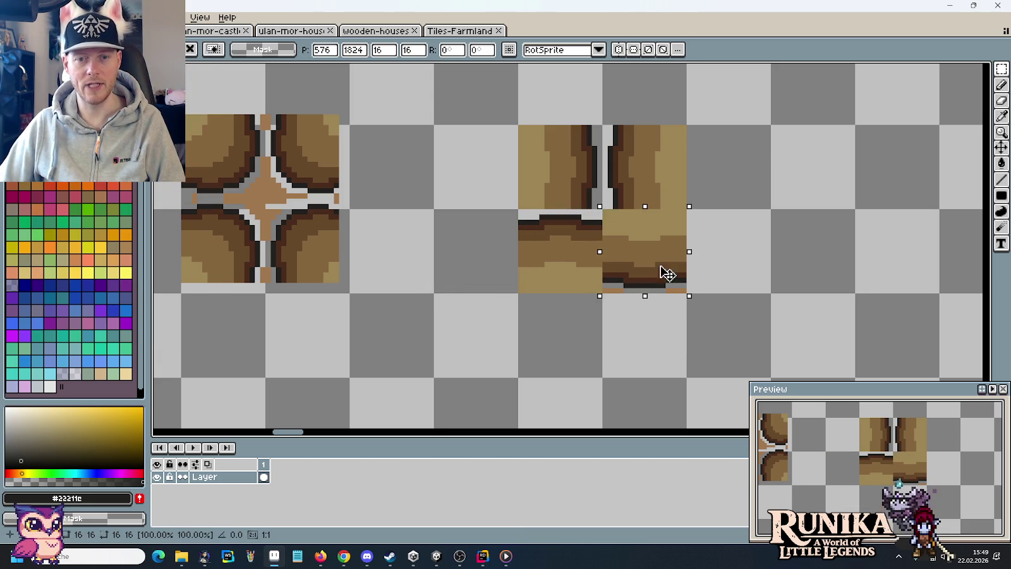
{"action": "left_click_drag", "start_coordinate": [712, 334], "coordinate": [598, 286]}
Erase the cross tile's horizontal and vertical centre strips, leaving four separate wood blobs.
{"action": "left_click", "coordinate": [510, 304]}
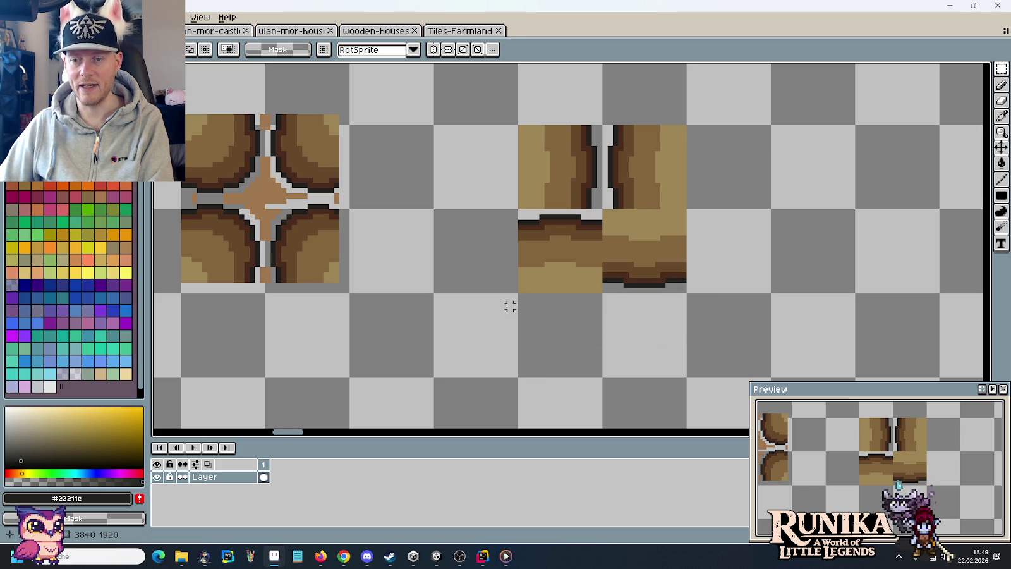
{"action": "left_click_drag", "start_coordinate": [475, 314], "coordinate": [643, 326]}
{"action": "left_click_drag", "start_coordinate": [505, 208], "coordinate": [609, 226]}
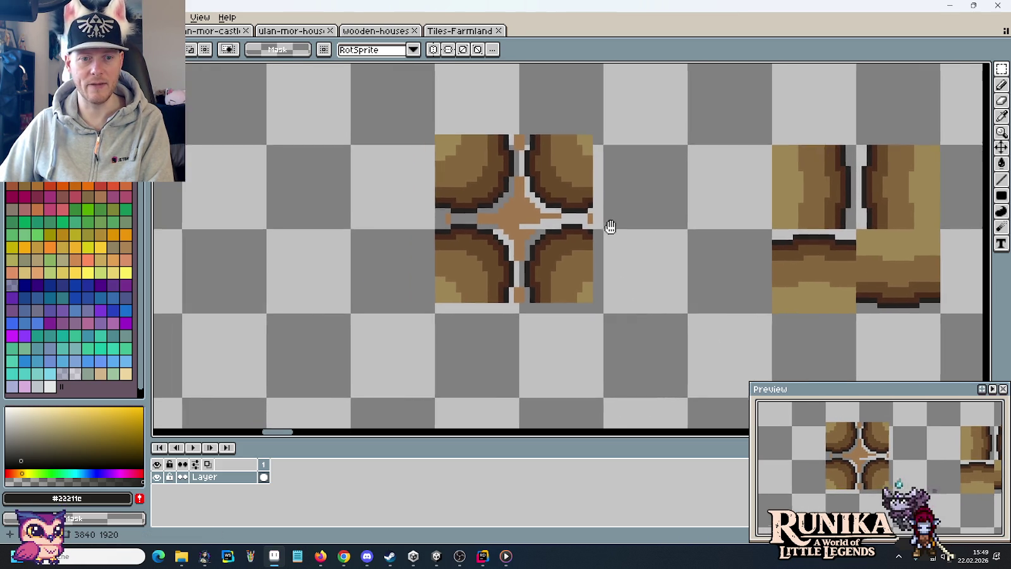
{"action": "scroll", "coordinate": [442, 215], "scroll_direction": "up", "scroll_amount": 3}
{"action": "left_click_drag", "start_coordinate": [410, 202], "coordinate": [815, 229]}
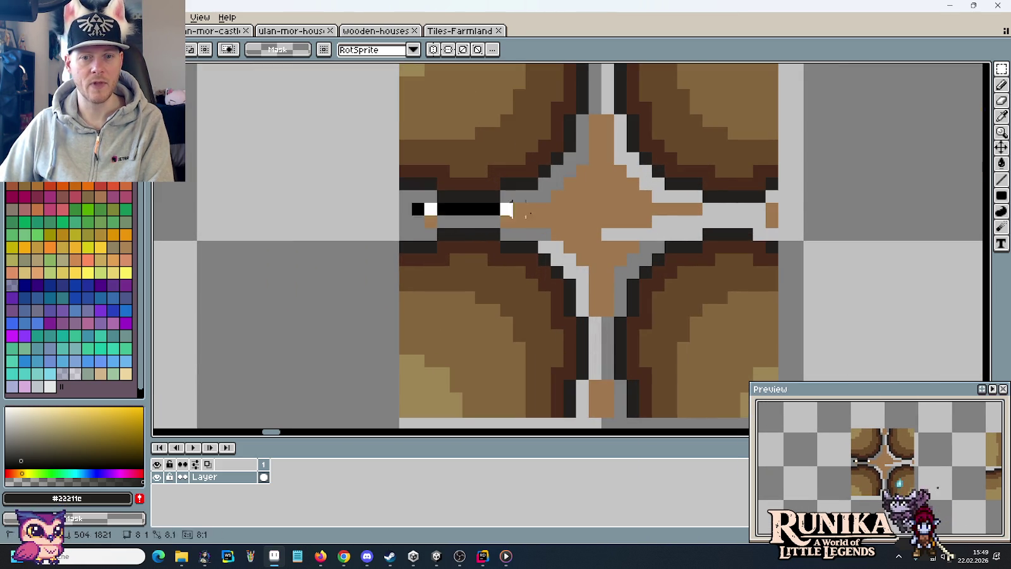
{"action": "key", "text": "Delete"}
{"action": "scroll", "coordinate": [627, 104], "scroll_direction": "down", "scroll_amount": 2}
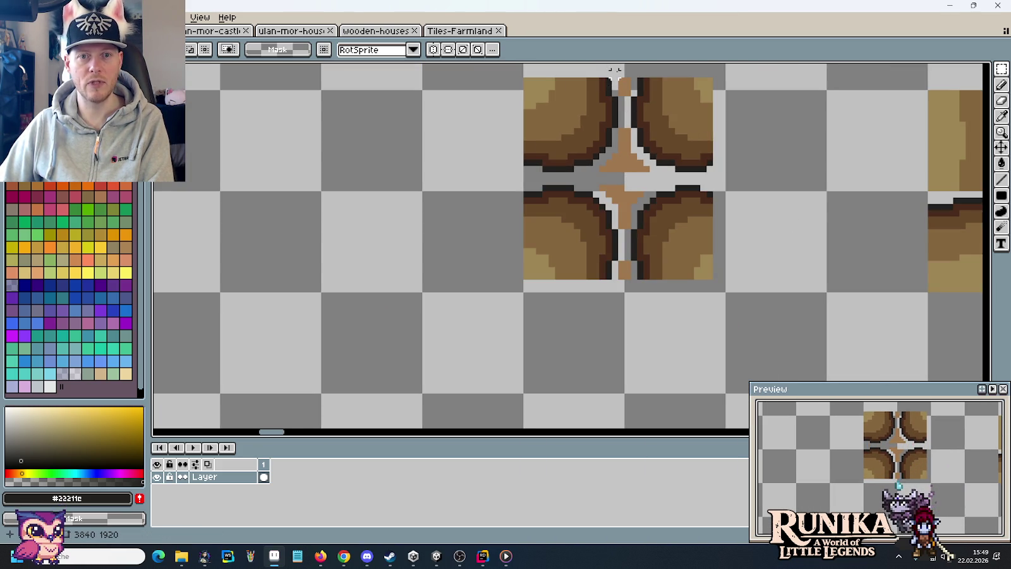
{"action": "left_click_drag", "start_coordinate": [616, 68], "coordinate": [632, 319]}
{"action": "key", "text": "Delete"}
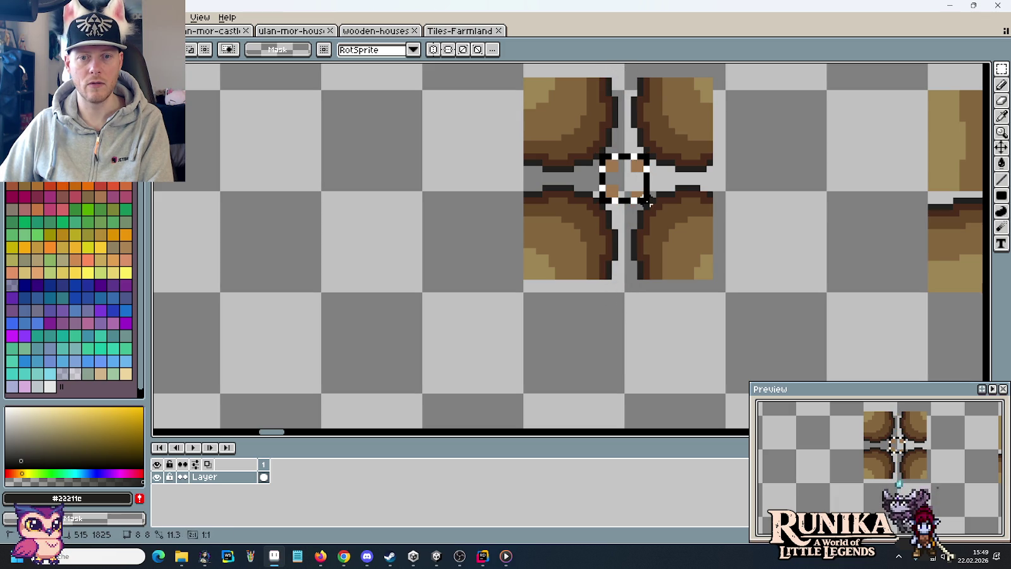
{"action": "scroll", "coordinate": [739, 270], "scroll_direction": "down", "scroll_amount": 3}
{"action": "scroll", "coordinate": [740, 269], "scroll_direction": "up", "scroll_amount": 3}
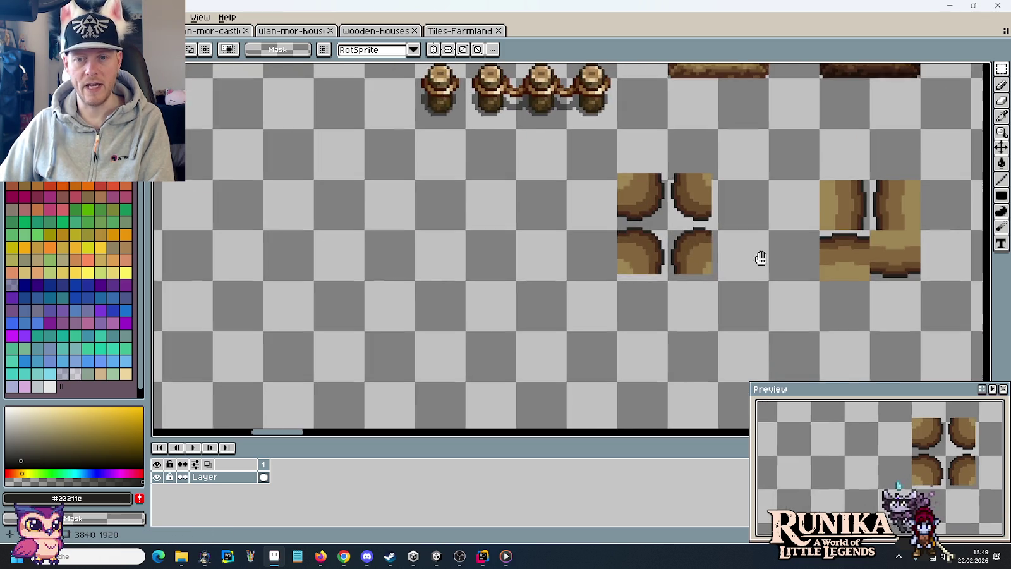
Move the four wood blobs together into one rounded-square mound.
{"action": "scroll", "coordinate": [760, 260], "scroll_direction": "right", "scroll_amount": 3}
{"action": "left_click_drag", "start_coordinate": [458, 140], "coordinate": [597, 308]}
{"action": "mouse_move", "coordinate": [541, 233]}
{"action": "left_mouse_down"}
{"action": "mouse_move", "coordinate": [602, 294]}
{"action": "mouse_move", "coordinate": [586, 289]}
{"action": "mouse_move", "coordinate": [594, 291]}
{"action": "left_mouse_up"}
{"action": "key", "text": "ctrl+d"}
{"action": "mouse_move", "coordinate": [524, 271]}
{"action": "left_mouse_down"}
{"action": "mouse_move", "coordinate": [577, 319]}
{"action": "mouse_move", "coordinate": [553, 201]}
{"action": "mouse_move", "coordinate": [625, 266]}
{"action": "mouse_move", "coordinate": [515, 246]}
{"action": "left_mouse_up"}
{"action": "key", "text": "ctrl+d"}
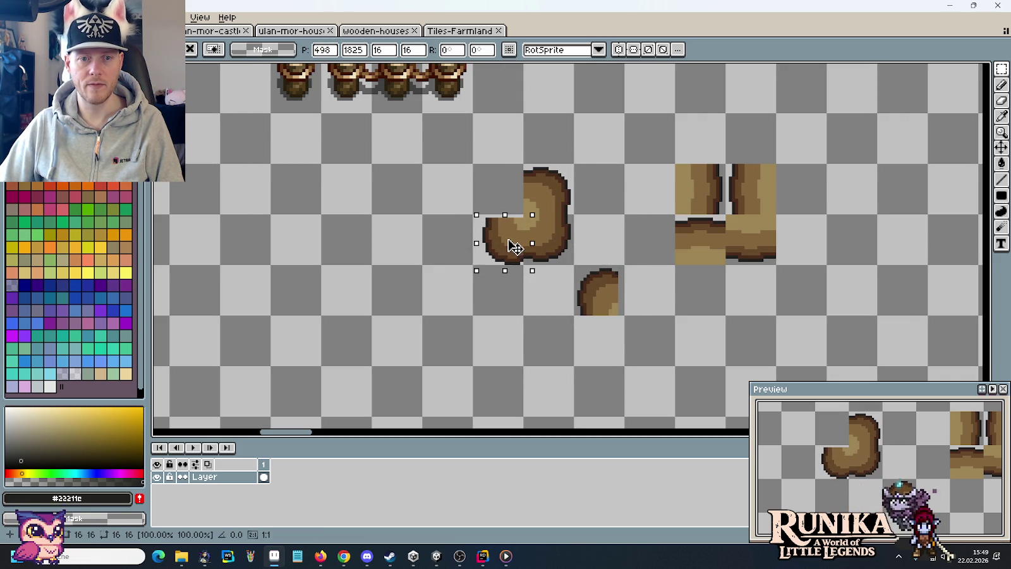
{"action": "key", "text": "ctrl+d"}
{"action": "mouse_move", "coordinate": [569, 270]}
{"action": "left_mouse_down"}
{"action": "mouse_move", "coordinate": [622, 319]}
{"action": "mouse_move", "coordinate": [509, 195]}
{"action": "left_mouse_up"}
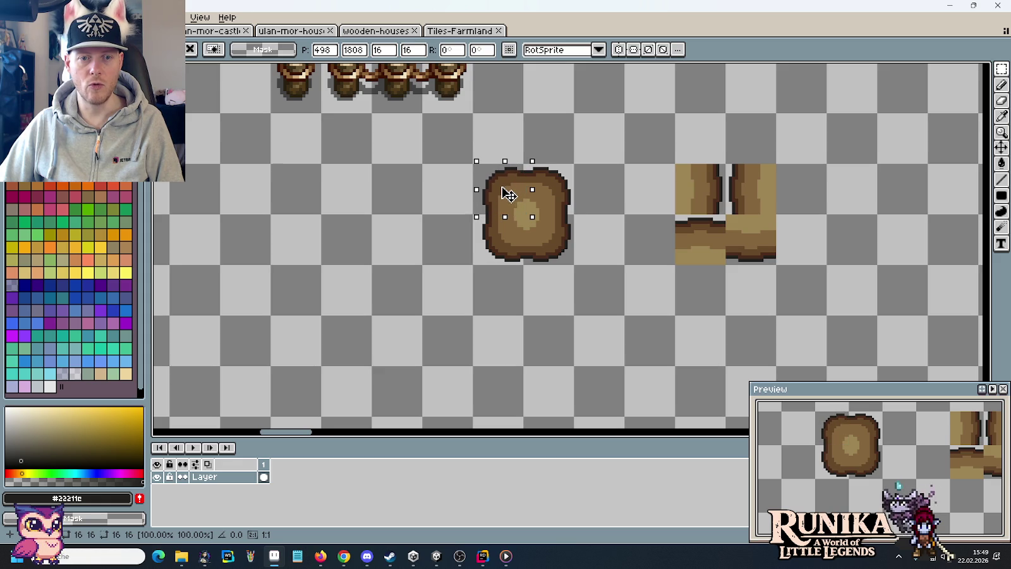
{"action": "key", "text": "ctrl+d"}
{"action": "scroll", "coordinate": [522, 206], "scroll_direction": "up", "scroll_amount": 1}
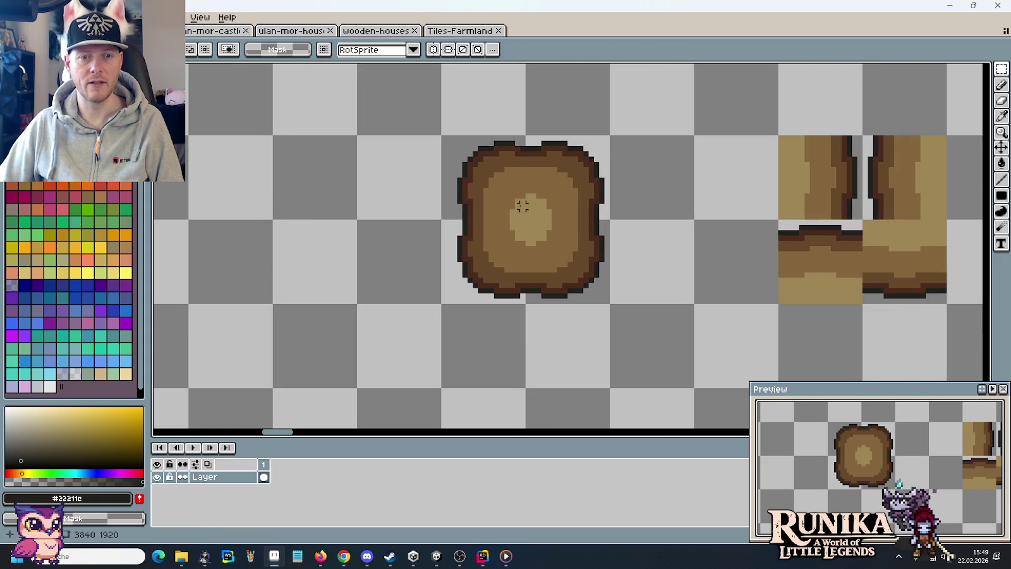
{"action": "left_click_drag", "start_coordinate": [522, 206], "coordinate": [568, 265]}
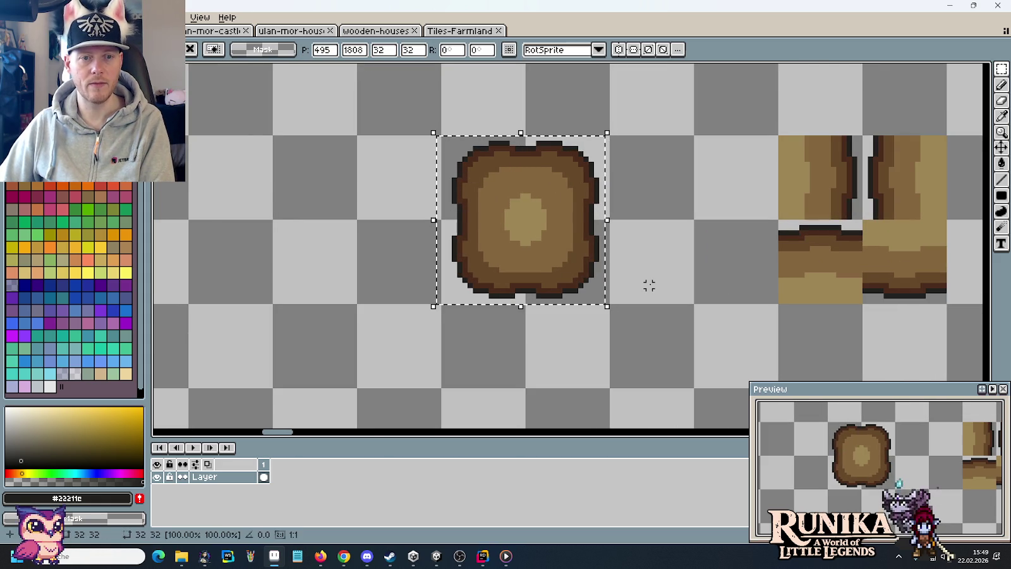
{"action": "key", "text": "ctrl+d"}
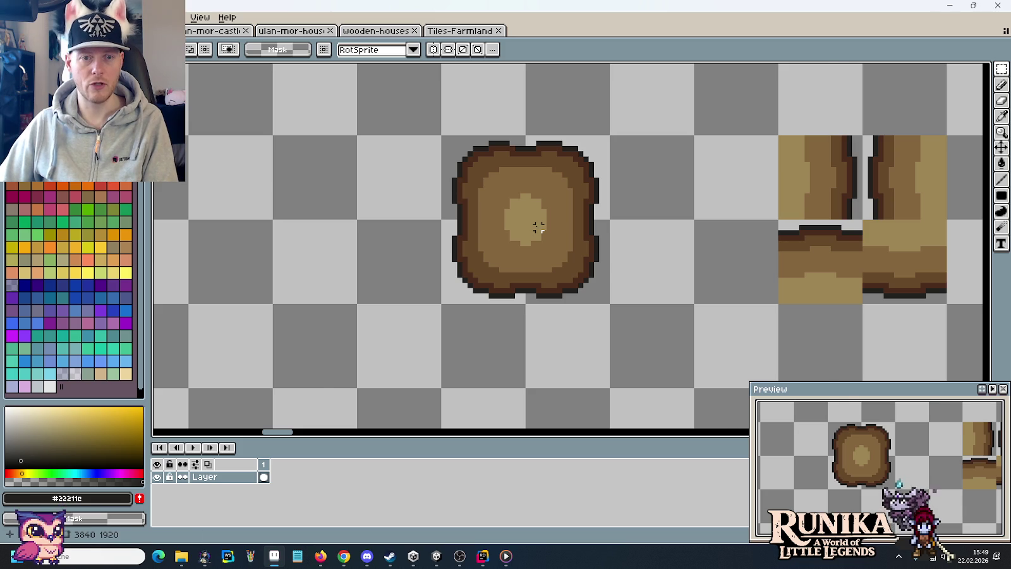
Shift the patch tile's right half one pixel right so both halves join seamlessly.
{"action": "scroll", "coordinate": [515, 215], "scroll_direction": "up", "scroll_amount": 1}
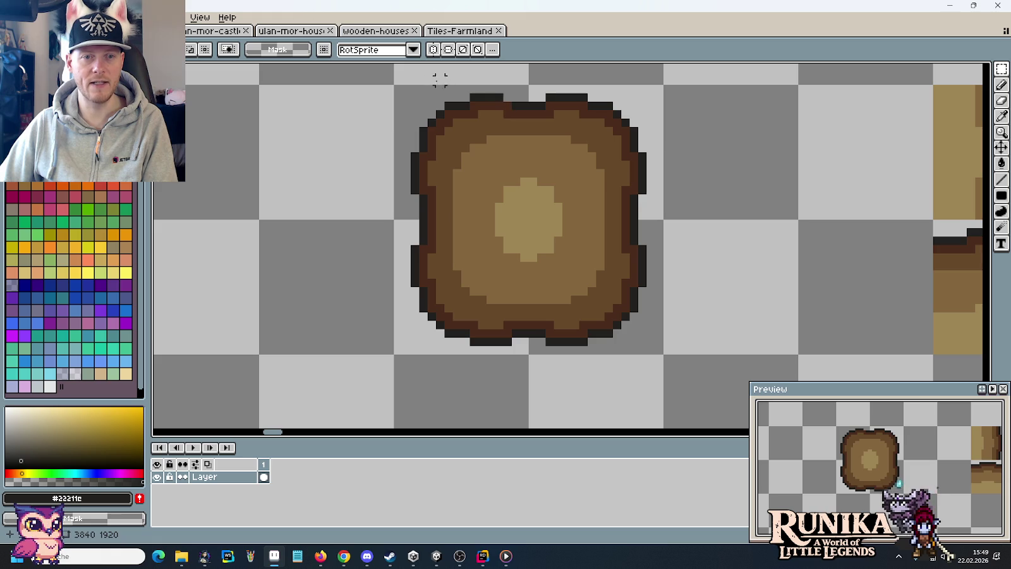
{"action": "mouse_move", "coordinate": [407, 89]}
{"action": "left_mouse_down"}
{"action": "mouse_move", "coordinate": [531, 416]}
{"action": "mouse_move", "coordinate": [505, 383]}
{"action": "left_mouse_up"}
{"action": "mouse_move", "coordinate": [659, 402]}
{"action": "left_mouse_down"}
{"action": "mouse_move", "coordinate": [564, 90]}
{"action": "mouse_move", "coordinate": [542, 79]}
{"action": "left_mouse_up"}
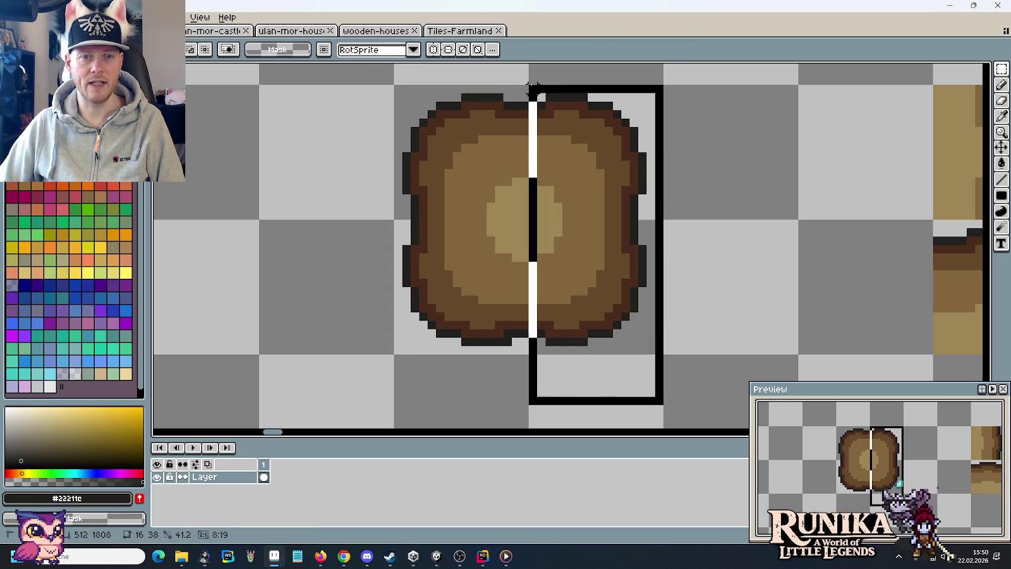
{"action": "left_click_drag", "start_coordinate": [565, 154], "coordinate": [570, 153]}
{"action": "left_click", "coordinate": [491, 141]}
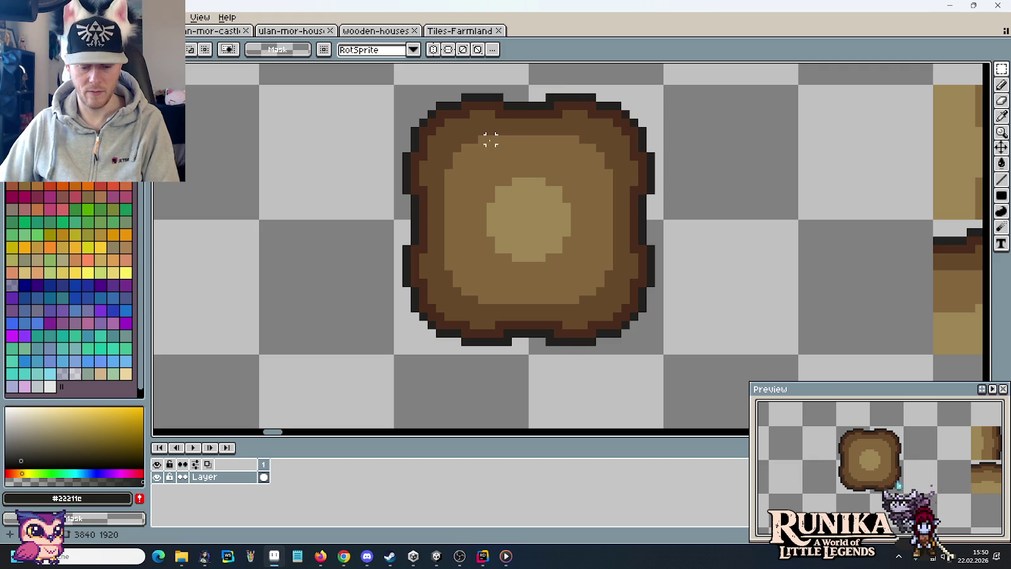
{"action": "key", "text": "b"}
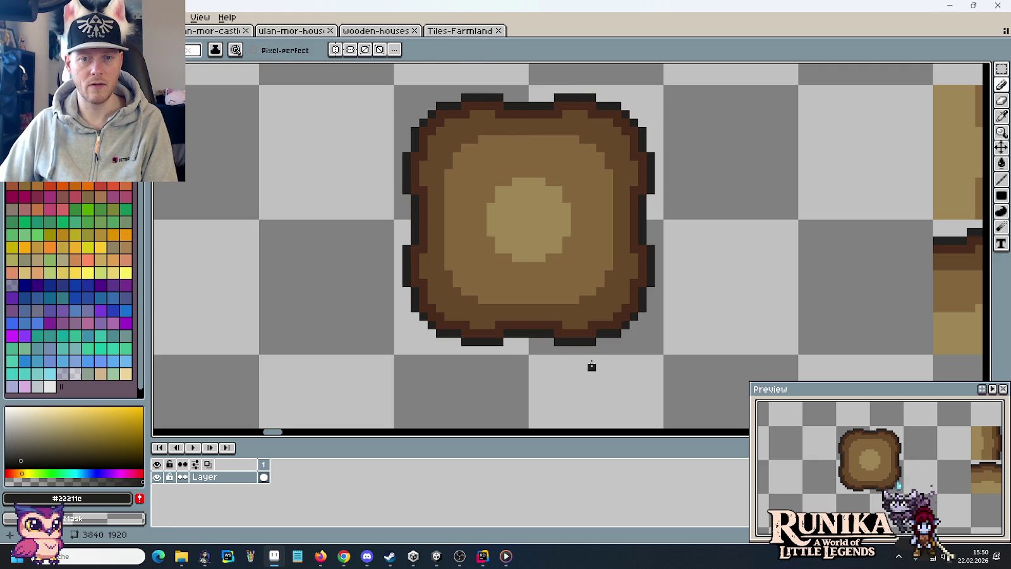
{"action": "scroll", "coordinate": [592, 366], "scroll_direction": "down", "scroll_amount": 1}
{"action": "scroll", "coordinate": [591, 365], "scroll_direction": "down", "scroll_amount": 3}
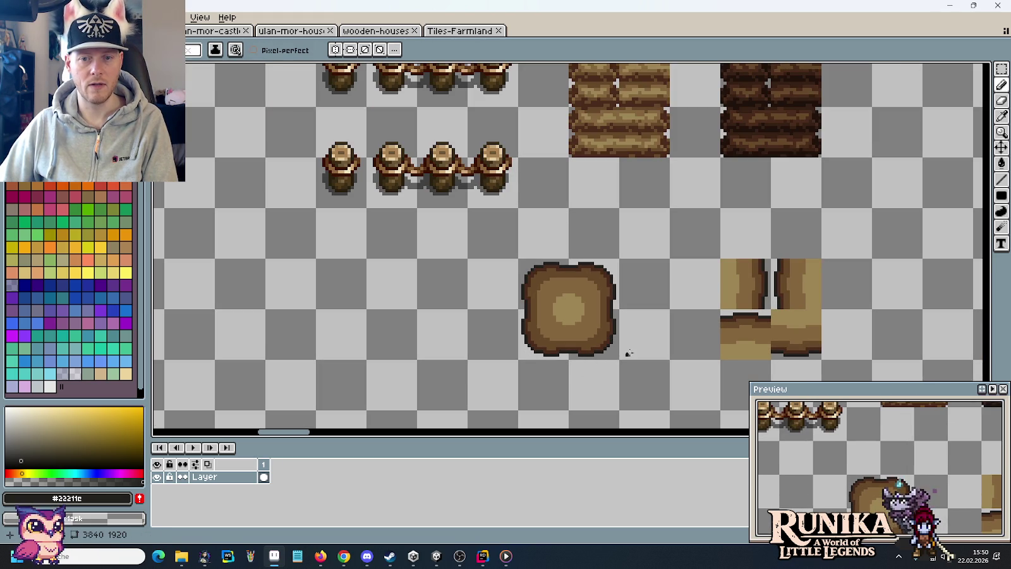
{"action": "left_click_drag", "start_coordinate": [640, 350], "coordinate": [518, 237]}
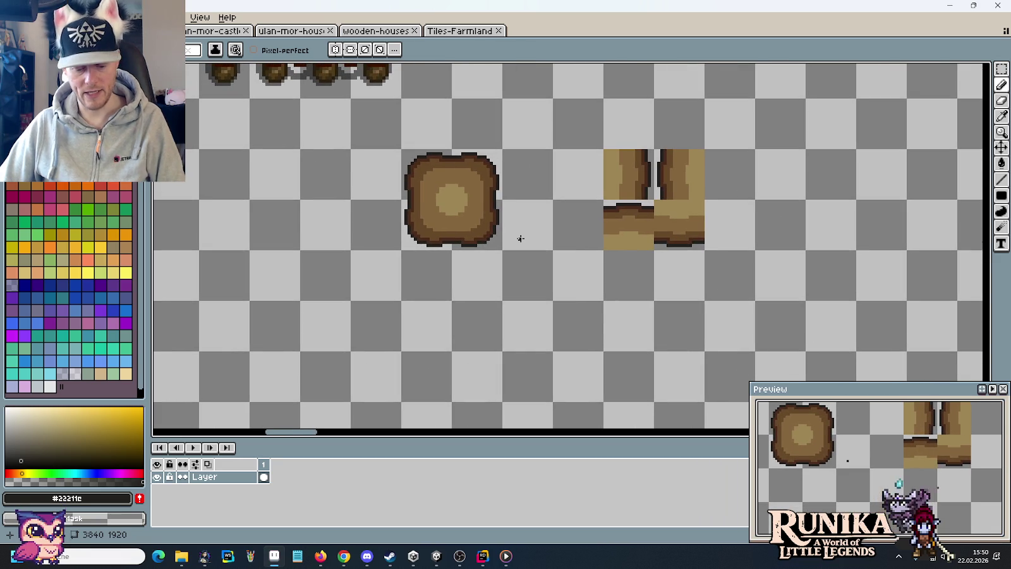
Copy the small brown patch tile to the right and pull its quarters apart.
{"action": "key", "text": "m"}
{"action": "left_click_drag", "start_coordinate": [502, 150], "coordinate": [402, 250]}
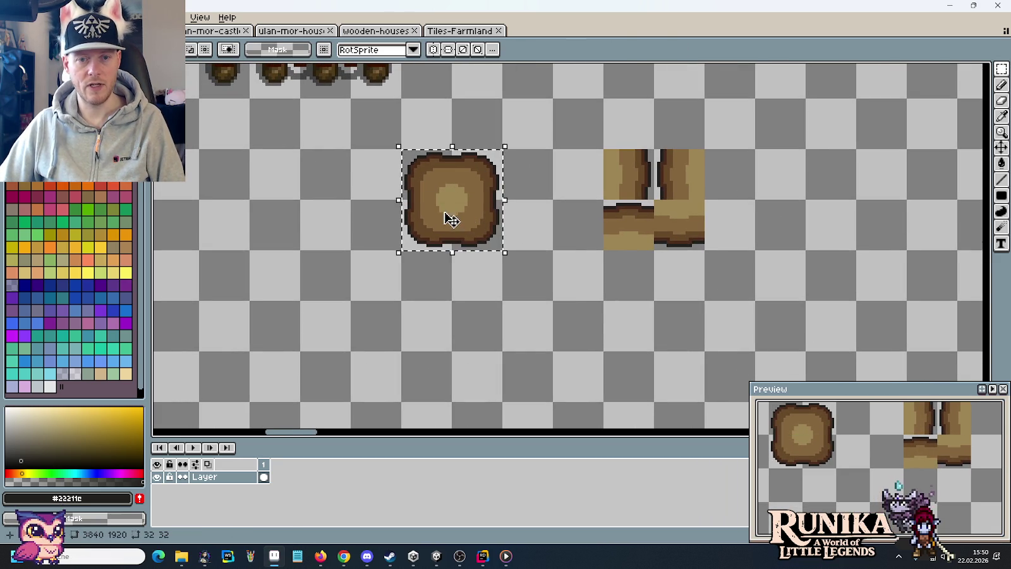
{"action": "left_click_drag", "start_coordinate": [446, 215], "coordinate": [865, 218]}
{"action": "left_click_drag", "start_coordinate": [801, 200], "coordinate": [911, 253]}
{"action": "left_click_drag", "start_coordinate": [835, 246], "coordinate": [835, 296]}
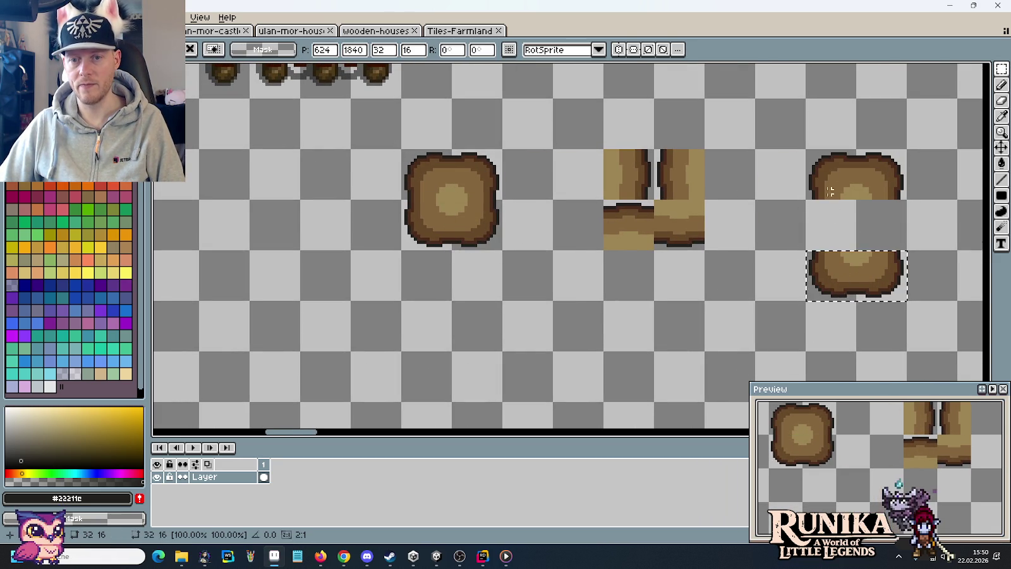
{"action": "left_click", "coordinate": [823, 170]}
{"action": "mouse_move", "coordinate": [807, 150]}
{"action": "left_mouse_down"}
{"action": "mouse_move", "coordinate": [855, 297]}
{"action": "mouse_move", "coordinate": [767, 273]}
{"action": "left_mouse_up"}
{"action": "left_click", "coordinate": [668, 226]}
Copy edge pieces into the gaps to close the enlarged tile's outline ring.
{"action": "mouse_move", "coordinate": [654, 201]}
{"action": "left_mouse_down"}
{"action": "mouse_move", "coordinate": [702, 247]}
{"action": "mouse_move", "coordinate": [831, 274]}
{"action": "left_mouse_up"}
{"action": "left_click", "coordinate": [632, 225]}
{"action": "left_click_drag", "start_coordinate": [605, 201], "coordinate": [654, 249]}
{"action": "mouse_move", "coordinate": [638, 243]}
{"action": "left_mouse_down"}
{"action": "mouse_move", "coordinate": [815, 193]}
{"action": "mouse_move", "coordinate": [866, 193]}
{"action": "left_mouse_up"}
{"action": "left_click", "coordinate": [665, 177]}
{"action": "left_click_drag", "start_coordinate": [605, 150], "coordinate": [654, 199]}
{"action": "left_click_drag", "start_coordinate": [638, 165], "coordinate": [891, 217]}
{"action": "mouse_move", "coordinate": [657, 150]}
{"action": "left_mouse_down"}
{"action": "mouse_move", "coordinate": [705, 199]}
{"action": "mouse_move", "coordinate": [781, 220]}
{"action": "left_mouse_up"}
{"action": "left_click", "coordinate": [864, 235]}
Fill the centre light brown (#9d8555) and place a copy of the large tile beside the book.
{"action": "key", "text": "g"}
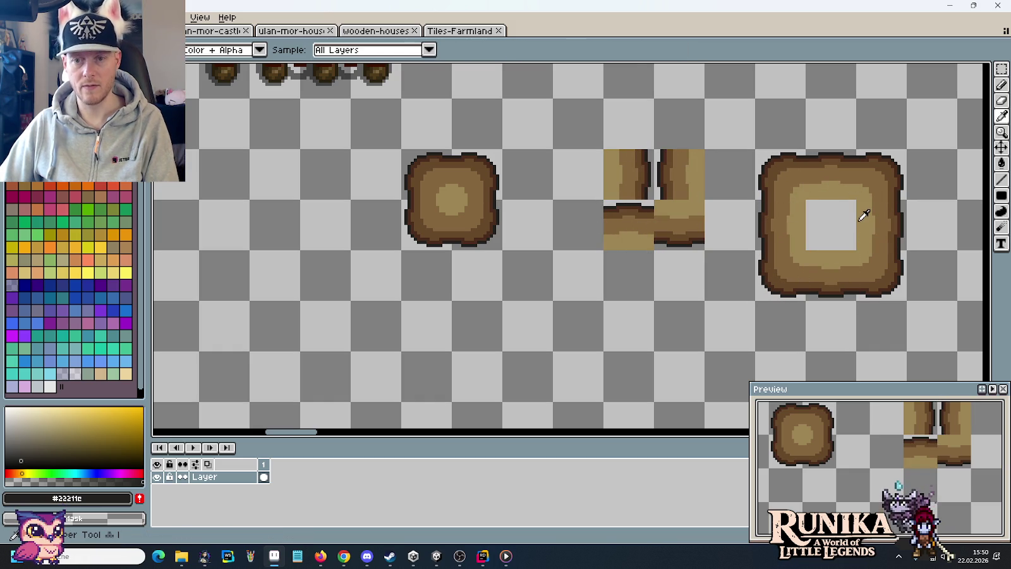
{"action": "left_click", "coordinate": [861, 215], "text": "alt"}
{"action": "left_click", "coordinate": [854, 220]}
{"action": "key", "text": "m"}
{"action": "scroll", "coordinate": [854, 221], "scroll_direction": "down", "scroll_amount": 2}
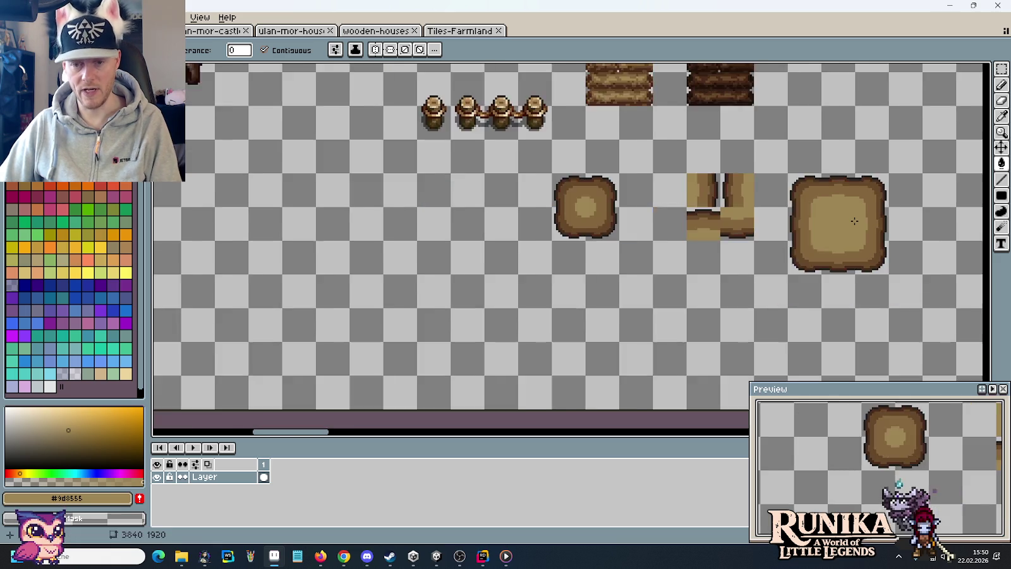
{"action": "scroll", "coordinate": [854, 220], "scroll_direction": "down", "scroll_amount": 2}
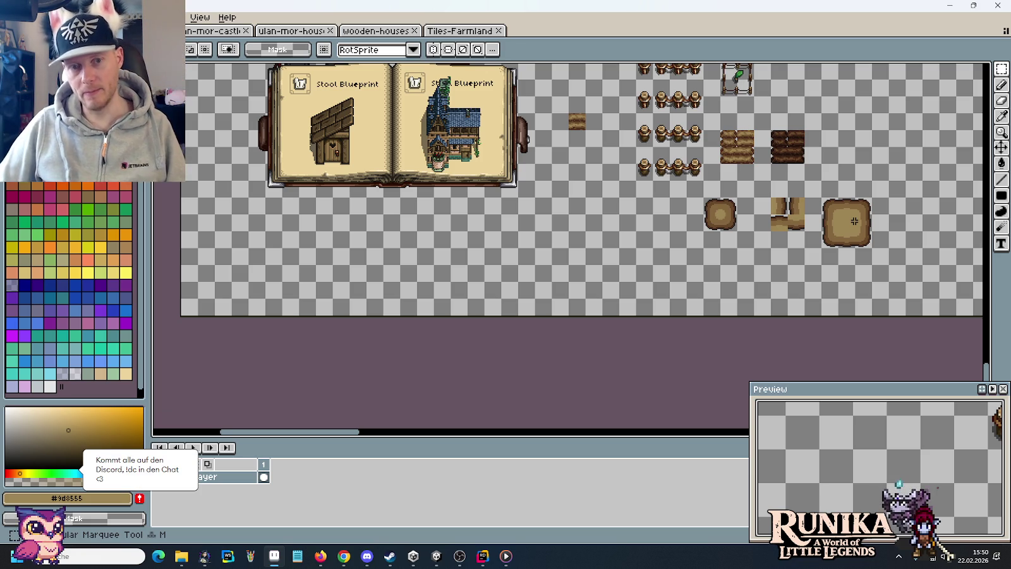
{"action": "mouse_move", "coordinate": [873, 250]}
{"action": "left_mouse_down"}
{"action": "mouse_move", "coordinate": [819, 194]}
{"action": "mouse_move", "coordinate": [581, 179]}
{"action": "left_mouse_up"}
Open Tiles-Dirt.png and copy four dirt ground tiles.
{"action": "left_click", "coordinate": [654, 186]}
{"action": "scroll", "coordinate": [654, 186], "scroll_direction": "down", "scroll_amount": 2}
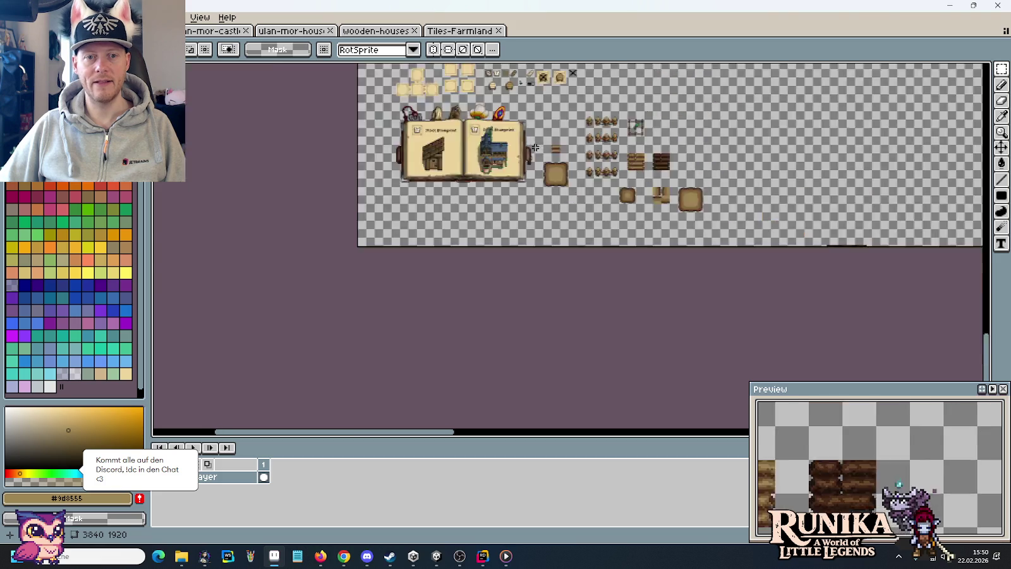
{"action": "scroll", "coordinate": [654, 187], "scroll_direction": "up", "scroll_amount": 3}
{"action": "scroll", "coordinate": [655, 187], "scroll_direction": "up", "scroll_amount": 2}
{"action": "scroll", "coordinate": [655, 186], "scroll_direction": "down", "scroll_amount": 1}
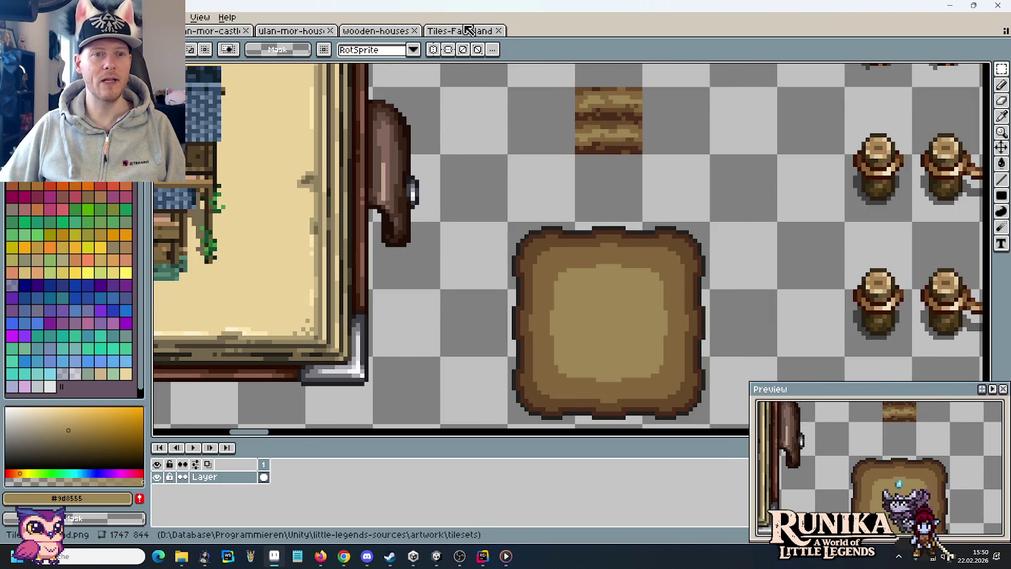
{"action": "key", "text": "ctrl+Tab"}
{"action": "key", "text": "ctrl+o"}
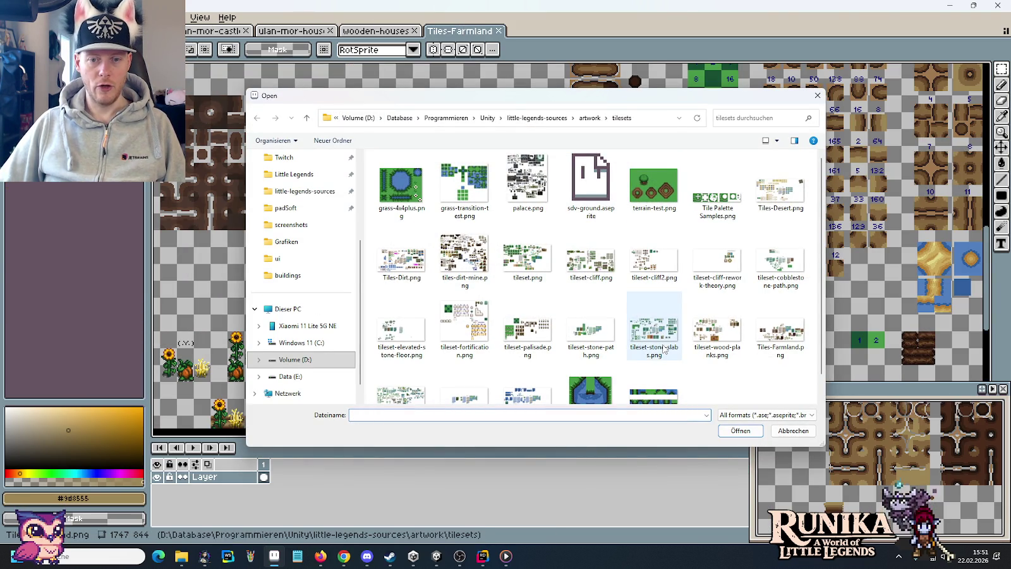
{"action": "double_click", "coordinate": [390, 283]}
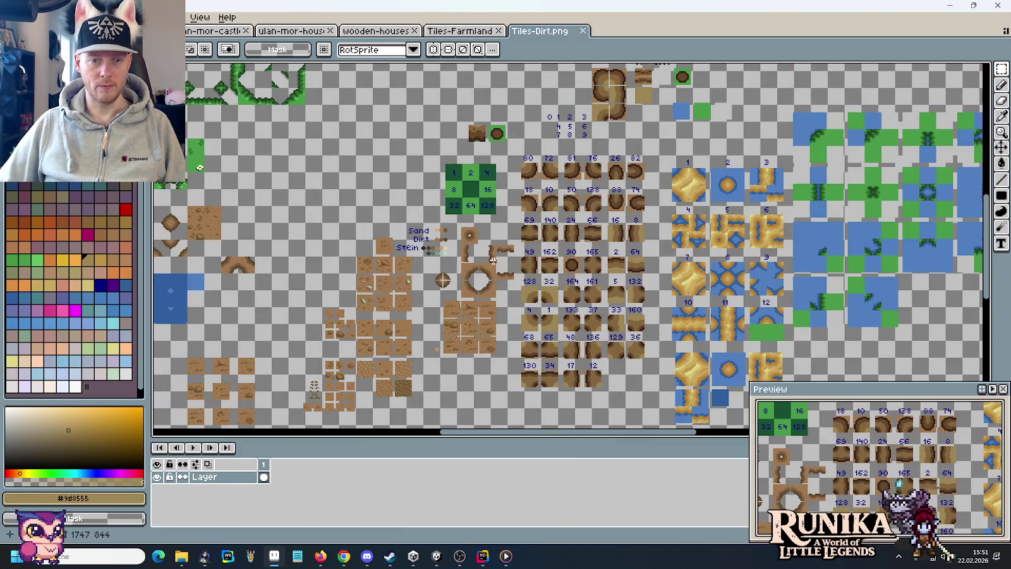
{"action": "mouse_move", "coordinate": [389, 284]}
{"action": "left_mouse_down"}
{"action": "mouse_move", "coordinate": [463, 183]}
{"action": "mouse_move", "coordinate": [598, 204]}
{"action": "left_mouse_up"}
{"action": "left_click_drag", "start_coordinate": [393, 169], "coordinate": [497, 257]}
Paste the dirt tiles into the main sheet and close the gaps between them.
{"action": "key", "text": "ctrl+Tab"}
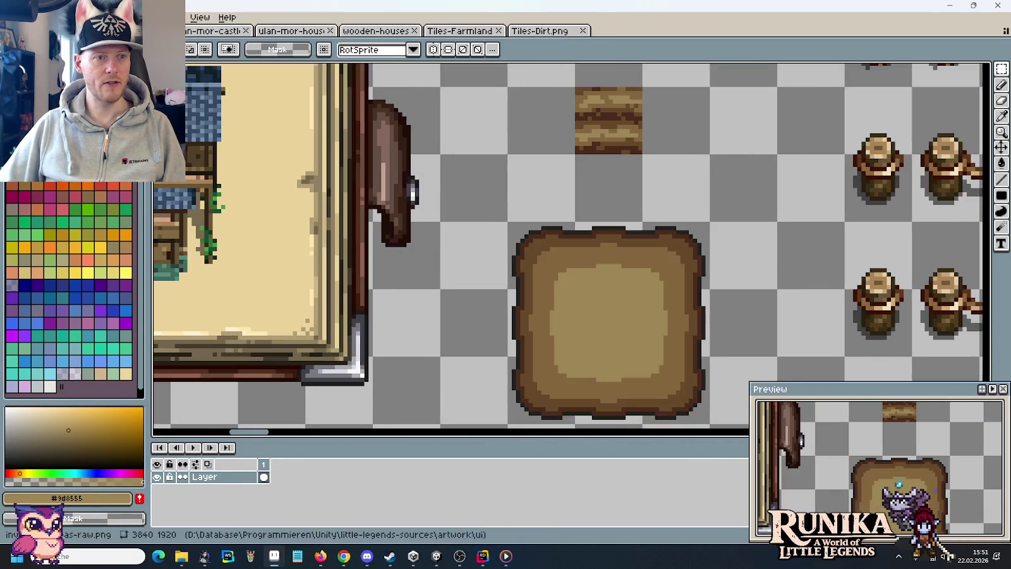
{"action": "scroll", "coordinate": [680, 94], "scroll_direction": "down", "scroll_amount": 2}
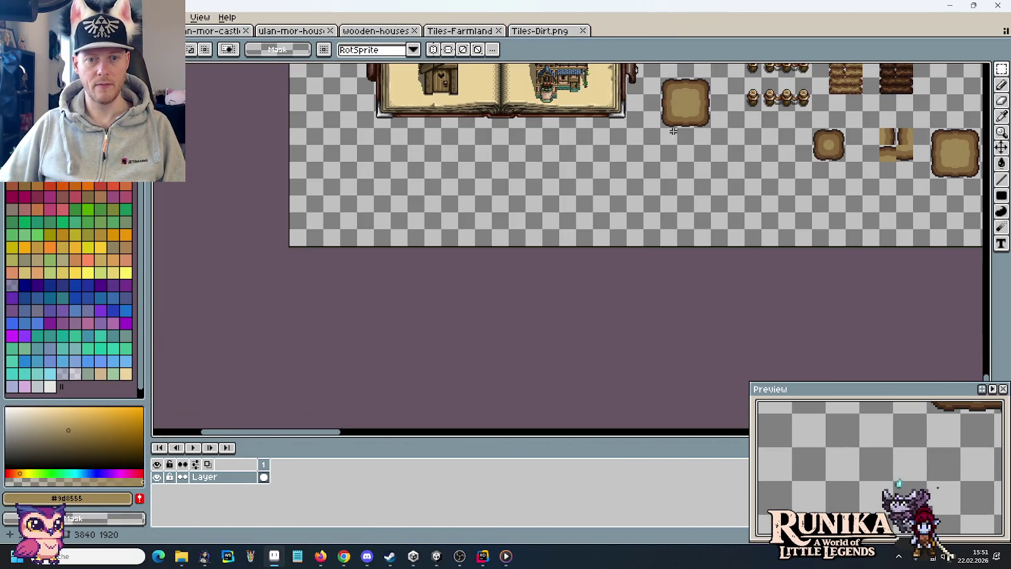
{"action": "key", "text": "ctrl+v"}
{"action": "left_click_drag", "start_coordinate": [582, 229], "coordinate": [533, 175]}
{"action": "left_click", "coordinate": [640, 189]}
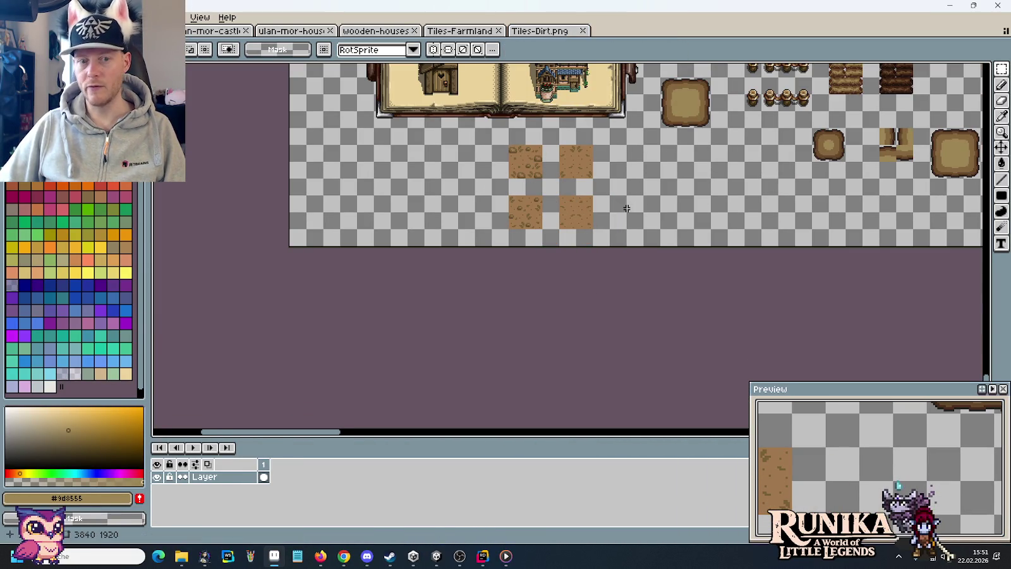
{"action": "left_click_drag", "start_coordinate": [627, 232], "coordinate": [492, 194]}
{"action": "left_click_drag", "start_coordinate": [557, 232], "coordinate": [557, 213]}
{"action": "mouse_move", "coordinate": [559, 145]}
{"action": "left_mouse_down"}
{"action": "mouse_move", "coordinate": [611, 213]}
{"action": "mouse_move", "coordinate": [565, 183]}
{"action": "left_mouse_up"}
Extend the dirt ground with copies of the joined dirt tile to the right and below.
{"action": "left_click_drag", "start_coordinate": [641, 185], "coordinate": [404, 266]}
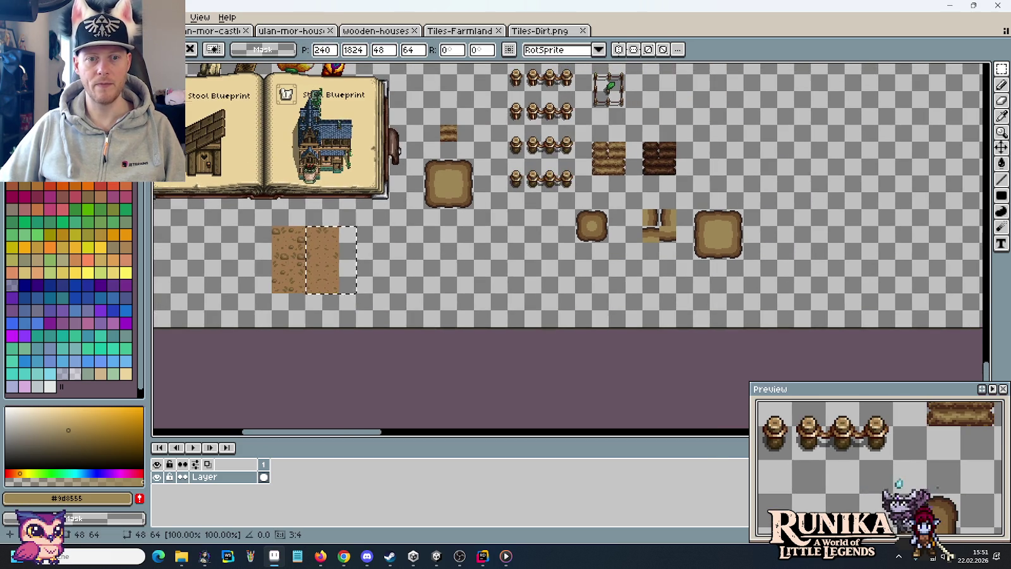
{"action": "mouse_move", "coordinate": [257, 227]}
{"action": "left_mouse_down"}
{"action": "mouse_move", "coordinate": [331, 280]}
{"action": "mouse_move", "coordinate": [775, 163]}
{"action": "mouse_move", "coordinate": [853, 164]}
{"action": "mouse_move", "coordinate": [836, 165]}
{"action": "left_mouse_up"}
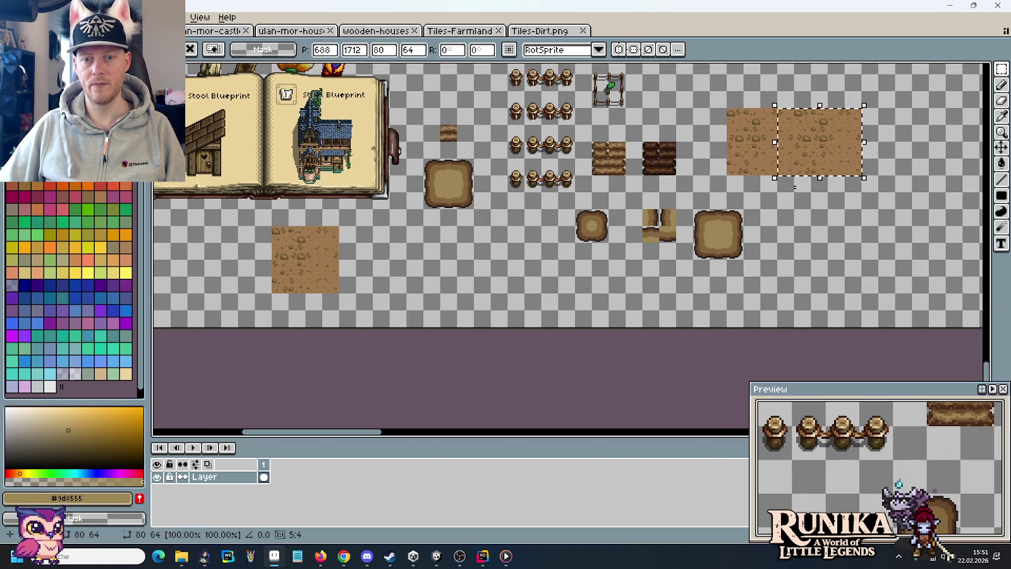
{"action": "left_click_drag", "start_coordinate": [727, 92], "coordinate": [887, 170]}
{"action": "mouse_move", "coordinate": [828, 142]}
{"action": "left_mouse_down"}
{"action": "mouse_move", "coordinate": [898, 163]}
{"action": "mouse_move", "coordinate": [838, 239]}
{"action": "left_mouse_up"}
{"action": "key", "text": "Return"}
Centre the large patch tile on the dirt plot.
{"action": "mouse_move", "coordinate": [424, 159]}
{"action": "left_mouse_down"}
{"action": "mouse_move", "coordinate": [468, 202]}
{"action": "mouse_move", "coordinate": [853, 203]}
{"action": "left_mouse_up"}
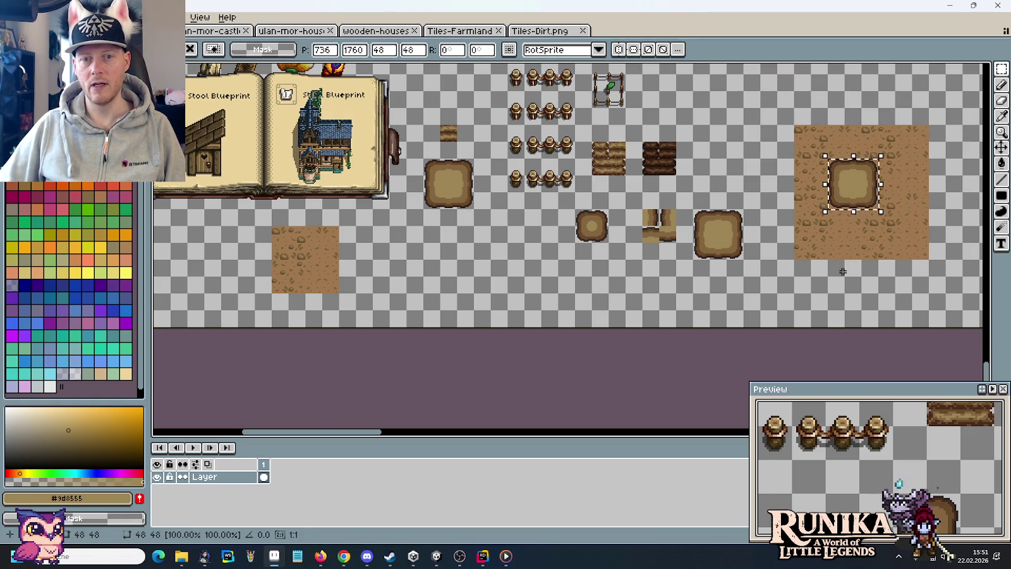
{"action": "key", "text": "Return"}
{"action": "left_click_drag", "start_coordinate": [672, 92], "coordinate": [522, 135]}
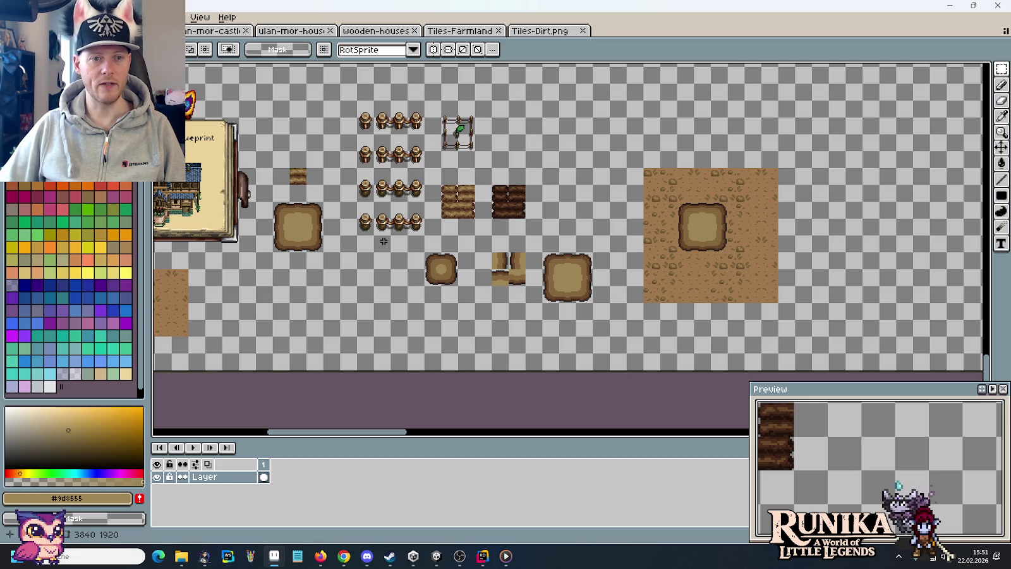
{"action": "left_click", "coordinate": [380, 128]}
{"action": "mouse_move", "coordinate": [382, 119]}
{"action": "left_mouse_down"}
{"action": "mouse_move", "coordinate": [719, 119]}
{"action": "mouse_move", "coordinate": [712, 112]}
{"action": "left_mouse_up"}
{"action": "key", "text": "Return"}
{"action": "key", "text": "Return"}
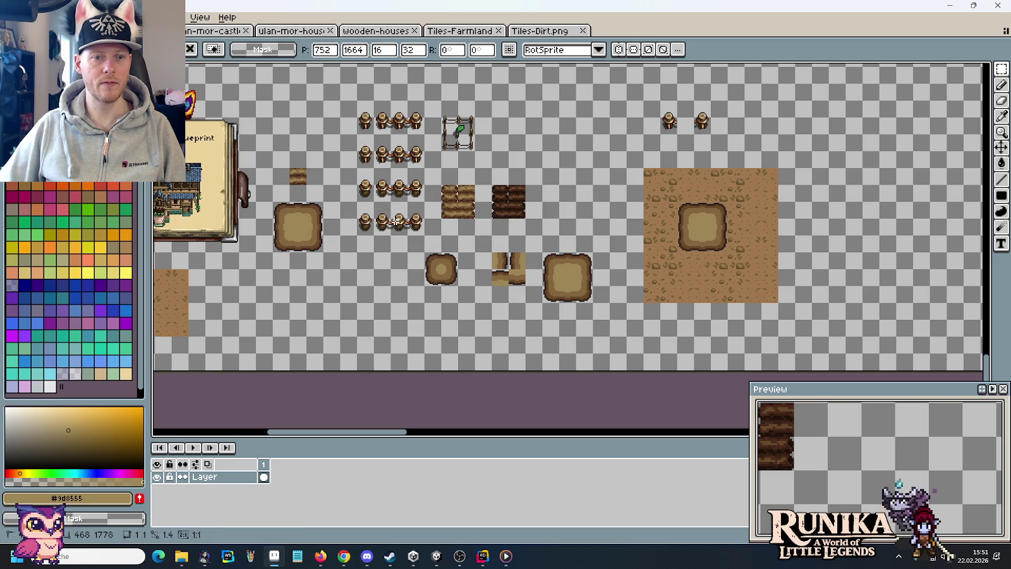
{"action": "mouse_move", "coordinate": [399, 221]}
{"action": "left_mouse_down"}
{"action": "mouse_move", "coordinate": [752, 130]}
{"action": "mouse_move", "coordinate": [687, 123]}
{"action": "left_mouse_up"}
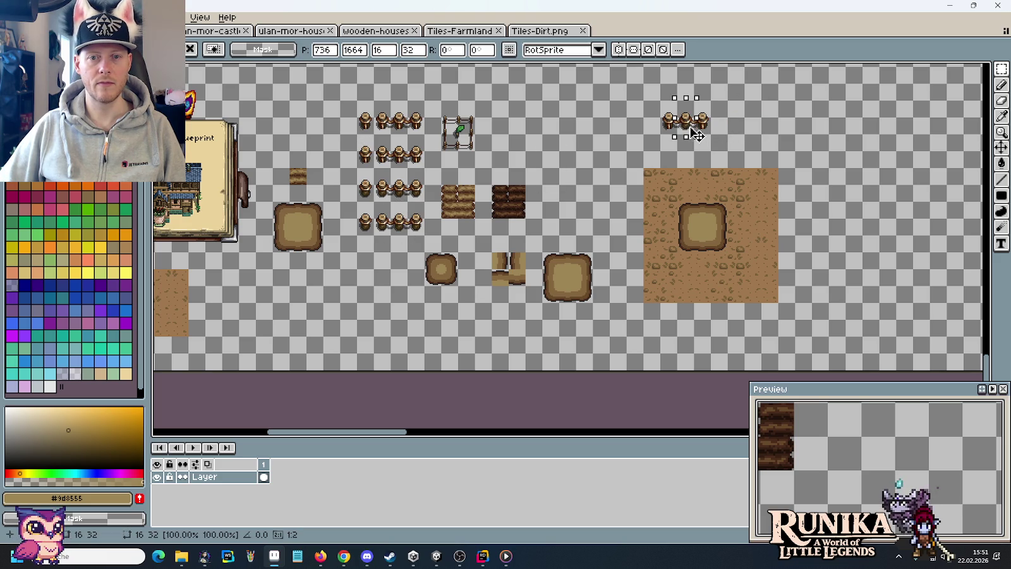
{"action": "key", "text": "Return"}
{"action": "mouse_move", "coordinate": [357, 152]}
{"action": "left_mouse_down"}
{"action": "mouse_move", "coordinate": [374, 169]}
{"action": "mouse_move", "coordinate": [823, 136]}
{"action": "left_mouse_up"}
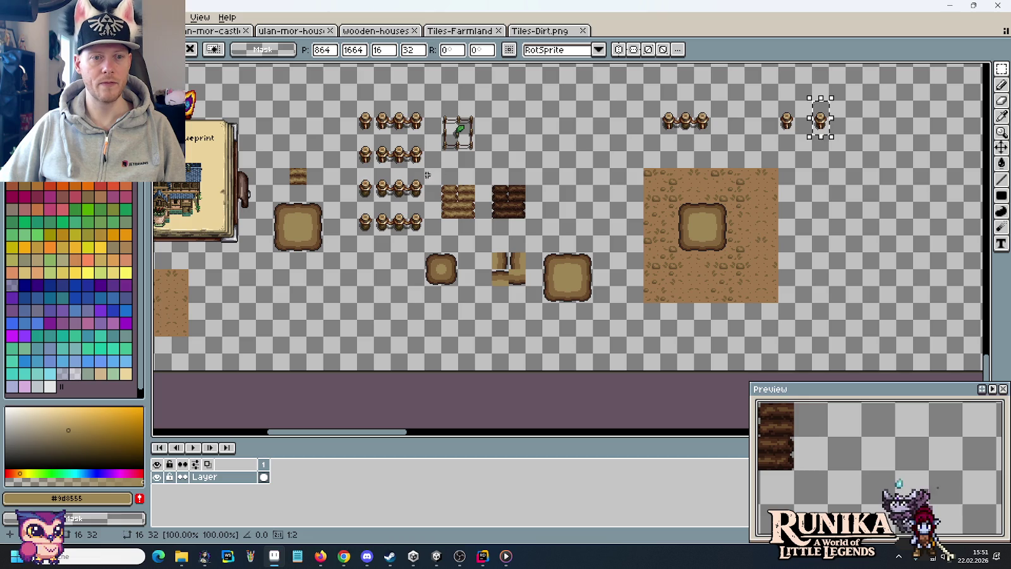
{"action": "mouse_move", "coordinate": [374, 178]}
{"action": "left_mouse_down"}
{"action": "mouse_move", "coordinate": [425, 197]}
{"action": "mouse_move", "coordinate": [857, 170]}
{"action": "left_mouse_up"}
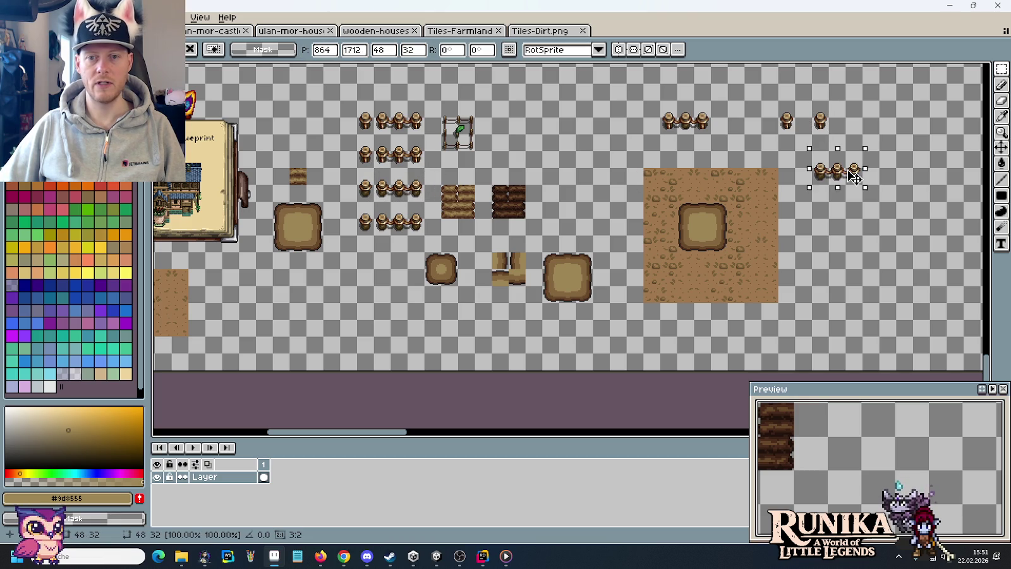
{"action": "key", "text": "Escape"}
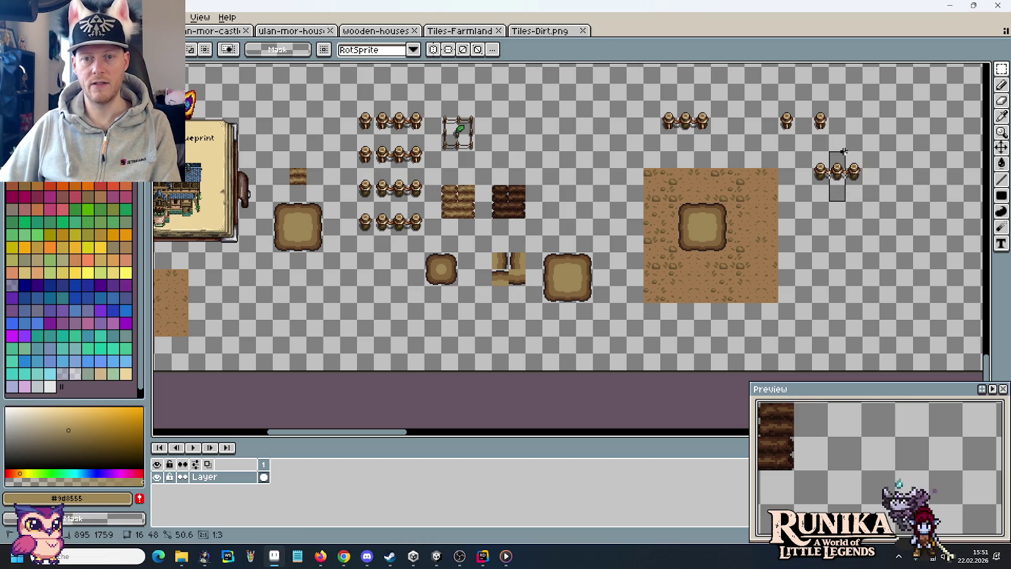
{"action": "left_click_drag", "start_coordinate": [392, 211], "coordinate": [405, 234]}
{"action": "mouse_move", "coordinate": [400, 222]}
{"action": "left_mouse_down"}
{"action": "mouse_move", "coordinate": [851, 172]}
{"action": "mouse_move", "coordinate": [798, 201]}
{"action": "mouse_move", "coordinate": [800, 147]}
{"action": "mouse_move", "coordinate": [685, 156]}
{"action": "mouse_move", "coordinate": [660, 100]}
{"action": "left_mouse_up"}
{"action": "key", "text": "Escape"}
{"action": "left_click", "coordinate": [805, 148]}
{"action": "mouse_move", "coordinate": [695, 155]}
{"action": "left_mouse_down"}
{"action": "mouse_move", "coordinate": [576, 154]}
{"action": "mouse_move", "coordinate": [711, 245]}
{"action": "left_mouse_up"}
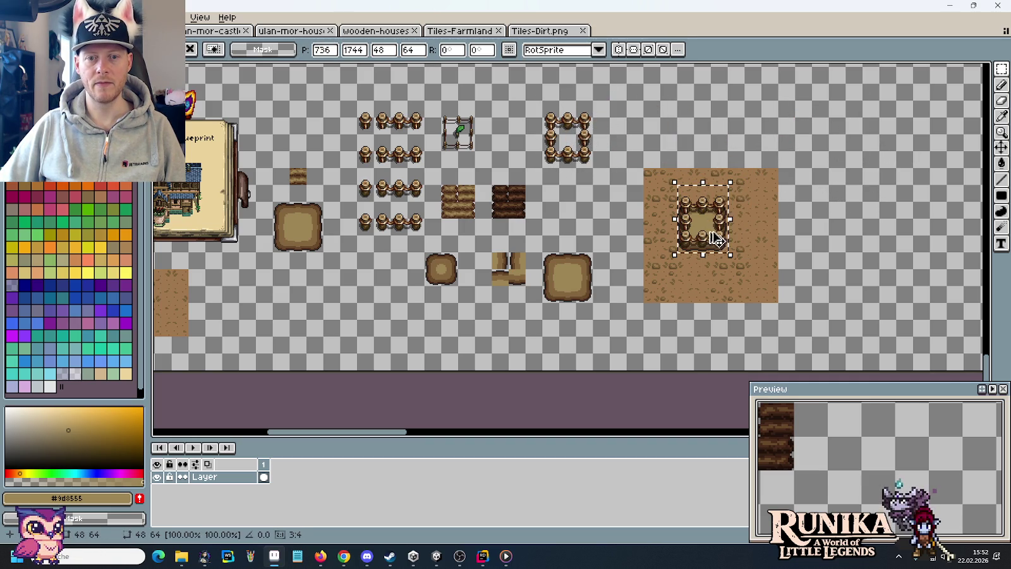
{"action": "left_click", "coordinate": [813, 247]}
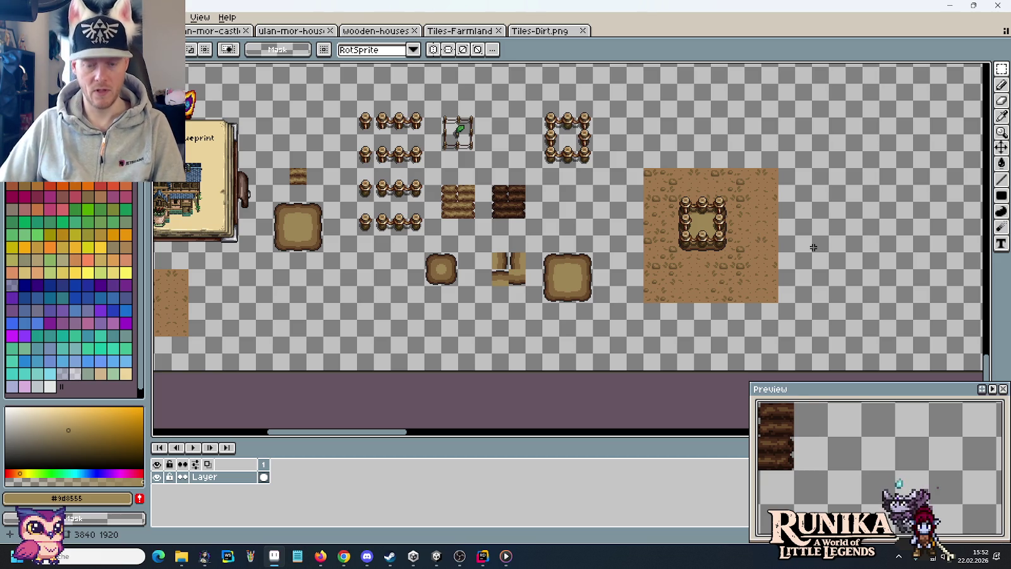
{"action": "left_click_drag", "start_coordinate": [533, 224], "coordinate": [636, 192]}
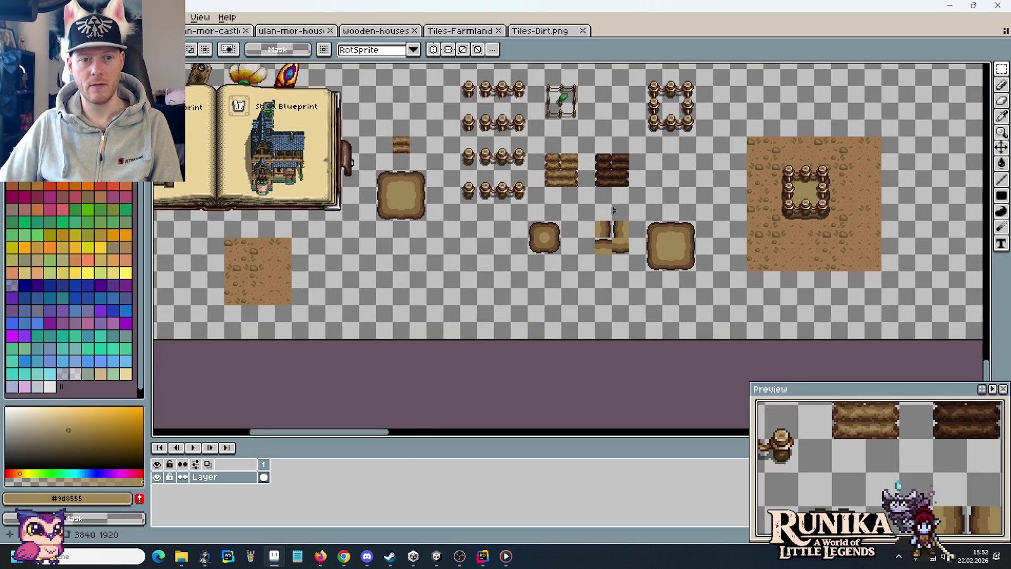
{"action": "scroll", "coordinate": [433, 209], "scroll_direction": "up", "scroll_amount": 4}
{"action": "left_click_drag", "start_coordinate": [434, 208], "coordinate": [564, 253]}
{"action": "scroll", "coordinate": [569, 258], "scroll_direction": "down", "scroll_amount": 1}
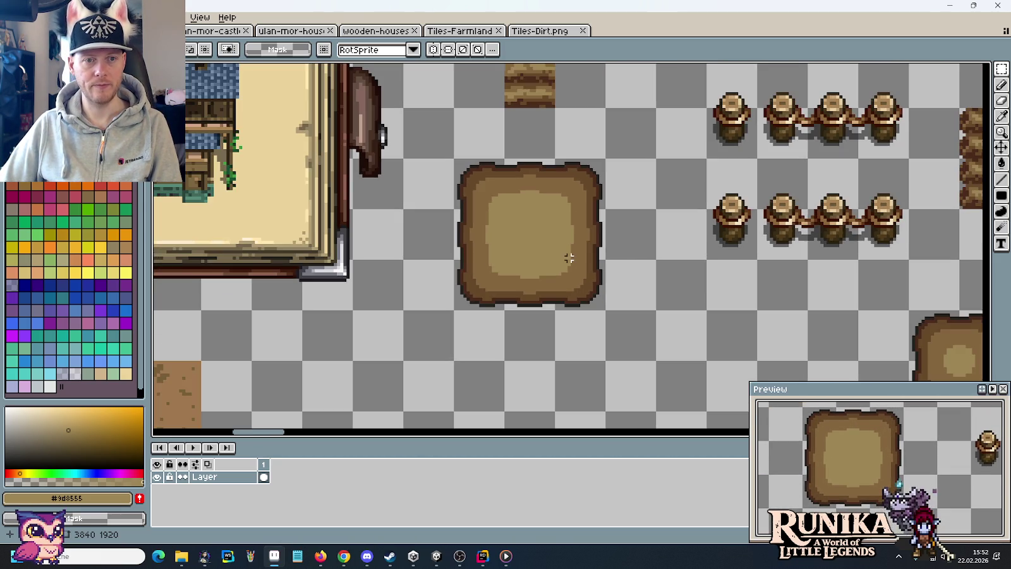
{"action": "left_click_drag", "start_coordinate": [853, 238], "coordinate": [316, 234]}
{"action": "left_click_drag", "start_coordinate": [697, 214], "coordinate": [208, 214]}
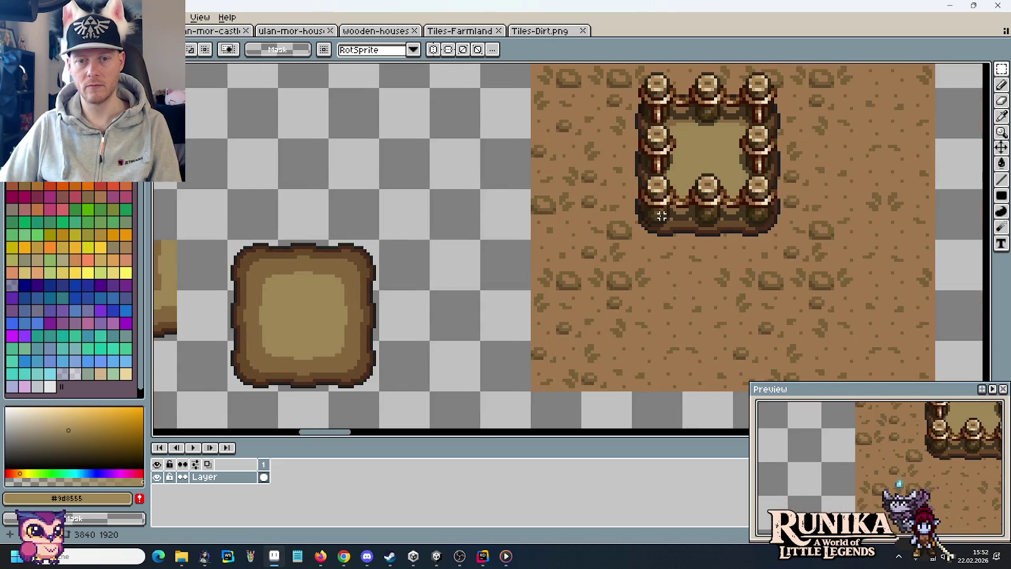
{"action": "scroll", "coordinate": [669, 231], "scroll_direction": "up", "scroll_amount": 2}
{"action": "scroll", "coordinate": [865, 221], "scroll_direction": "down", "scroll_amount": 3}
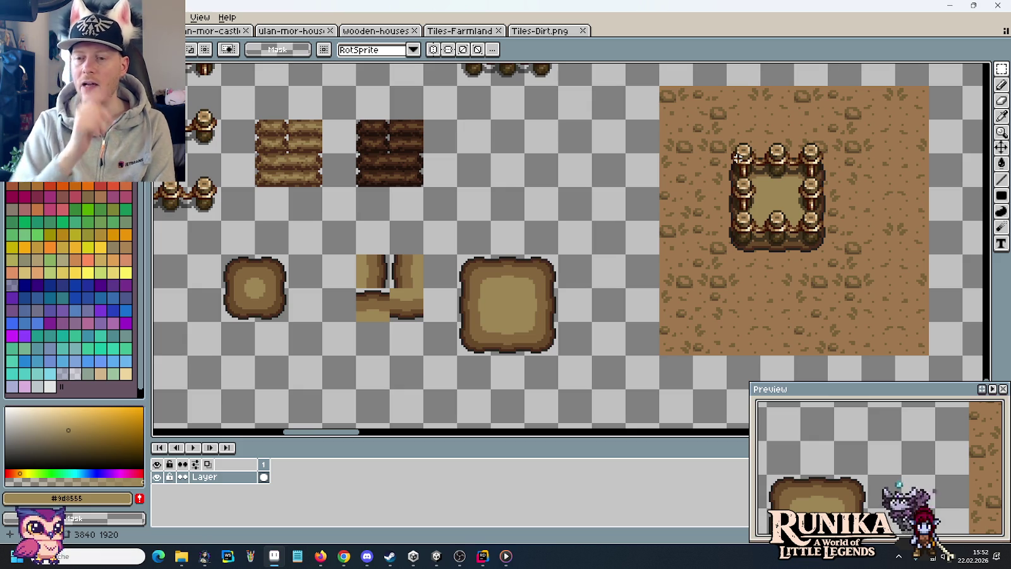
Copy two dirt-edge tiles from Tiles-Dirt.png and paste them right of the dirt ground.
{"action": "left_click", "coordinate": [531, 33]}
{"action": "scroll", "coordinate": [510, 380], "scroll_direction": "up", "scroll_amount": 2}
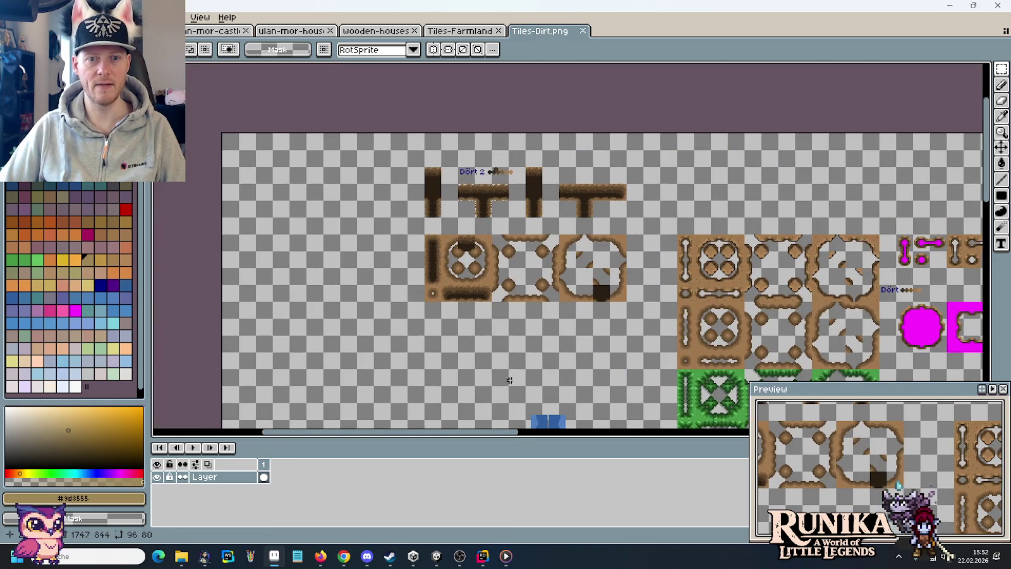
{"action": "left_click_drag", "start_coordinate": [661, 305], "coordinate": [474, 200]}
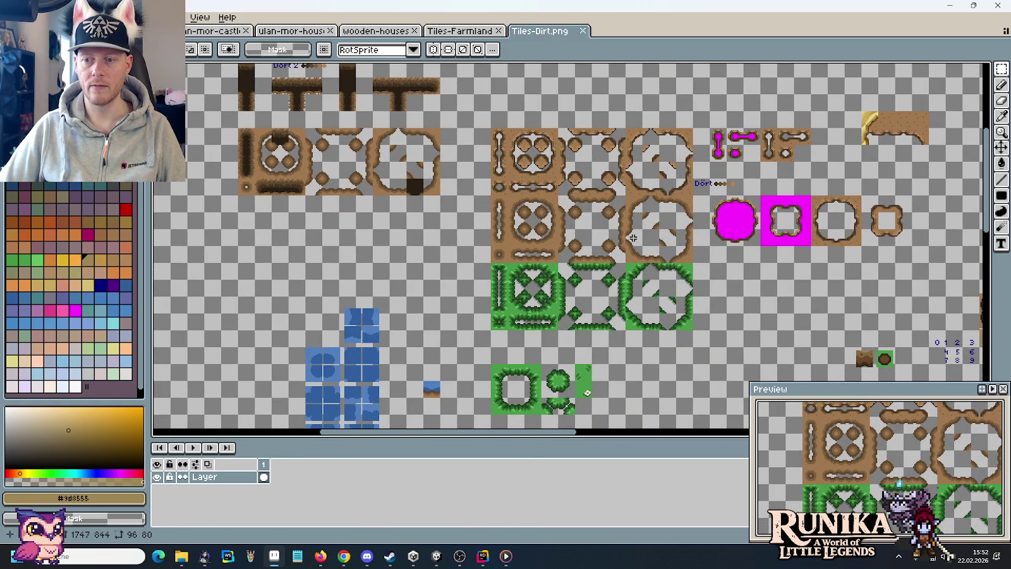
{"action": "scroll", "coordinate": [577, 147], "scroll_direction": "up", "scroll_amount": 2}
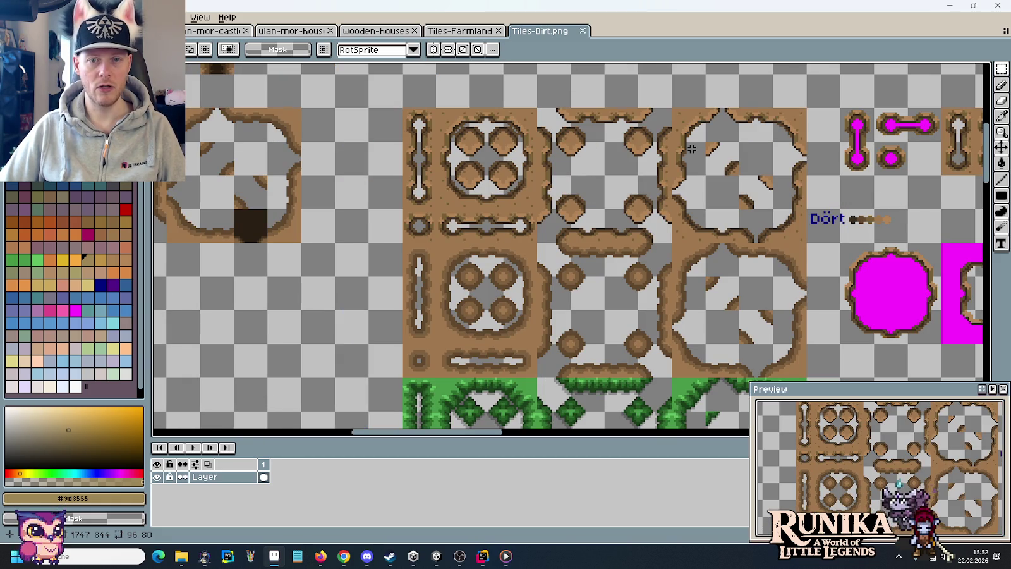
{"action": "left_click_drag", "start_coordinate": [784, 230], "coordinate": [544, 114]}
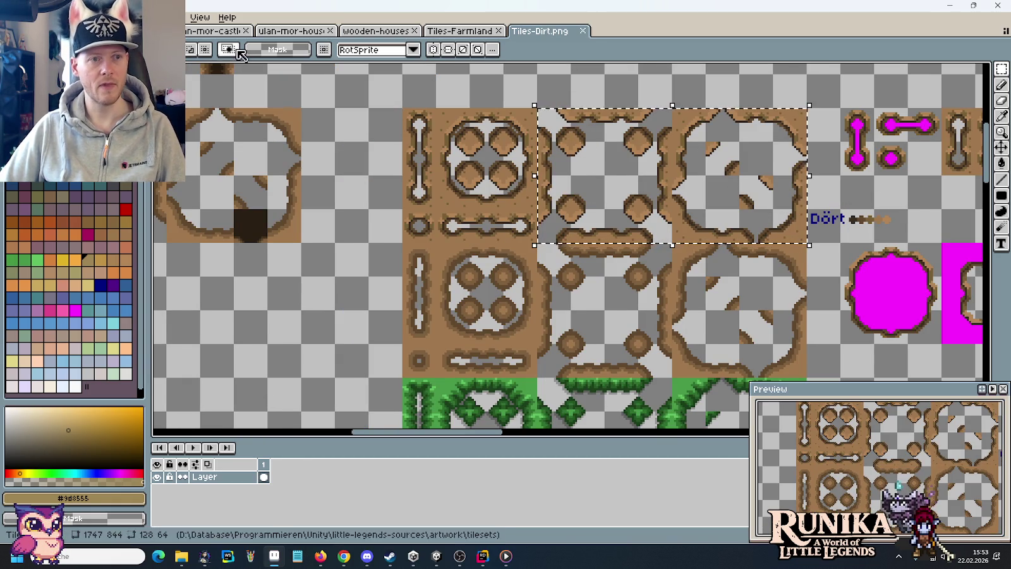
{"action": "key", "text": "ctrl+Tab"}
{"action": "scroll", "coordinate": [569, 247], "scroll_direction": "right", "scroll_amount": 5}
{"action": "key", "text": "ctrl+v"}
{"action": "left_click_drag", "start_coordinate": [569, 275], "coordinate": [596, 253]}
{"action": "key", "text": "Return"}
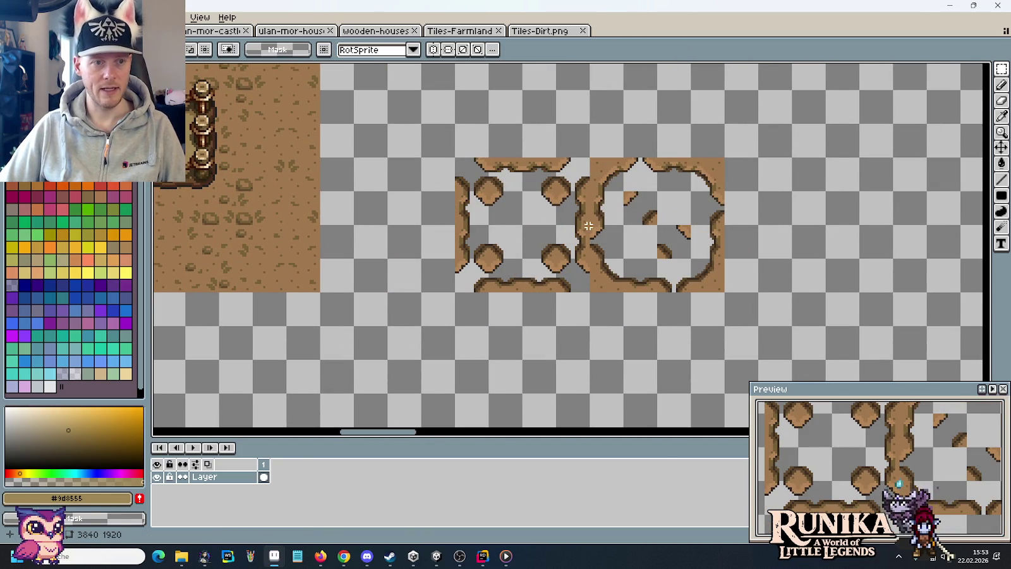
Paste 16x16 dirt pieces to start outlining a small rounded patch beside them.
{"action": "scroll", "coordinate": [596, 253], "scroll_direction": "up", "scroll_amount": 2}
{"action": "scroll", "coordinate": [597, 253], "scroll_direction": "left", "scroll_amount": 2}
{"action": "key", "text": "ctrl+v"}
{"action": "left_click_drag", "start_coordinate": [603, 253], "coordinate": [921, 264]}
{"action": "left_click_drag", "start_coordinate": [739, 216], "coordinate": [731, 220]}
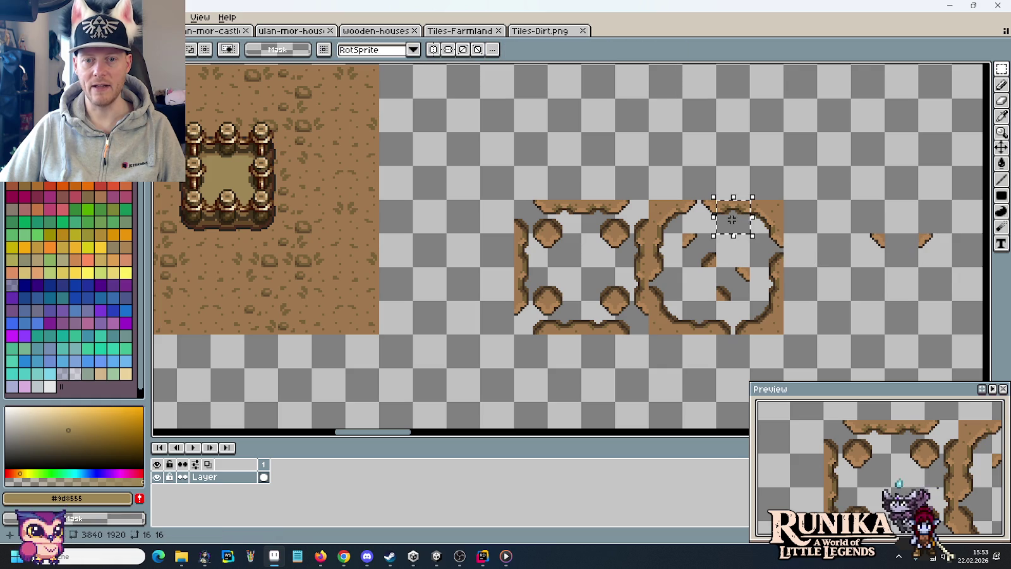
{"action": "key", "text": "ctrl+v"}
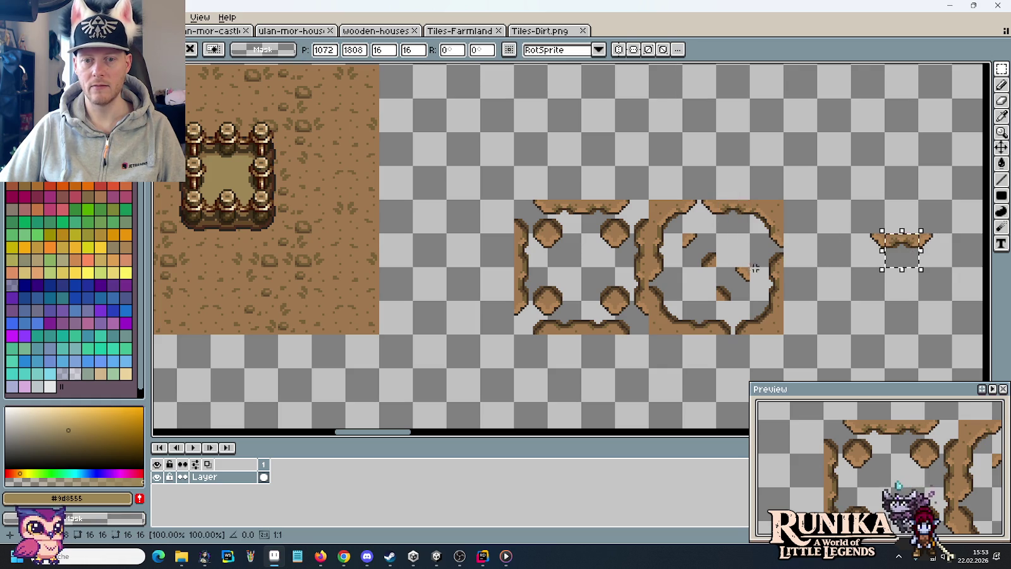
{"action": "mouse_move", "coordinate": [792, 277]}
{"action": "left_mouse_down"}
{"action": "mouse_move", "coordinate": [880, 226]}
{"action": "mouse_move", "coordinate": [940, 221]}
{"action": "left_mouse_up"}
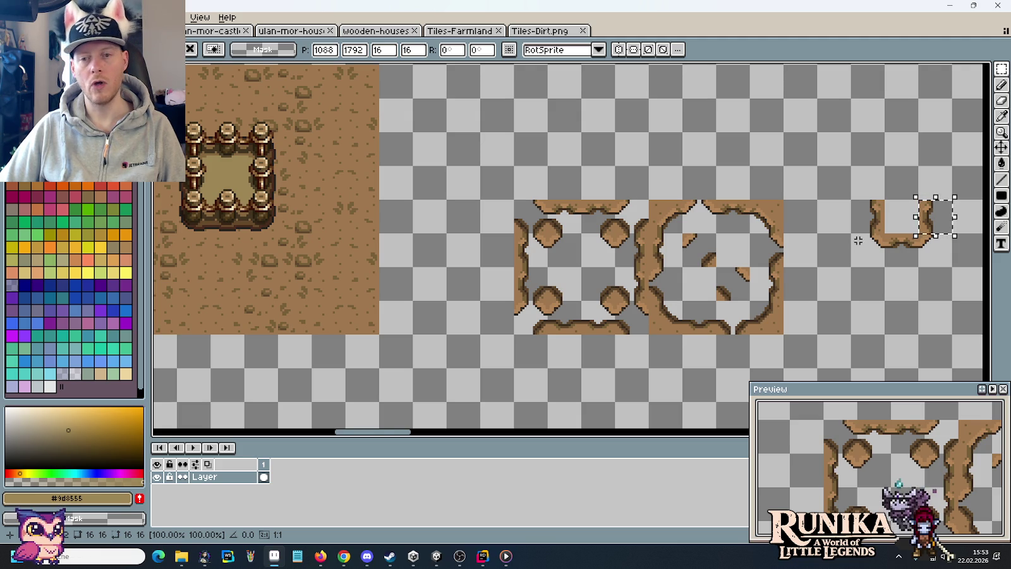
{"action": "mouse_move", "coordinate": [935, 218]}
{"action": "left_mouse_down"}
{"action": "mouse_move", "coordinate": [606, 285]}
{"action": "mouse_move", "coordinate": [849, 185]}
{"action": "left_mouse_up"}
{"action": "left_click_drag", "start_coordinate": [561, 244], "coordinate": [942, 191]}
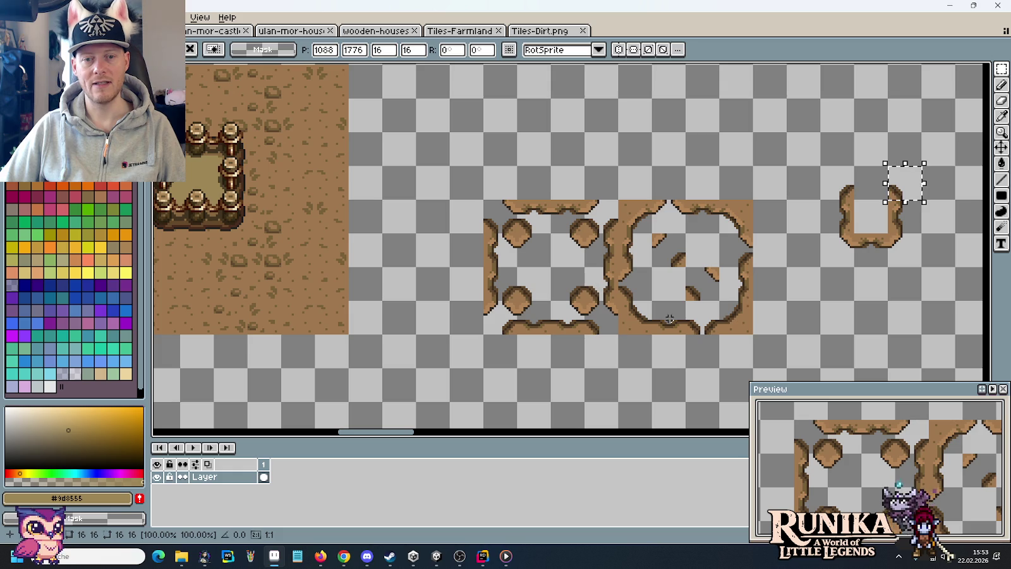
{"action": "mouse_move", "coordinate": [942, 191]}
{"action": "left_mouse_down"}
{"action": "mouse_move", "coordinate": [730, 300]}
{"action": "mouse_move", "coordinate": [883, 200]}
{"action": "left_mouse_up"}
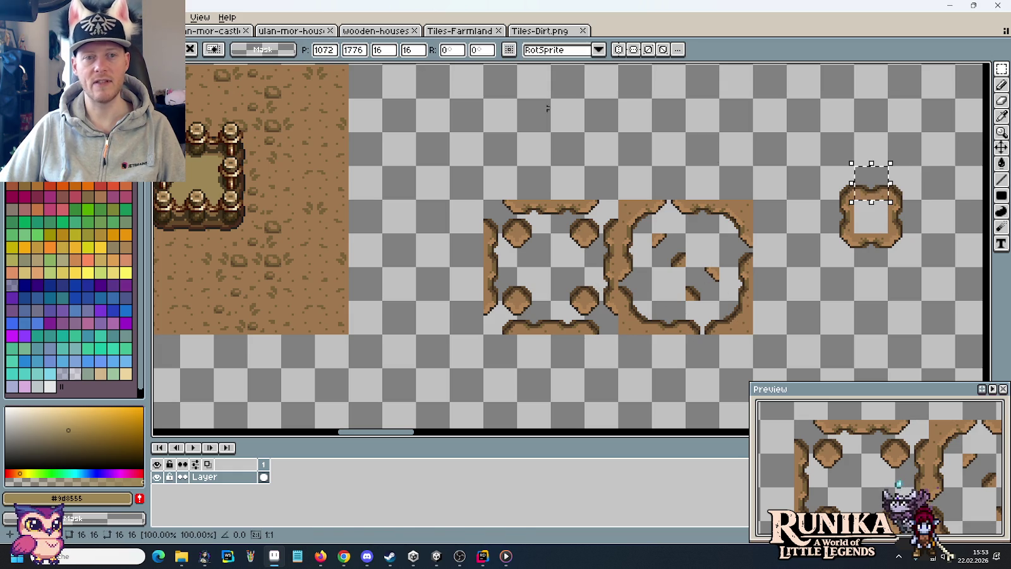
{"action": "left_click", "coordinate": [540, 30]}
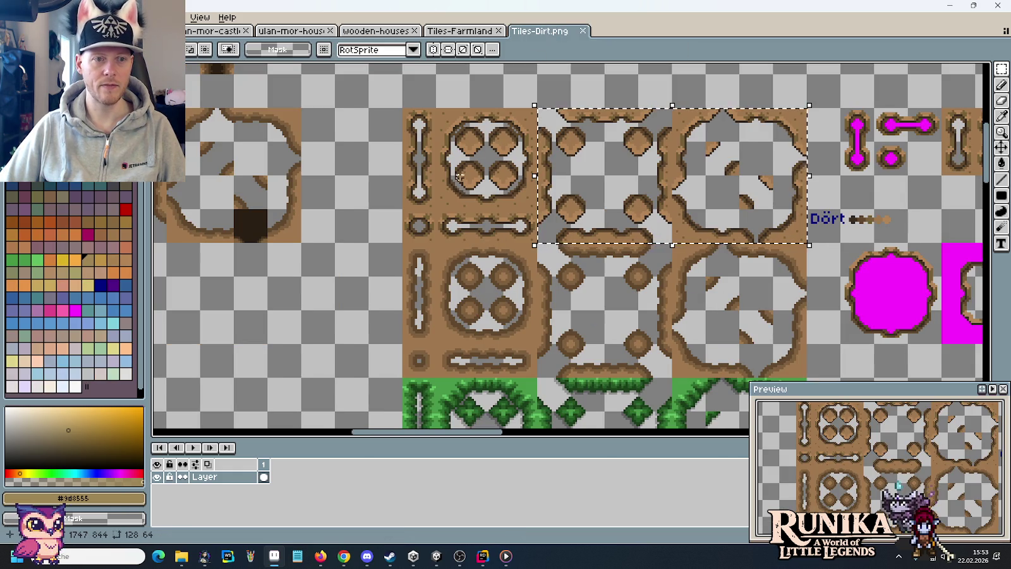
Paste the last piece into the centre of the small dirt patch.
{"action": "scroll", "coordinate": [459, 176], "scroll_direction": "right", "scroll_amount": 3}
{"action": "scroll", "coordinate": [632, 158], "scroll_direction": "right", "scroll_amount": 4}
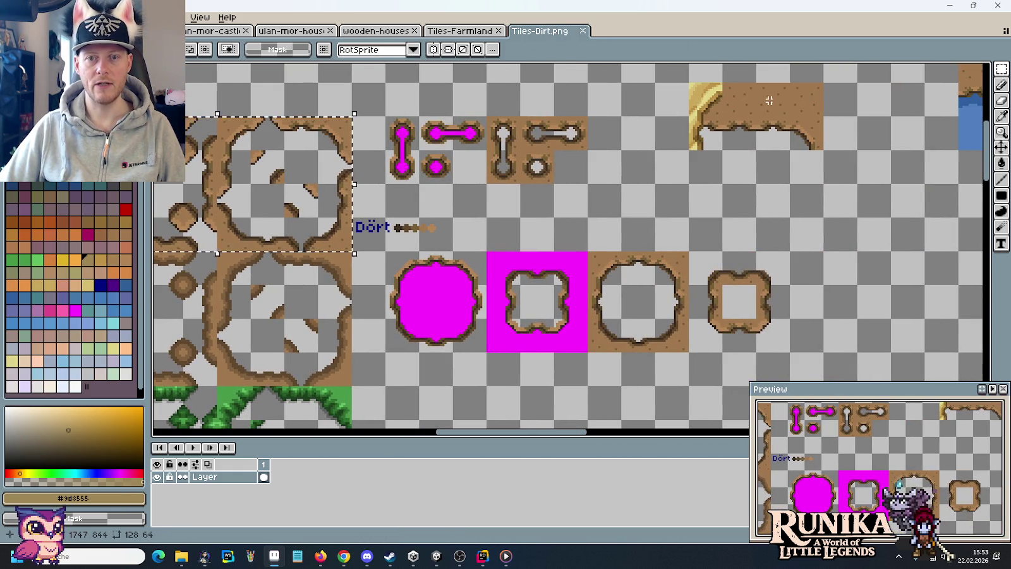
{"action": "key", "text": "ctrl+Tab"}
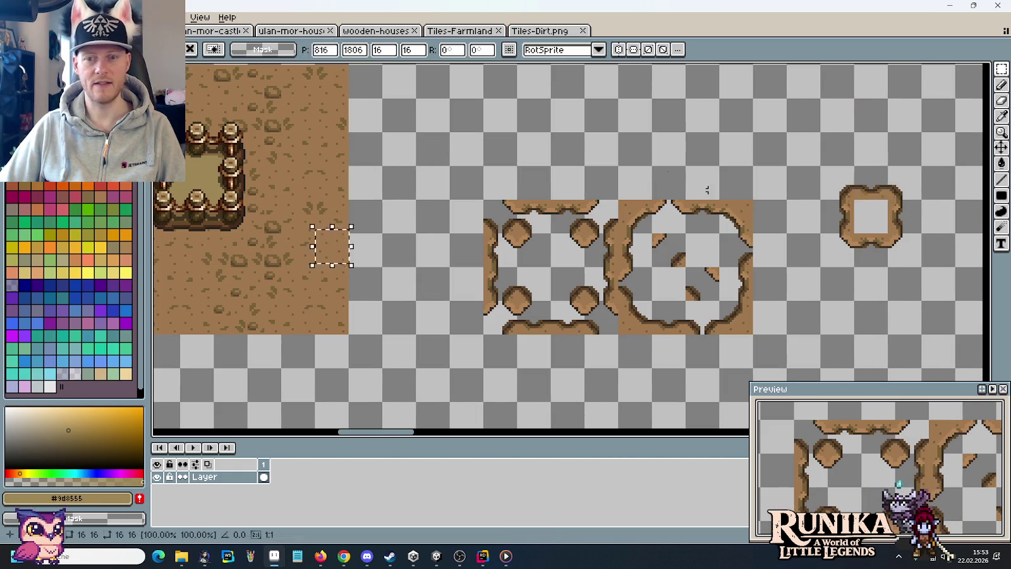
{"action": "mouse_move", "coordinate": [350, 252]}
{"action": "left_mouse_down"}
{"action": "mouse_move", "coordinate": [726, 248]}
{"action": "mouse_move", "coordinate": [891, 227]}
{"action": "left_mouse_up"}
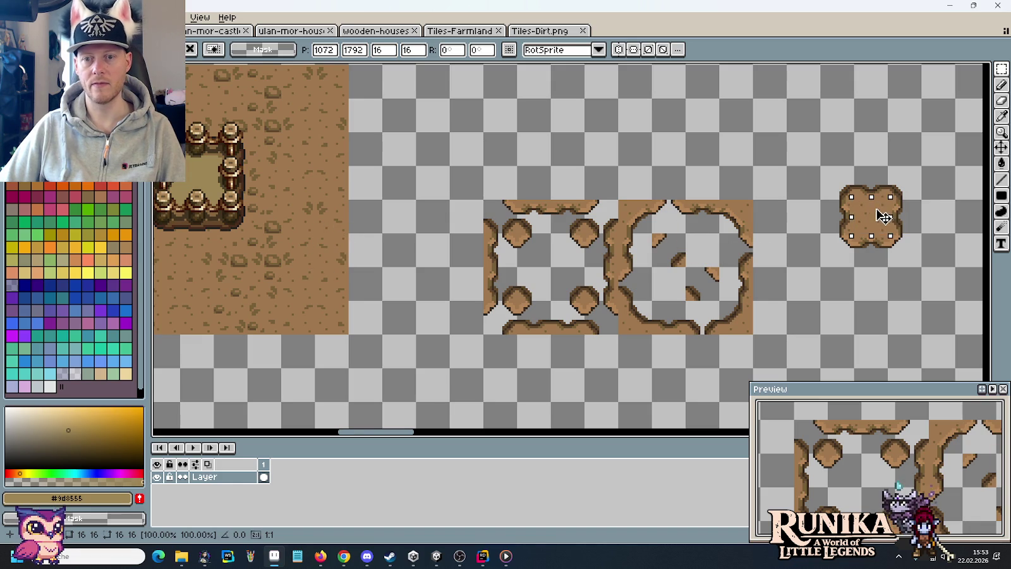
{"action": "left_click", "coordinate": [745, 295]}
Move the small rounded dirt patch onto the dirt ground.
{"action": "scroll", "coordinate": [747, 300], "scroll_direction": "down", "scroll_amount": 1}
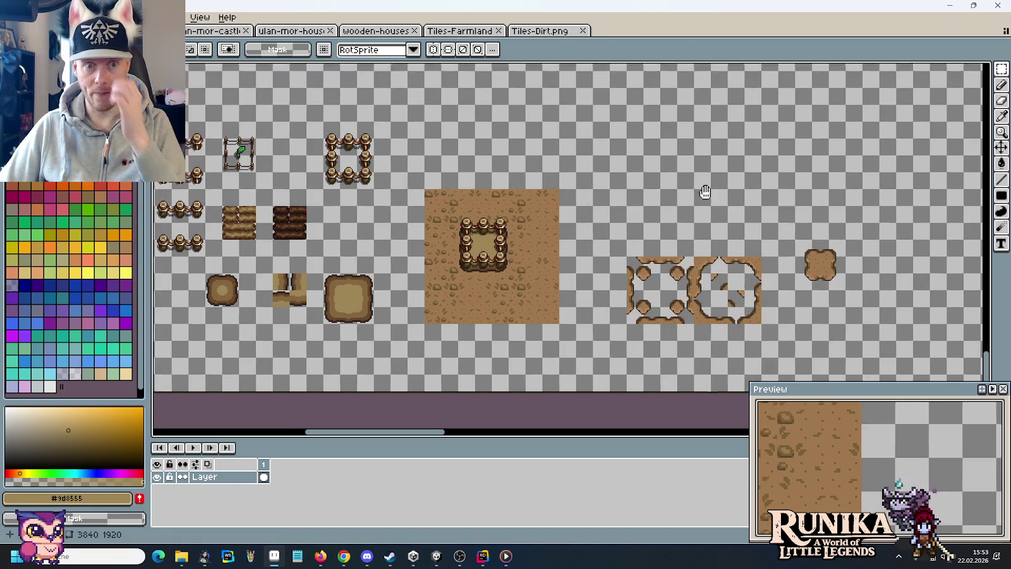
{"action": "left_click_drag", "start_coordinate": [706, 192], "coordinate": [741, 215]}
{"action": "mouse_move", "coordinate": [575, 221]}
{"action": "left_mouse_down"}
{"action": "mouse_move", "coordinate": [655, 210]}
{"action": "mouse_move", "coordinate": [662, 319]}
{"action": "mouse_move", "coordinate": [713, 317]}
{"action": "left_mouse_up"}
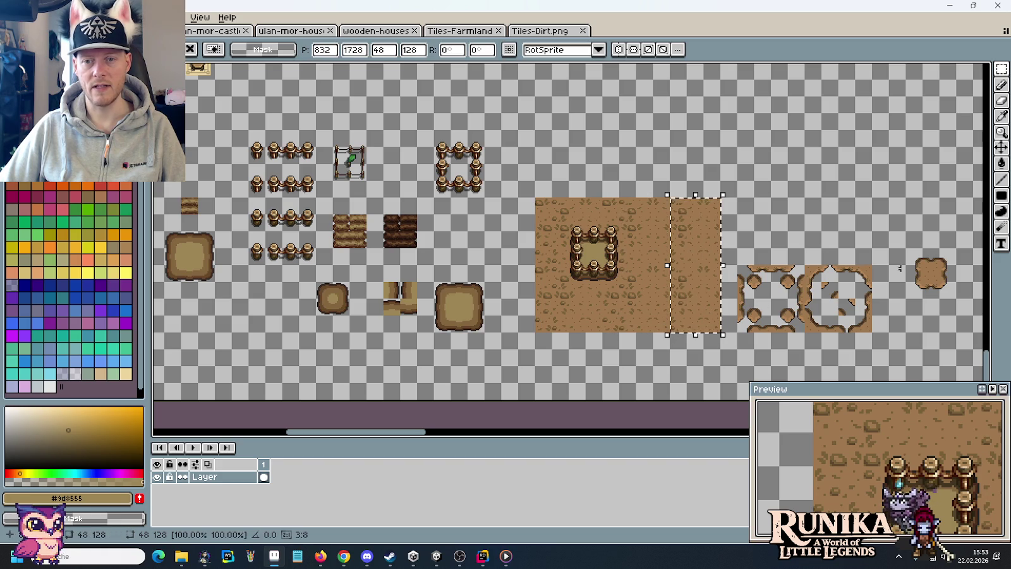
{"action": "mouse_move", "coordinate": [903, 245]}
{"action": "left_mouse_down"}
{"action": "mouse_move", "coordinate": [959, 301]}
{"action": "mouse_move", "coordinate": [668, 277]}
{"action": "mouse_move", "coordinate": [694, 279]}
{"action": "left_mouse_up"}
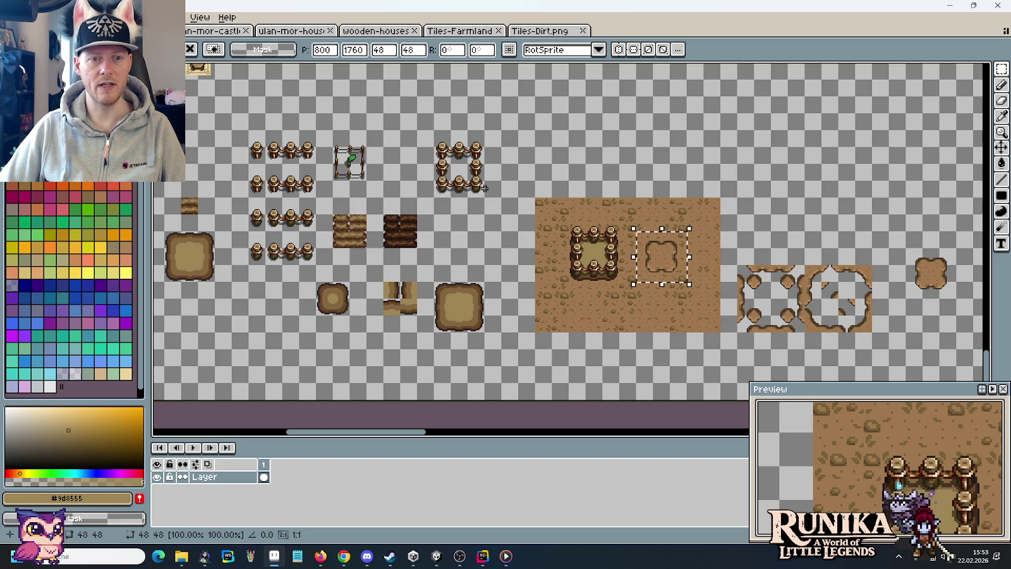
{"action": "left_click_drag", "start_coordinate": [485, 188], "coordinate": [435, 130]}
Place a copy of the fence square around the bare dirt patch.
{"action": "left_click_drag", "start_coordinate": [478, 172], "coordinate": [678, 255]}
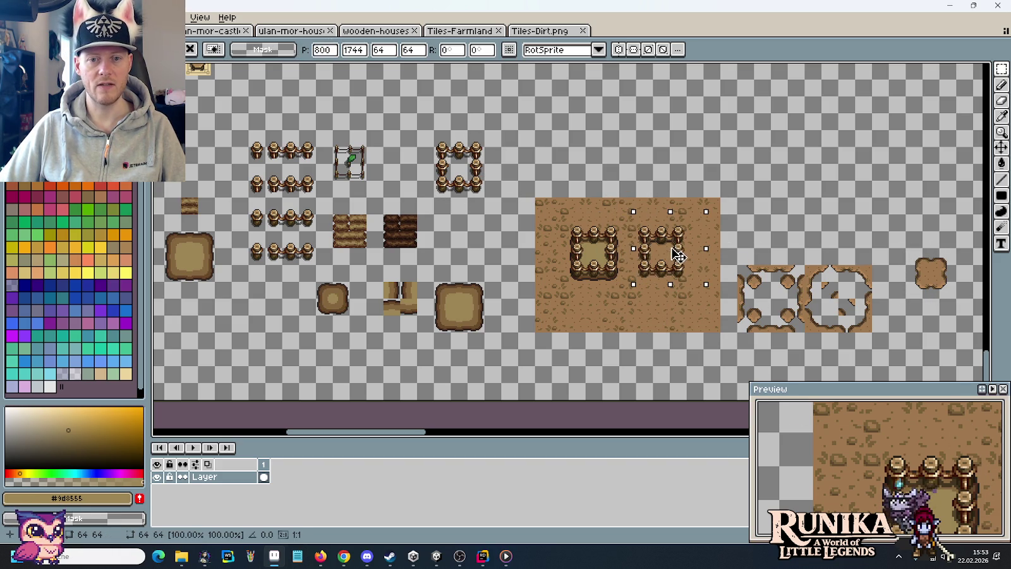
{"action": "left_click", "coordinate": [677, 294]}
{"action": "scroll", "coordinate": [678, 293], "scroll_direction": "up", "scroll_amount": 2}
{"action": "scroll", "coordinate": [678, 293], "scroll_direction": "up", "scroll_amount": 1}
{"action": "scroll", "coordinate": [677, 294], "scroll_direction": "down", "scroll_amount": 1}
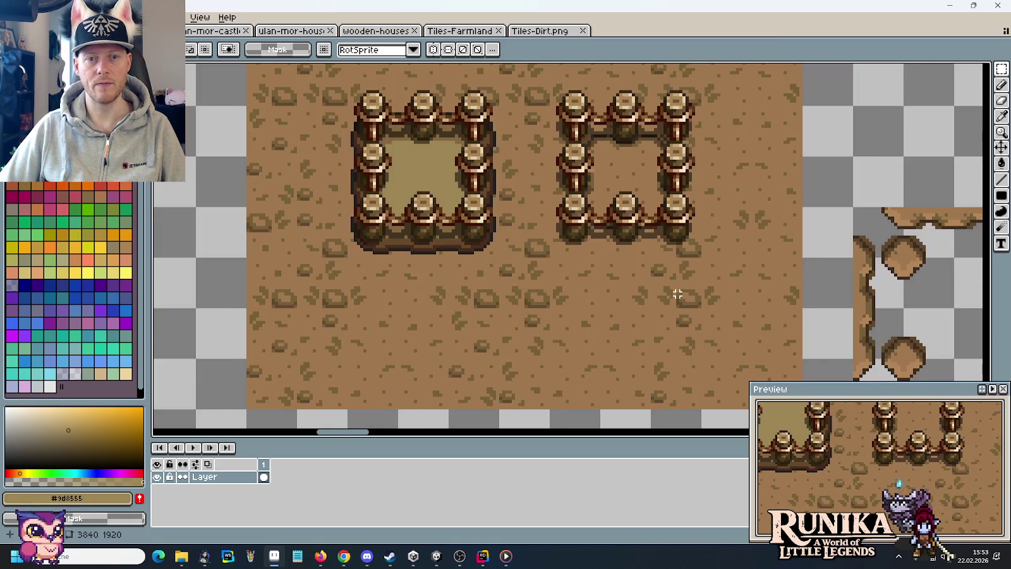
{"action": "scroll", "coordinate": [677, 293], "scroll_direction": "down", "scroll_amount": 1}
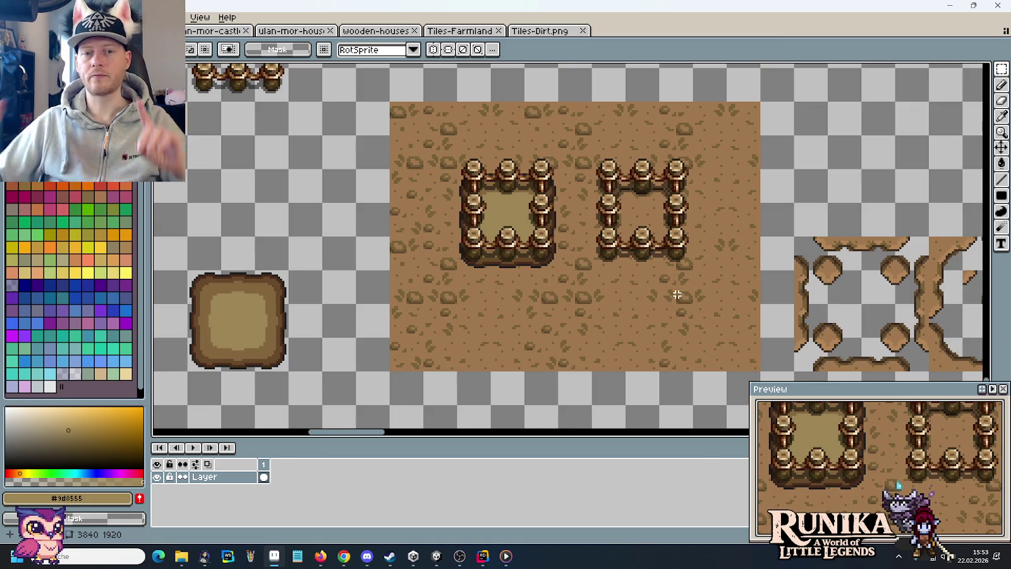
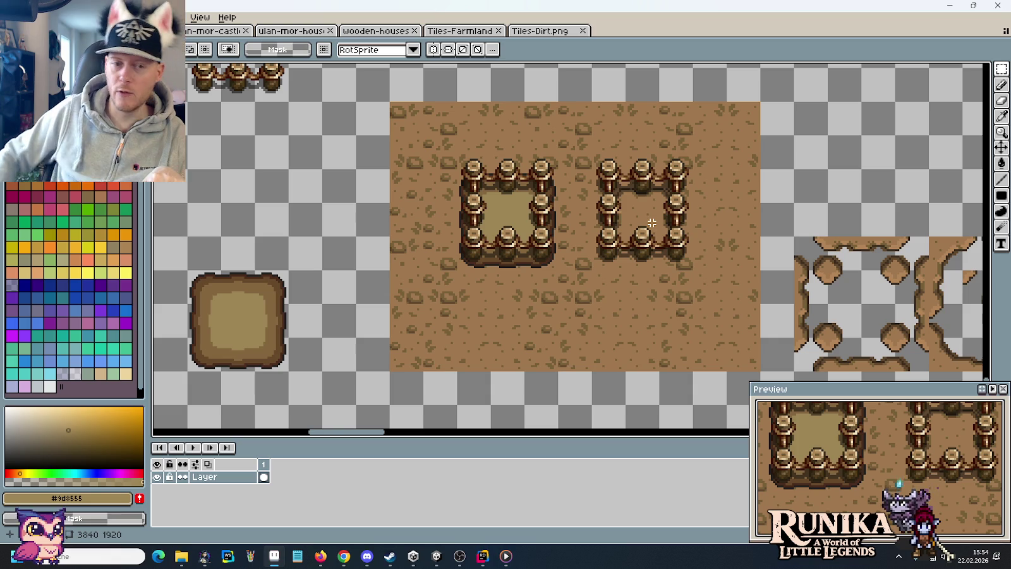
Switch to the Tiles-Dirt.png sheet and pick its light dirt brown #b38557 for the Pencil.
{"action": "left_click_drag", "start_coordinate": [746, 218], "coordinate": [382, 180]}
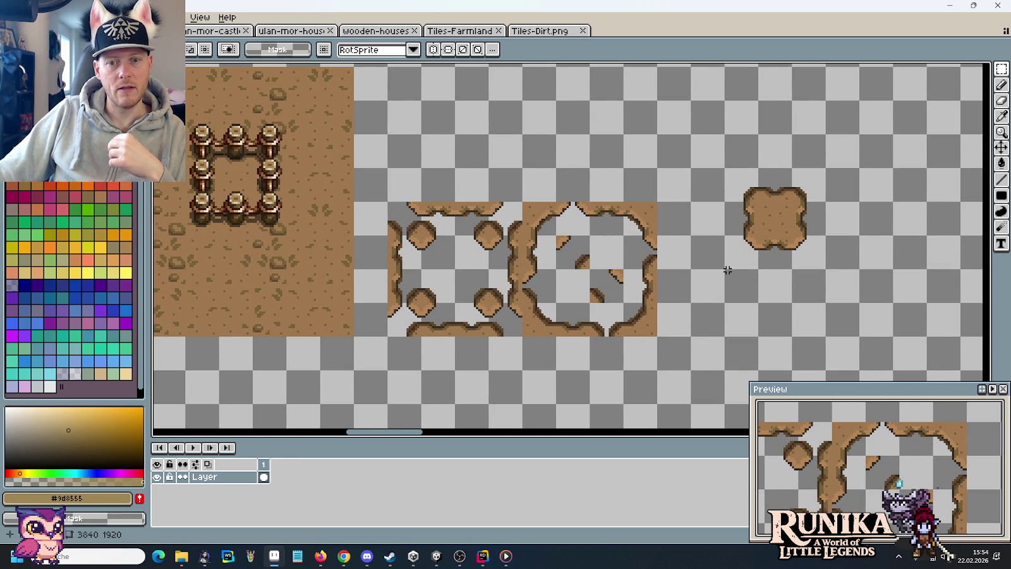
{"action": "left_click", "coordinate": [545, 32]}
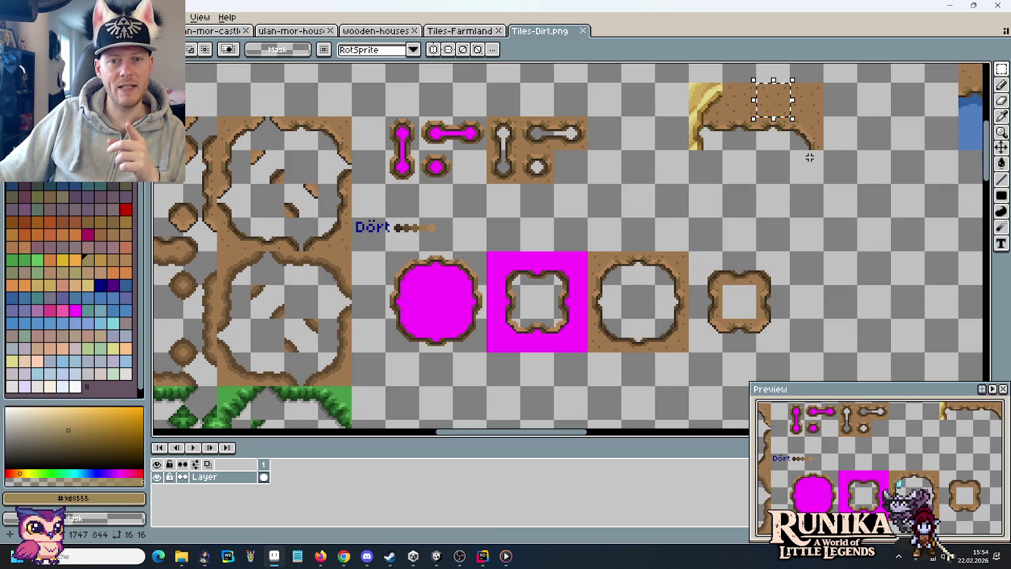
{"action": "scroll", "coordinate": [361, 226], "scroll_direction": "up", "scroll_amount": 1}
{"action": "scroll", "coordinate": [408, 197], "scroll_direction": "up", "scroll_amount": 1}
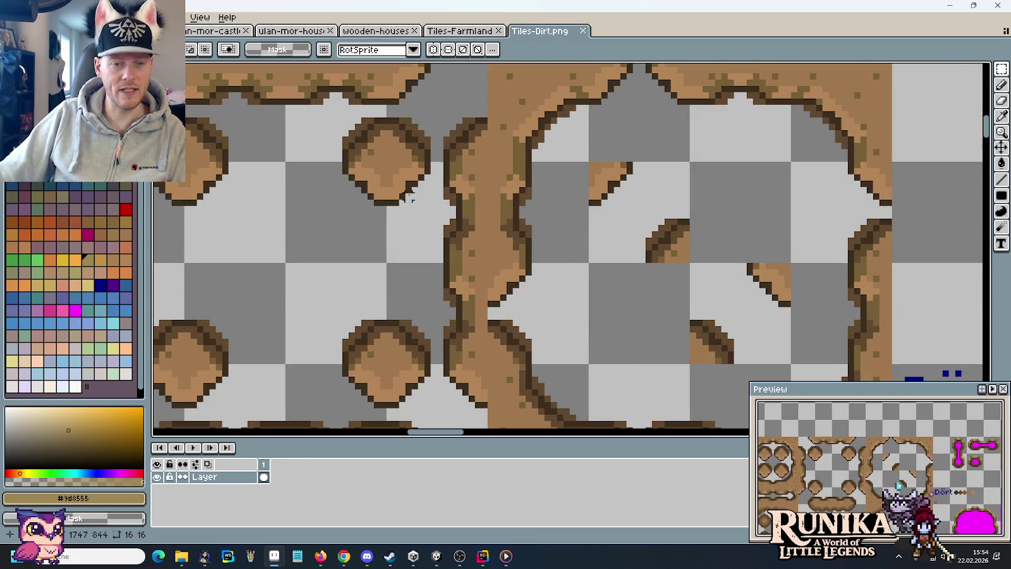
{"action": "scroll", "coordinate": [408, 197], "scroll_direction": "up", "scroll_amount": 1}
{"action": "key", "text": "i"}
{"action": "left_click", "coordinate": [416, 172]}
{"action": "key", "text": "b"}
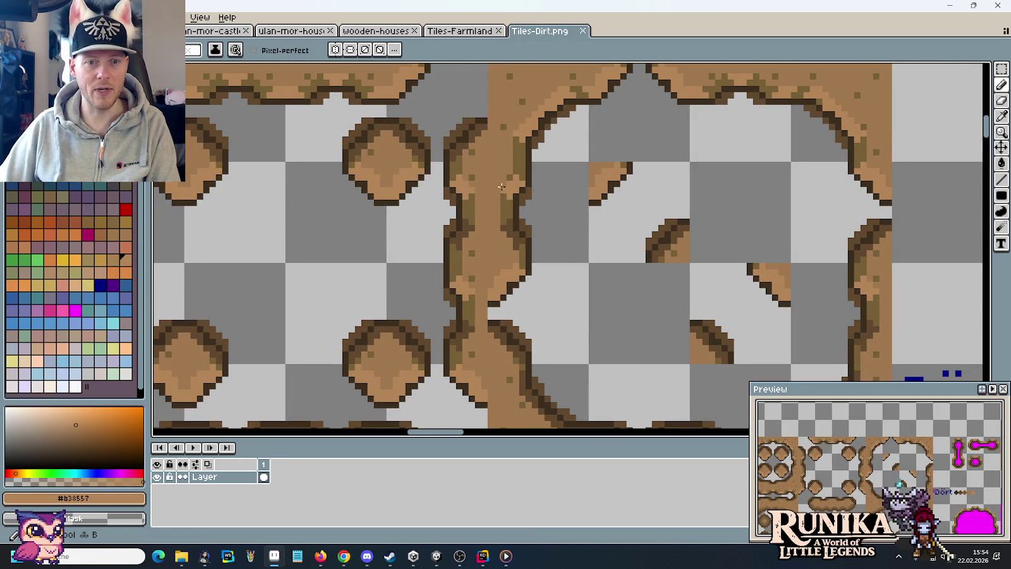
Look around the sheet, then open the Open dialog on the tilesets folder.
{"action": "scroll", "coordinate": [512, 187], "scroll_direction": "up", "scroll_amount": 4}
{"action": "scroll", "coordinate": [513, 187], "scroll_direction": "down", "scroll_amount": 1}
{"action": "scroll", "coordinate": [513, 188], "scroll_direction": "down", "scroll_amount": 1}
{"action": "scroll", "coordinate": [513, 187], "scroll_direction": "down", "scroll_amount": 1}
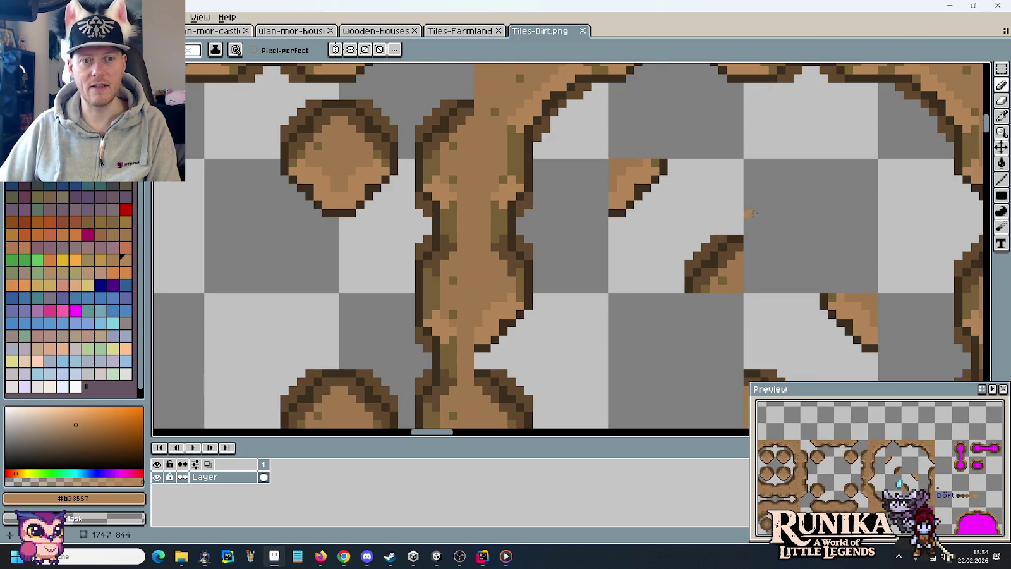
{"action": "scroll", "coordinate": [595, 217], "scroll_direction": "right", "scroll_amount": 3}
{"action": "scroll", "coordinate": [596, 217], "scroll_direction": "right", "scroll_amount": 5}
{"action": "scroll", "coordinate": [598, 304], "scroll_direction": "up", "scroll_amount": 3}
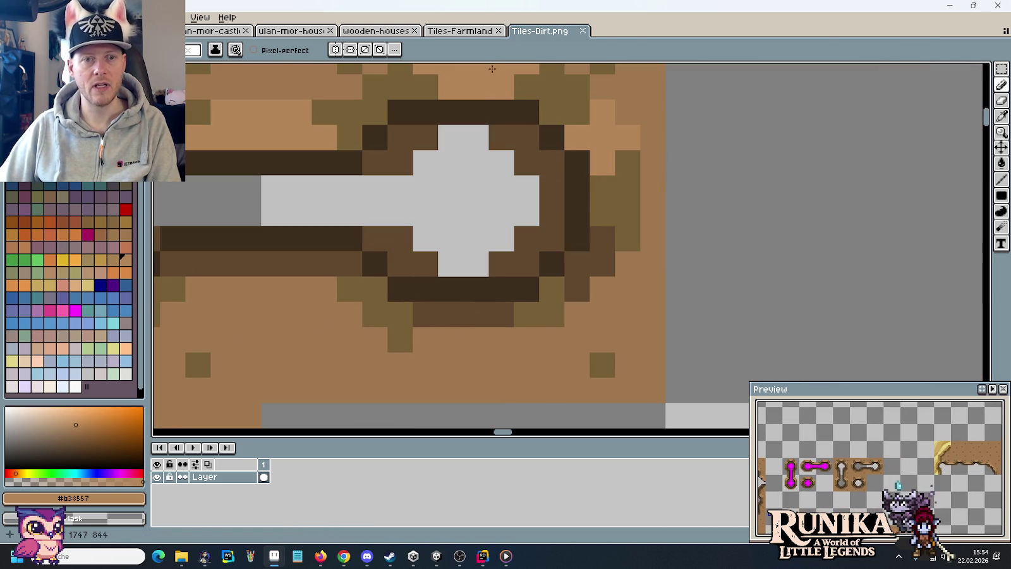
{"action": "key", "text": "ctrl+o"}
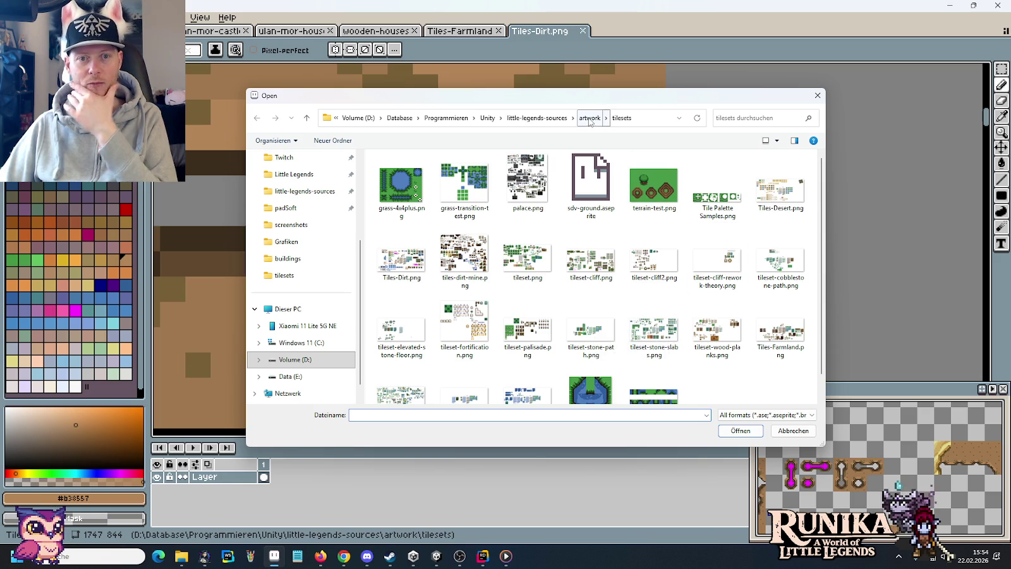
Open color-palettes.png from the artwork folder.
{"action": "left_click", "coordinate": [589, 117]}
{"action": "scroll", "coordinate": [603, 294], "scroll_direction": "down", "scroll_amount": 5}
{"action": "scroll", "coordinate": [695, 272], "scroll_direction": "up", "scroll_amount": 2}
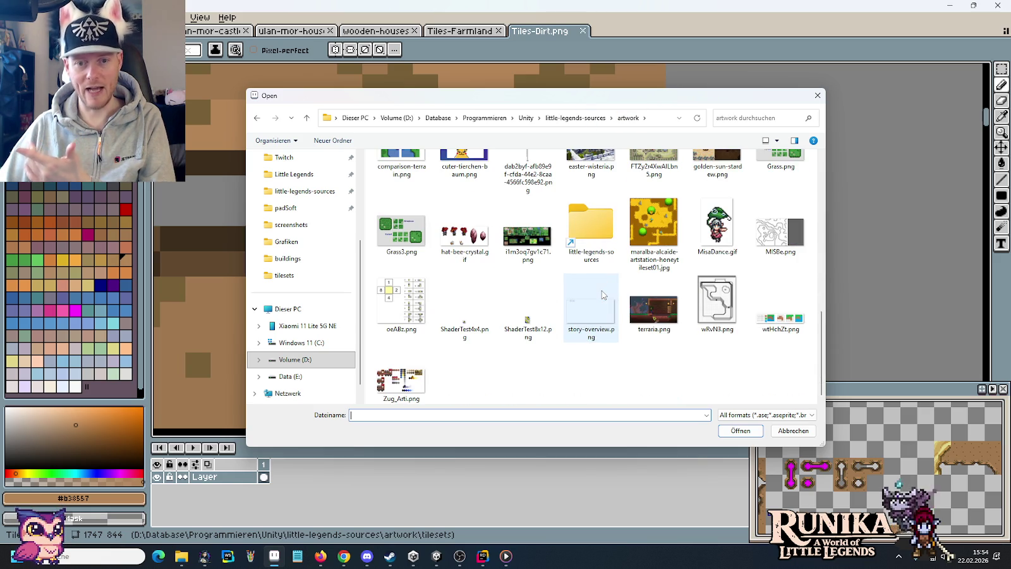
{"action": "scroll", "coordinate": [727, 262], "scroll_direction": "up", "scroll_amount": 2}
{"action": "scroll", "coordinate": [752, 255], "scroll_direction": "up", "scroll_amount": 3}
{"action": "double_click", "coordinate": [752, 255]}
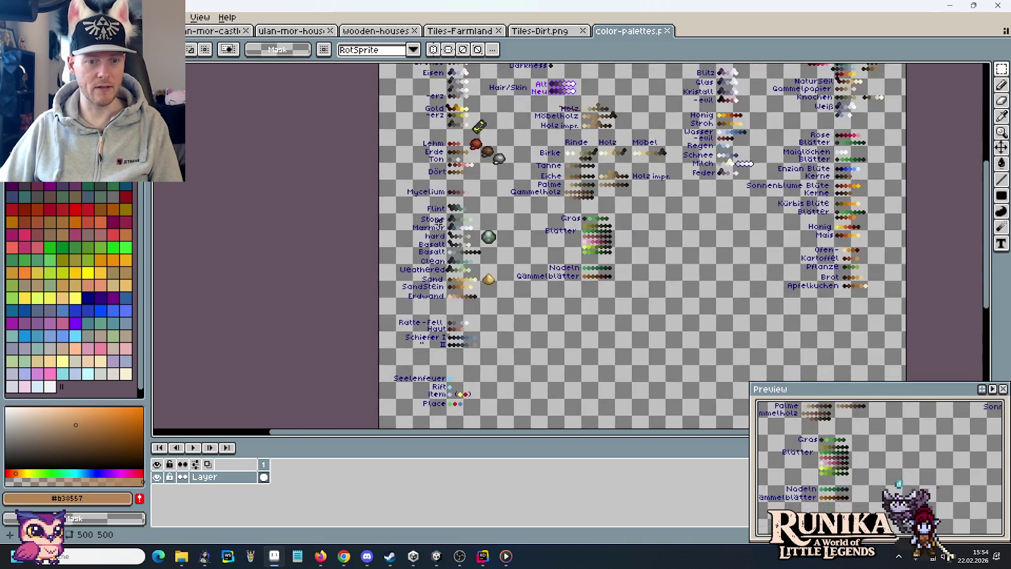
Find the Dört colour ramp in color-palettes.png and select it with its label.
{"action": "scroll", "coordinate": [396, 316], "scroll_direction": "up", "scroll_amount": 2}
{"action": "mouse_move", "coordinate": [417, 312]}
{"action": "left_mouse_down"}
{"action": "mouse_move", "coordinate": [417, 265]}
{"action": "mouse_move", "coordinate": [480, 140]}
{"action": "left_mouse_up"}
{"action": "scroll", "coordinate": [480, 140], "scroll_direction": "down", "scroll_amount": 1}
{"action": "scroll", "coordinate": [486, 158], "scroll_direction": "up", "scroll_amount": 5}
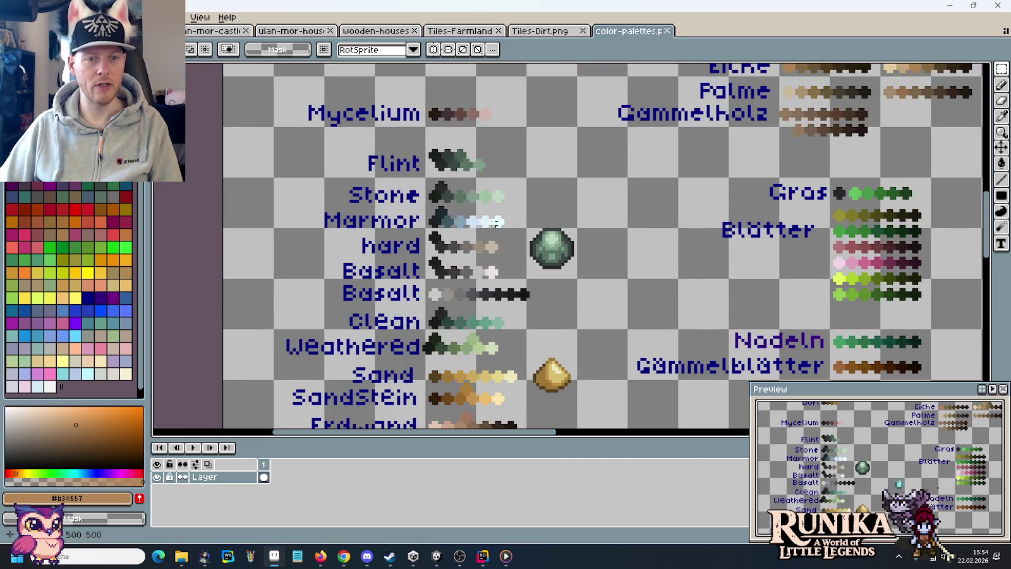
{"action": "left_click_drag", "start_coordinate": [490, 175], "coordinate": [495, 105]}
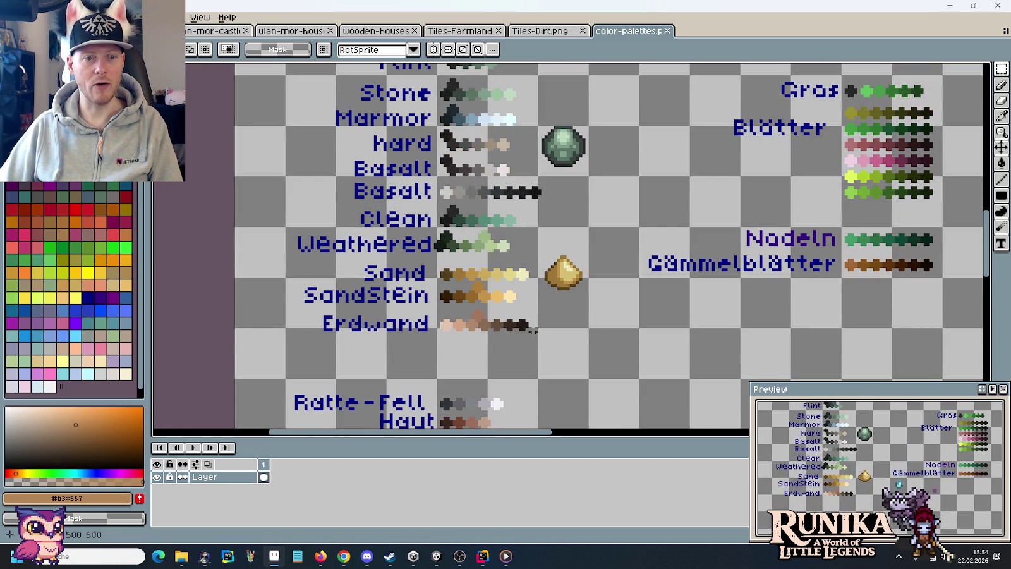
{"action": "left_click_drag", "start_coordinate": [513, 106], "coordinate": [511, 246]}
{"action": "scroll", "coordinate": [501, 259], "scroll_direction": "up", "scroll_amount": 3}
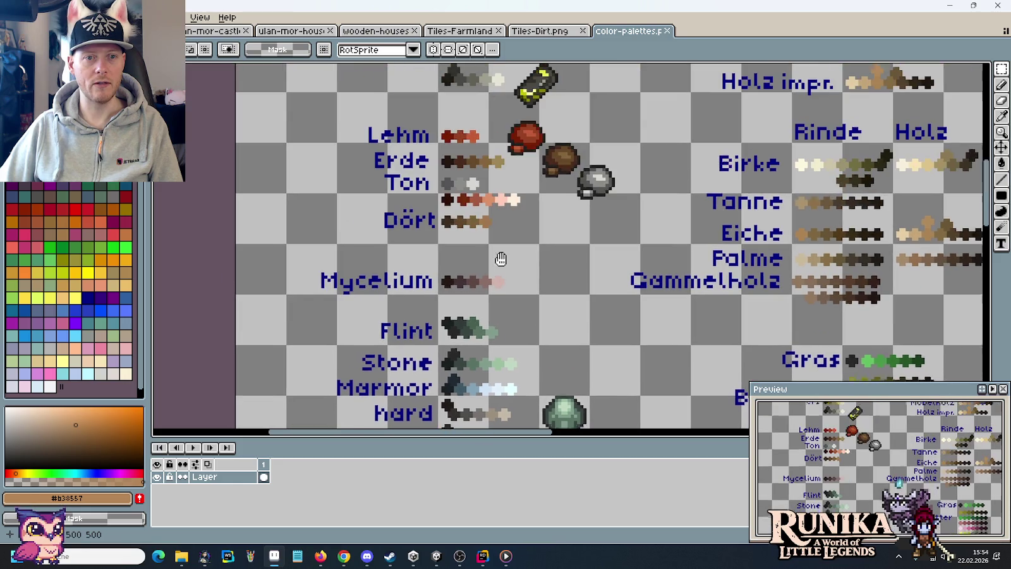
{"action": "scroll", "coordinate": [499, 252], "scroll_direction": "up", "scroll_amount": 1}
{"action": "scroll", "coordinate": [496, 243], "scroll_direction": "up", "scroll_amount": 1}
{"action": "scroll", "coordinate": [493, 234], "scroll_direction": "up", "scroll_amount": 1}
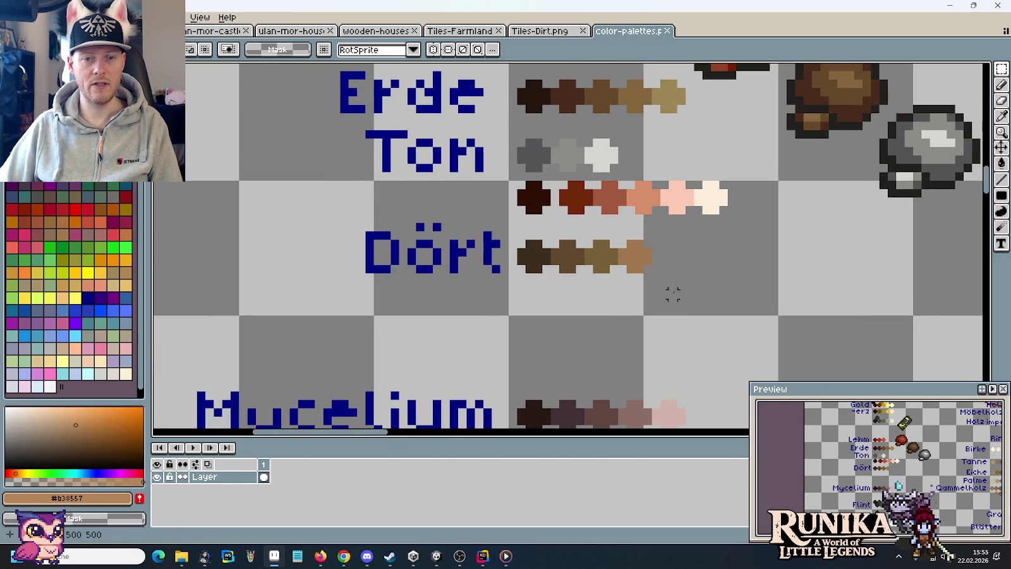
{"action": "left_click_drag", "start_coordinate": [680, 302], "coordinate": [338, 220]}
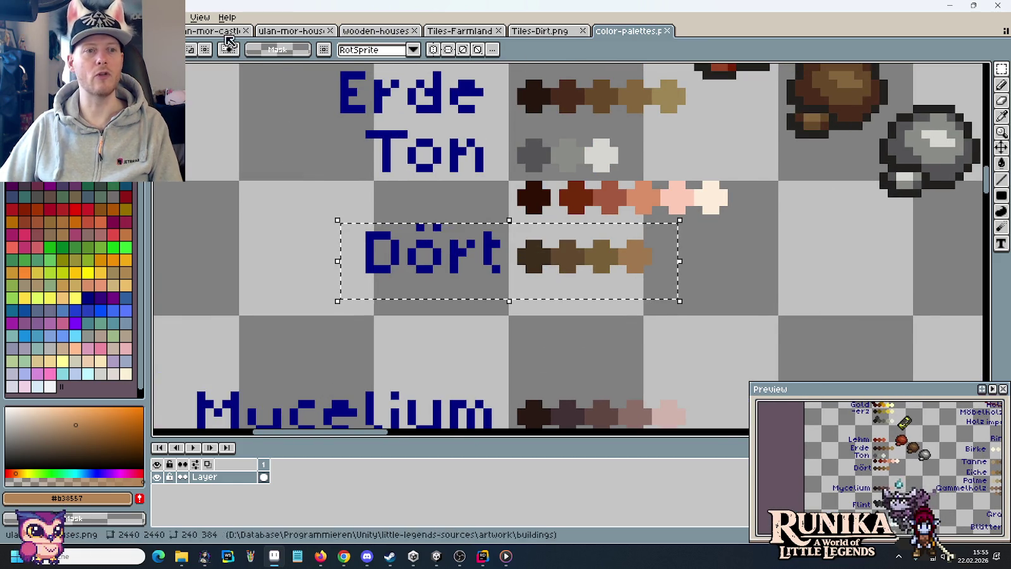
Test-paste the Dört ramp into Tiles-Dirt.png, then discard the floating paste.
{"action": "left_click", "coordinate": [540, 30]}
{"action": "scroll", "coordinate": [624, 214], "scroll_direction": "up", "scroll_amount": 2}
{"action": "scroll", "coordinate": [625, 215], "scroll_direction": "up", "scroll_amount": 2}
{"action": "key", "text": "ctrl+v"}
{"action": "mouse_move", "coordinate": [655, 241]}
{"action": "left_mouse_down"}
{"action": "mouse_move", "coordinate": [496, 234]}
{"action": "mouse_move", "coordinate": [474, 201]}
{"action": "left_mouse_up"}
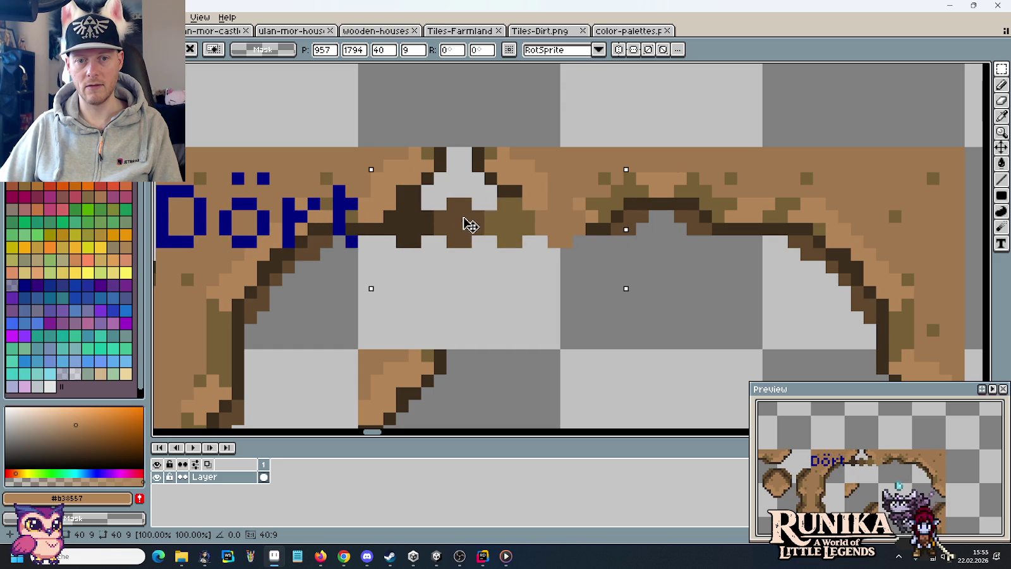
{"action": "key", "text": "Escape"}
{"action": "scroll", "coordinate": [632, 278], "scroll_direction": "down", "scroll_amount": 2}
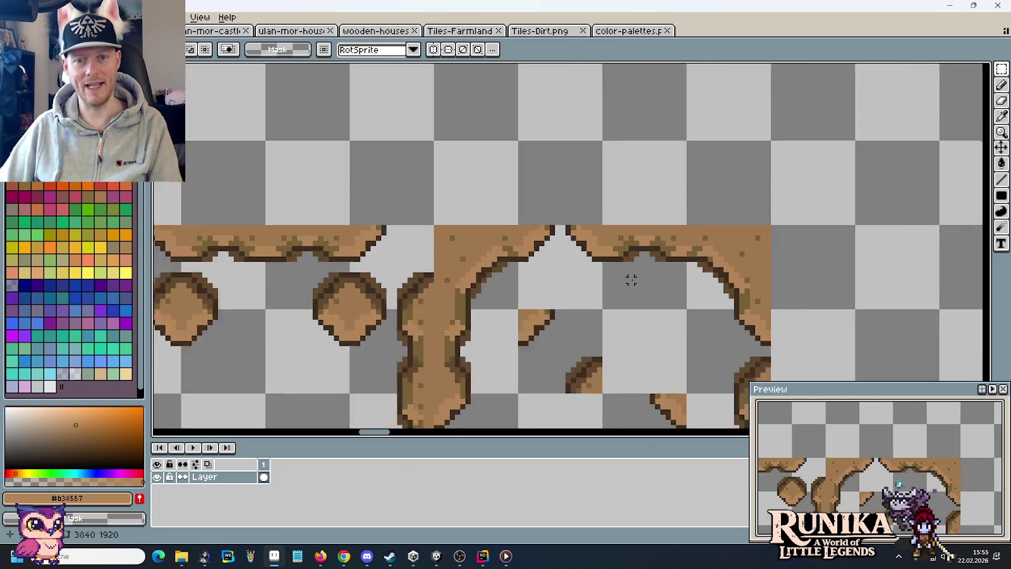
{"action": "scroll", "coordinate": [632, 278], "scroll_direction": "down", "scroll_amount": 2}
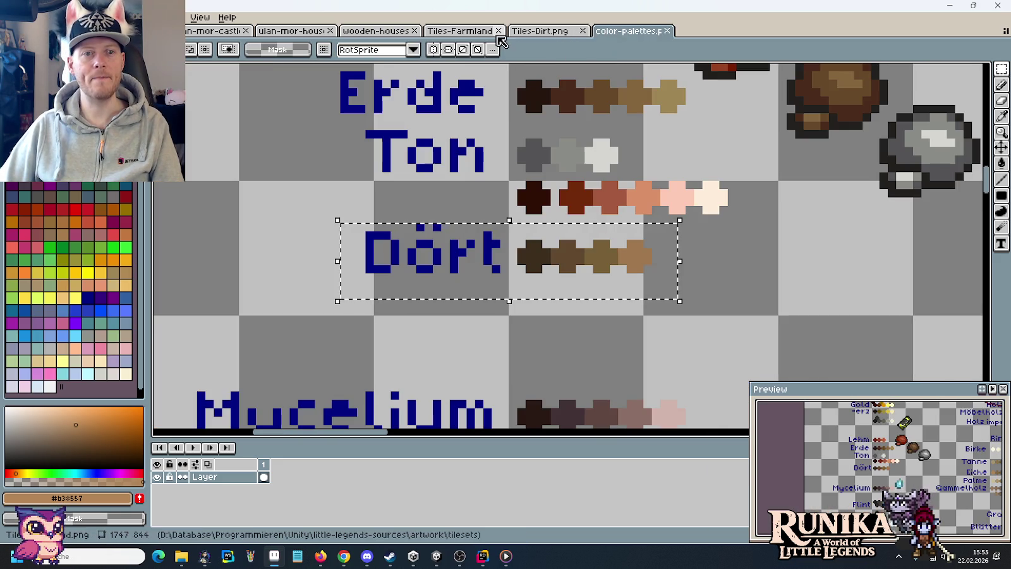
{"action": "left_click", "coordinate": [541, 32]}
{"action": "scroll", "coordinate": [486, 188], "scroll_direction": "down", "scroll_amount": 2}
{"action": "scroll", "coordinate": [487, 188], "scroll_direction": "down", "scroll_amount": 2}
{"action": "scroll", "coordinate": [435, 252], "scroll_direction": "up", "scroll_amount": 1}
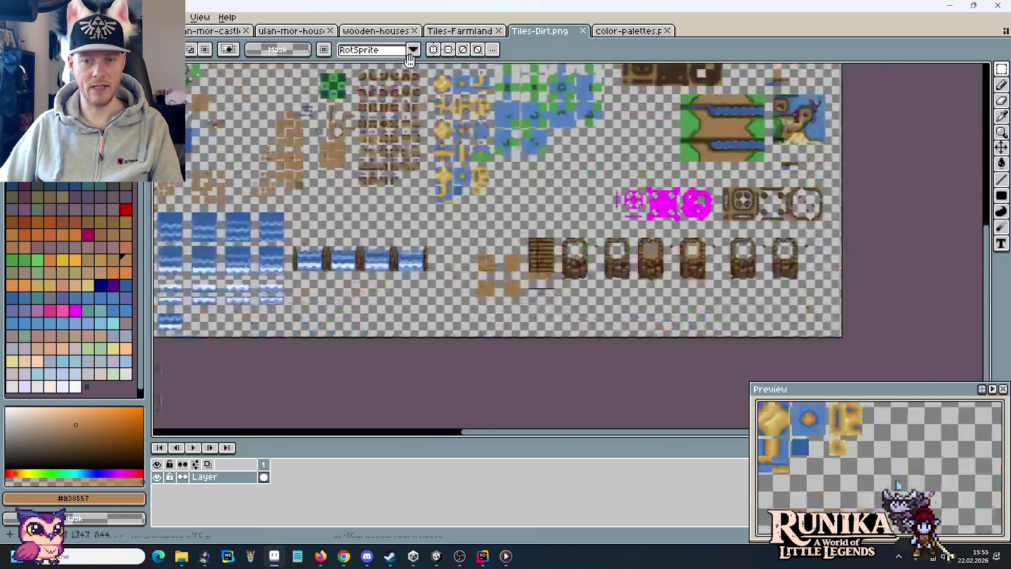
{"action": "scroll", "coordinate": [690, 259], "scroll_direction": "up", "scroll_amount": 2}
{"action": "scroll", "coordinate": [690, 259], "scroll_direction": "down", "scroll_amount": 2}
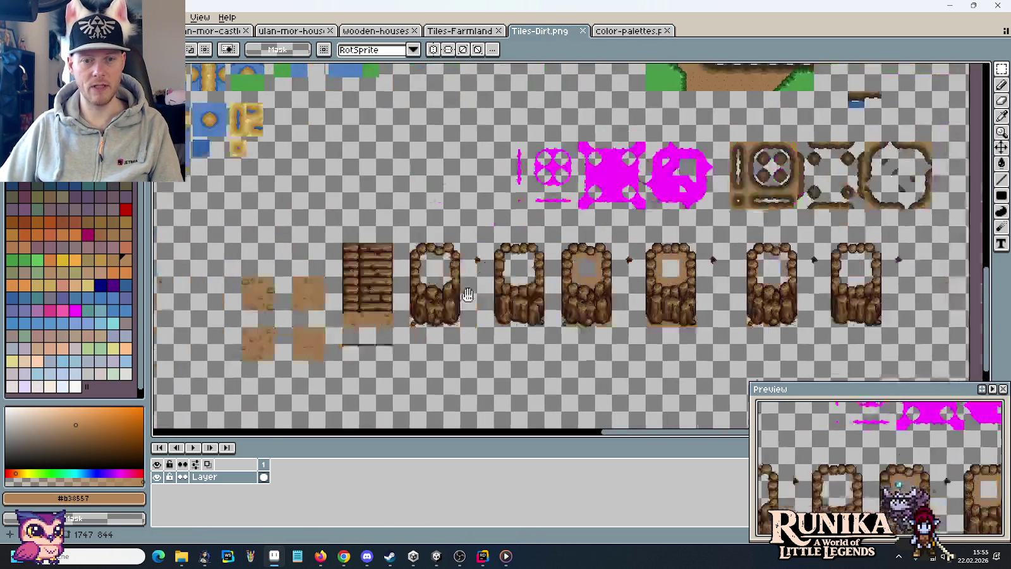
{"action": "scroll", "coordinate": [586, 234], "scroll_direction": "left", "scroll_amount": 5}
{"action": "scroll", "coordinate": [586, 234], "scroll_direction": "left", "scroll_amount": 1}
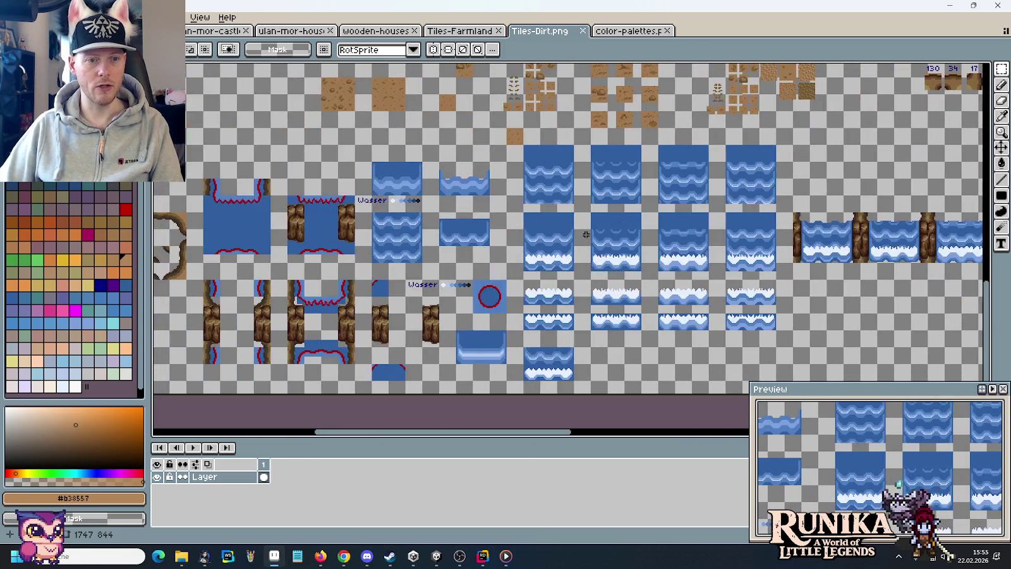
{"action": "scroll", "coordinate": [306, 255], "scroll_direction": "left", "scroll_amount": 3}
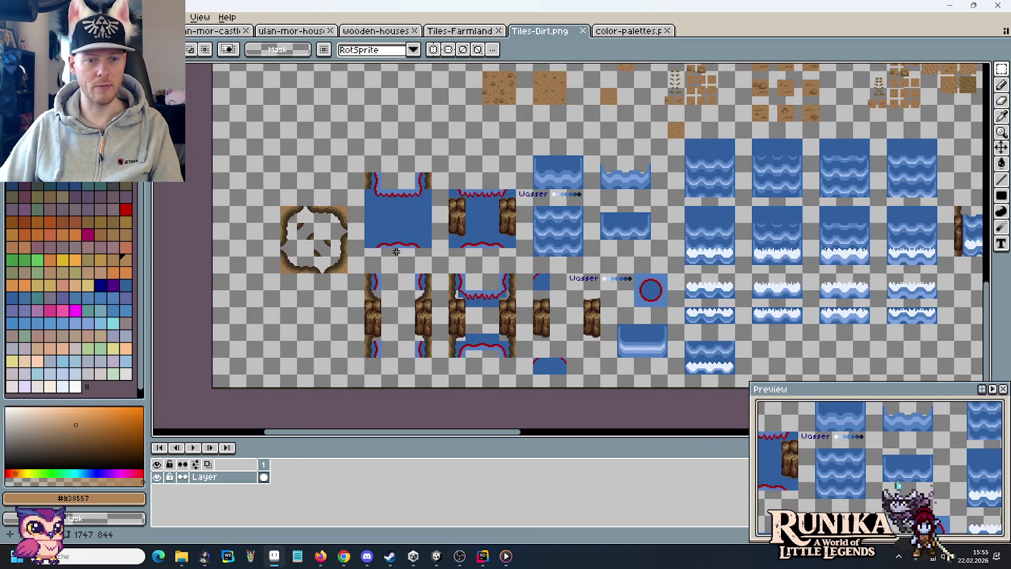
{"action": "scroll", "coordinate": [396, 252], "scroll_direction": "up", "scroll_amount": 3}
{"action": "scroll", "coordinate": [405, 297], "scroll_direction": "up", "scroll_amount": 3}
{"action": "scroll", "coordinate": [418, 349], "scroll_direction": "right", "scroll_amount": 3}
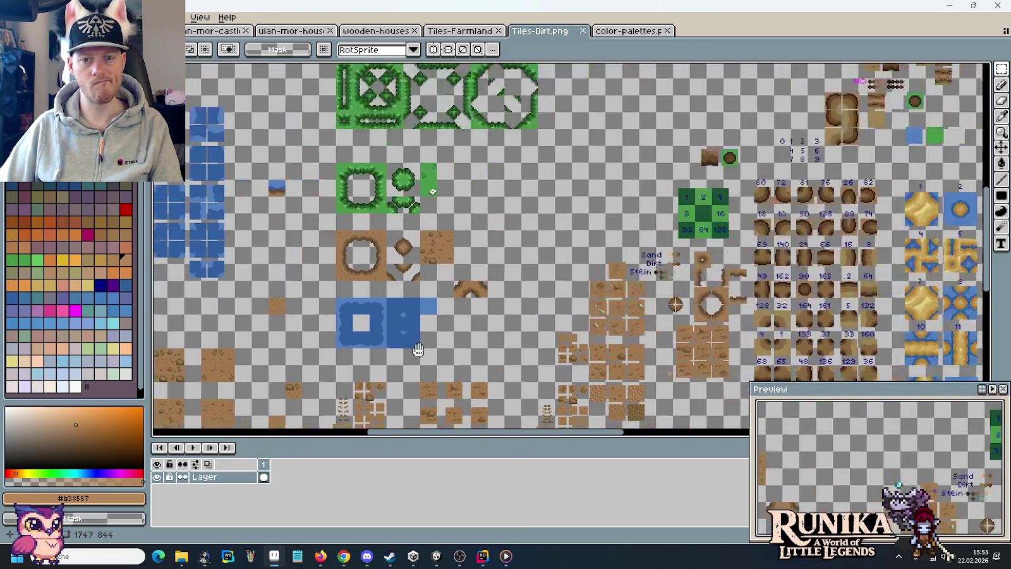
{"action": "scroll", "coordinate": [675, 292], "scroll_direction": "up", "scroll_amount": 3}
{"action": "scroll", "coordinate": [675, 292], "scroll_direction": "up", "scroll_amount": 1}
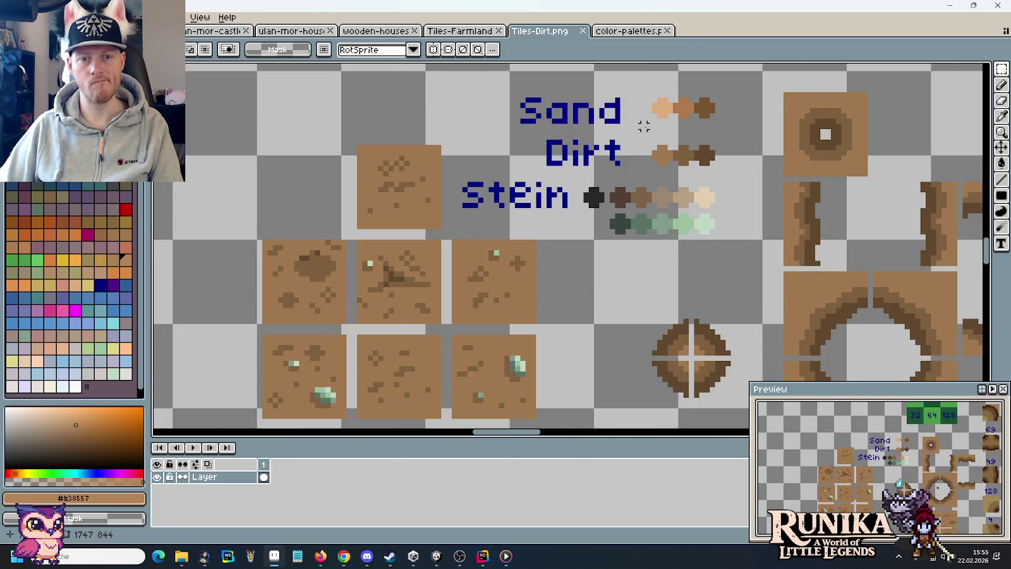
{"action": "left_click_drag", "start_coordinate": [643, 127], "coordinate": [745, 170]}
{"action": "scroll", "coordinate": [490, 253], "scroll_direction": "down", "scroll_amount": 4}
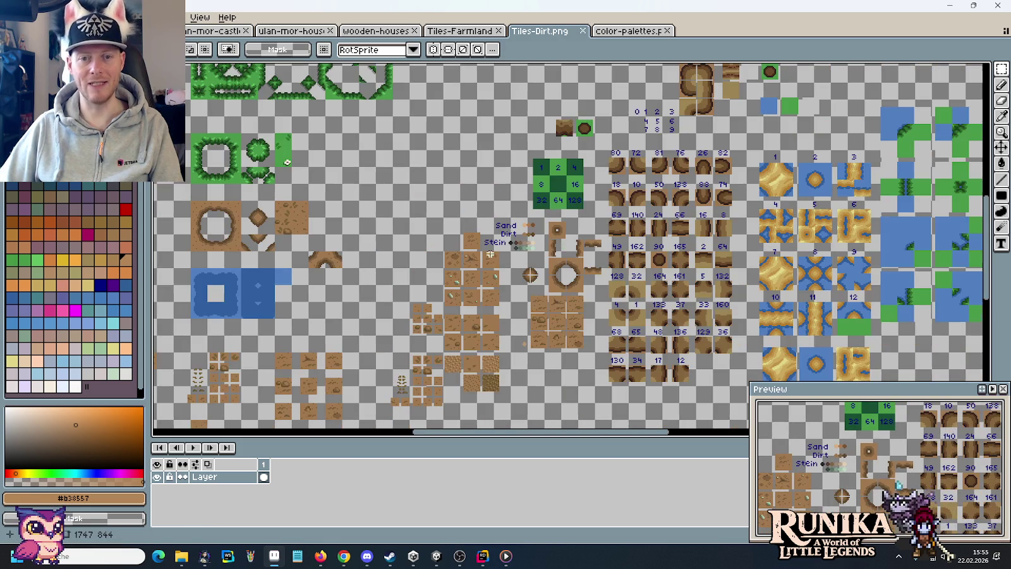
{"action": "scroll", "coordinate": [531, 275], "scroll_direction": "right", "scroll_amount": 5}
{"action": "scroll", "coordinate": [518, 284], "scroll_direction": "right", "scroll_amount": 3}
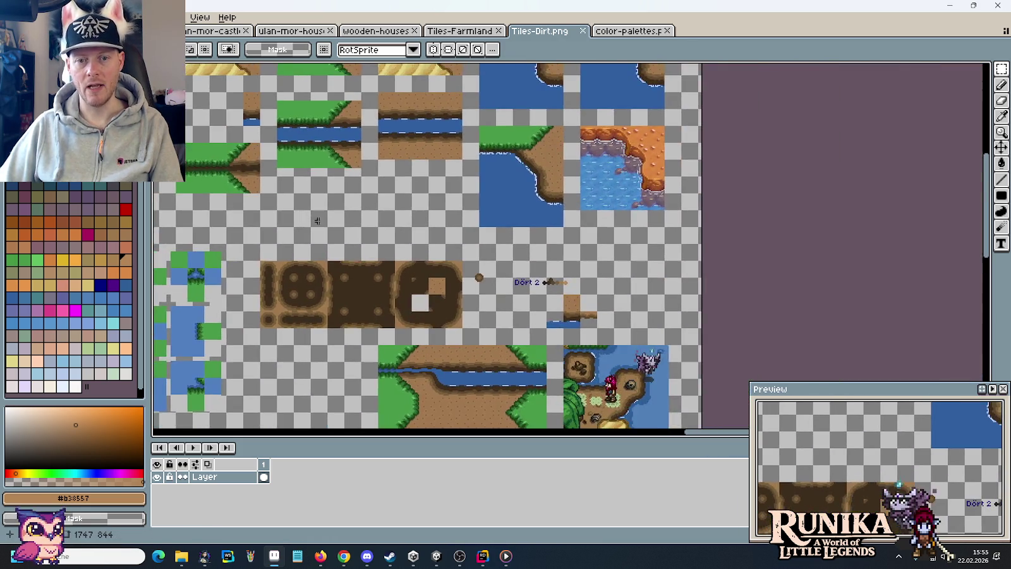
{"action": "scroll", "coordinate": [510, 298], "scroll_direction": "up", "scroll_amount": 3}
{"action": "scroll", "coordinate": [510, 298], "scroll_direction": "up", "scroll_amount": 1}
{"action": "left_click_drag", "start_coordinate": [714, 251], "coordinate": [569, 226]}
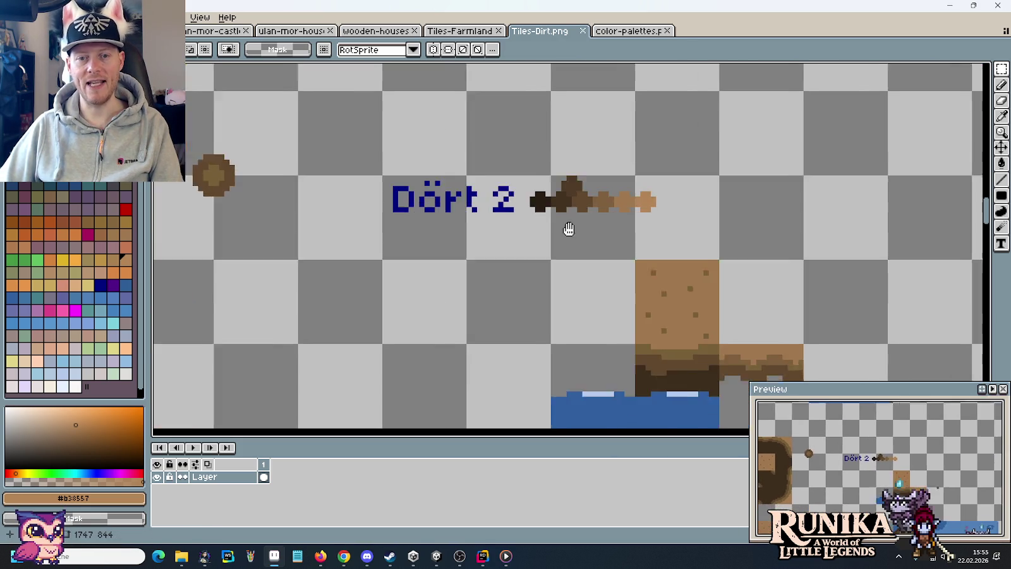
{"action": "scroll", "coordinate": [529, 207], "scroll_direction": "up", "scroll_amount": 2}
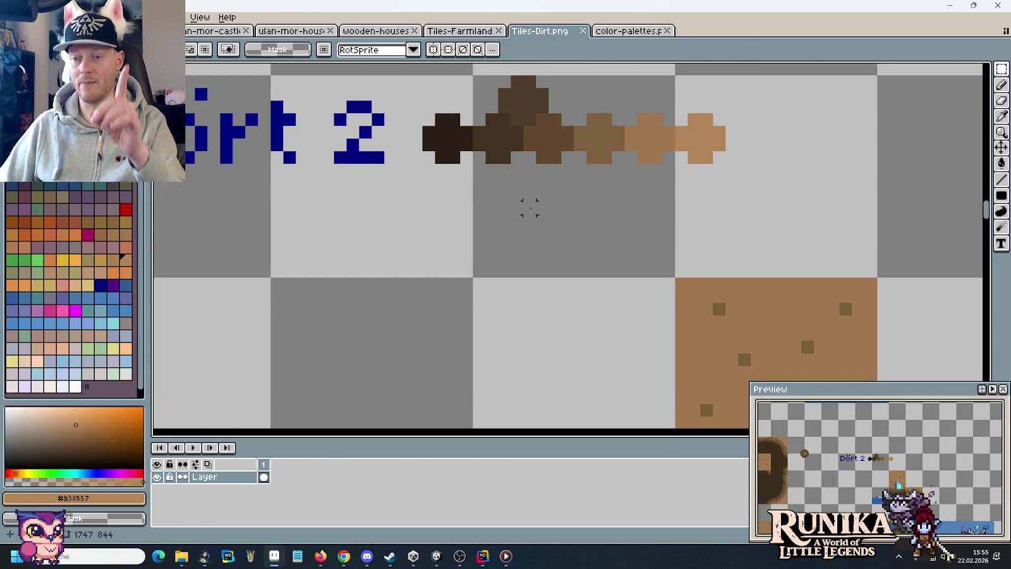
{"action": "scroll", "coordinate": [529, 208], "scroll_direction": "down", "scroll_amount": 2}
{"action": "scroll", "coordinate": [532, 202], "scroll_direction": "right", "scroll_amount": 1}
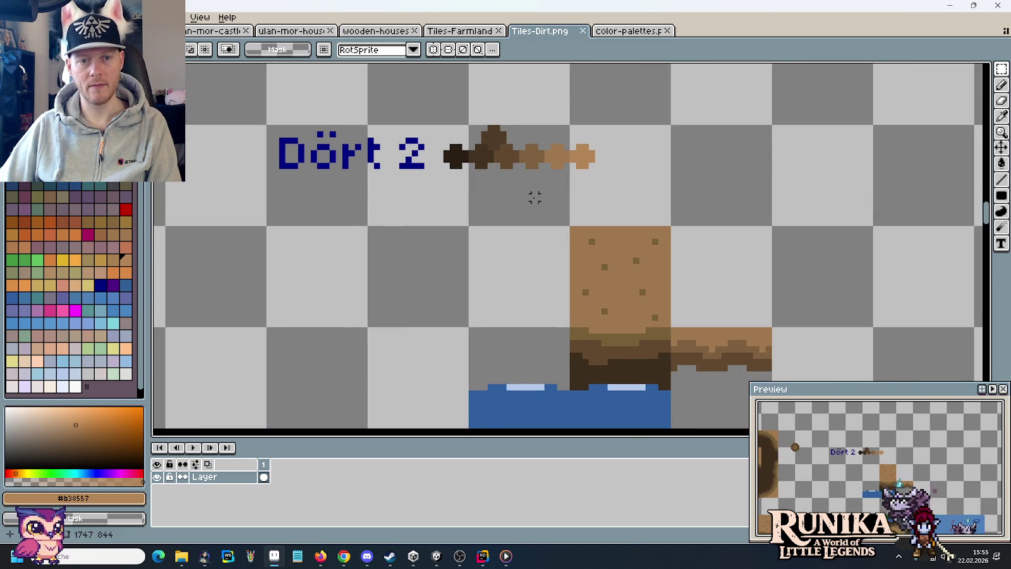
{"action": "key", "text": "i"}
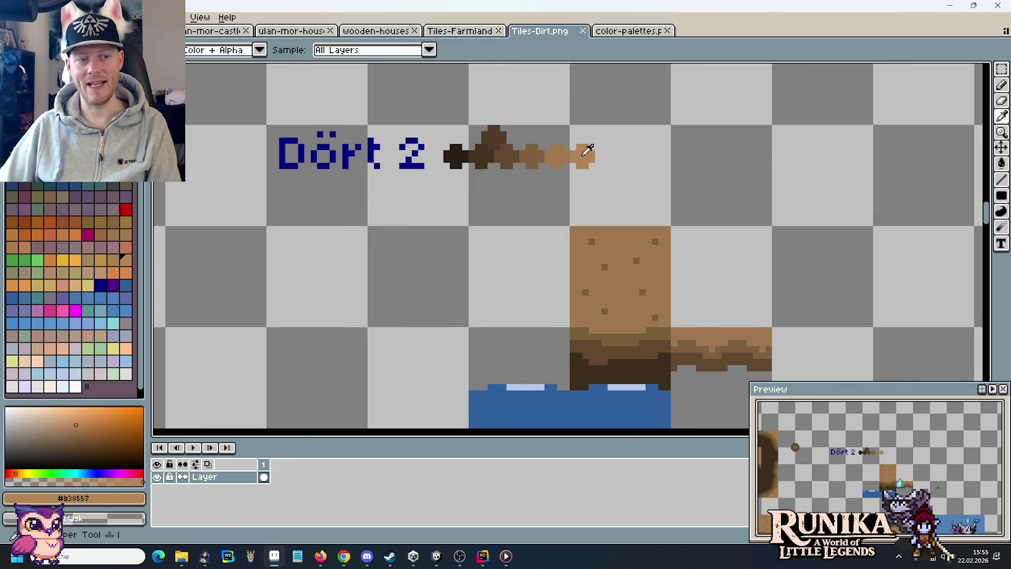
{"action": "scroll", "coordinate": [666, 282], "scroll_direction": "down", "scroll_amount": 4}
{"action": "scroll", "coordinate": [327, 256], "scroll_direction": "up", "scroll_amount": 1}
{"action": "scroll", "coordinate": [327, 256], "scroll_direction": "up", "scroll_amount": 1}
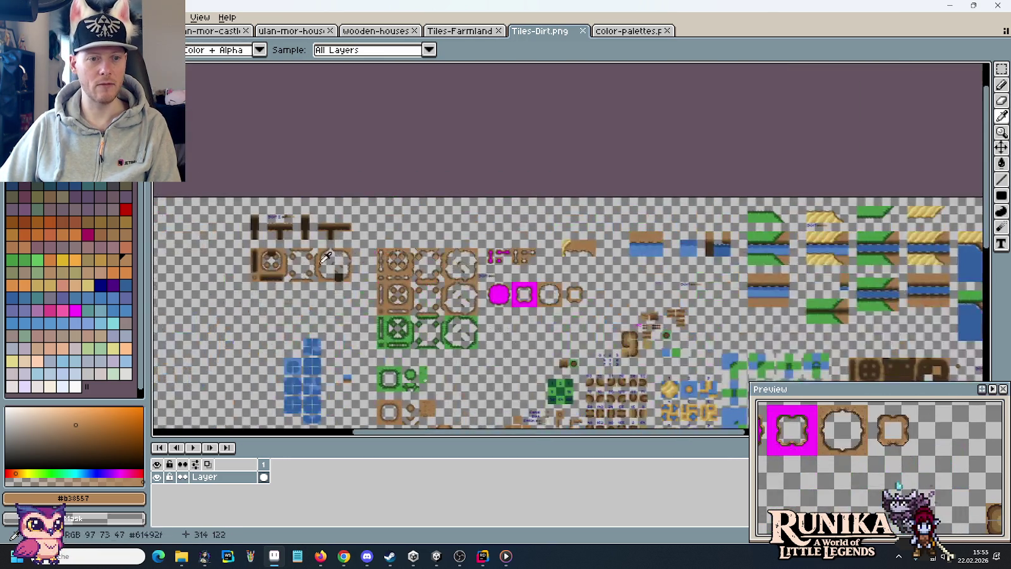
{"action": "scroll", "coordinate": [484, 278], "scroll_direction": "up", "scroll_amount": 2}
{"action": "scroll", "coordinate": [499, 284], "scroll_direction": "up", "scroll_amount": 2}
{"action": "scroll", "coordinate": [847, 314], "scroll_direction": "up", "scroll_amount": 1}
{"action": "key", "text": "b"}
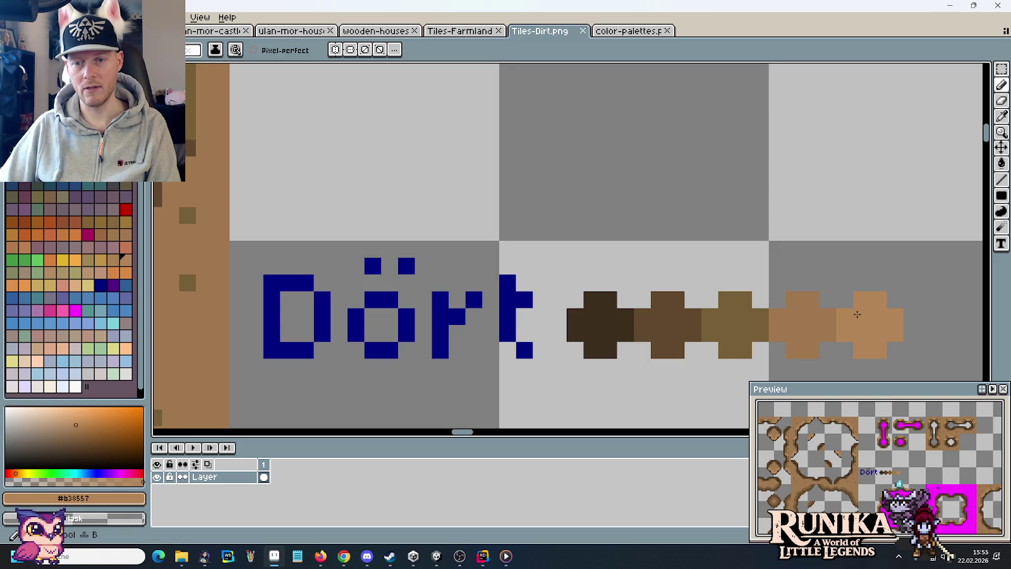
{"action": "scroll", "coordinate": [857, 314], "scroll_direction": "down", "scroll_amount": 2}
{"action": "scroll", "coordinate": [847, 310], "scroll_direction": "down", "scroll_amount": 1}
{"action": "scroll", "coordinate": [789, 278], "scroll_direction": "down", "scroll_amount": 1}
{"action": "scroll", "coordinate": [748, 238], "scroll_direction": "down", "scroll_amount": 1}
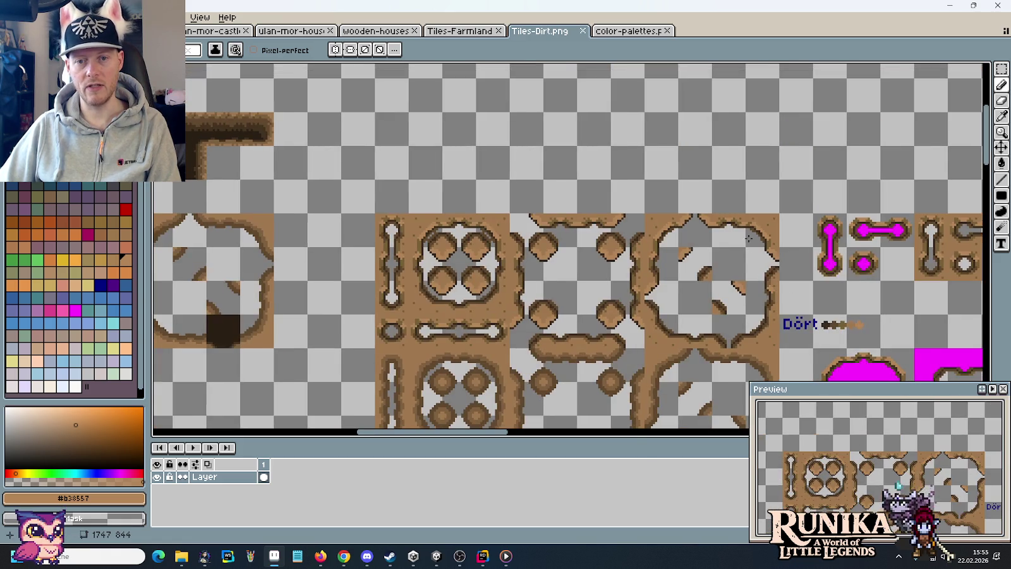
{"action": "scroll", "coordinate": [749, 238], "scroll_direction": "up", "scroll_amount": 3}
{"action": "scroll", "coordinate": [745, 243], "scroll_direction": "up", "scroll_amount": 4}
{"action": "scroll", "coordinate": [743, 247], "scroll_direction": "down", "scroll_amount": 2}
{"action": "scroll", "coordinate": [741, 250], "scroll_direction": "down", "scroll_amount": 3}
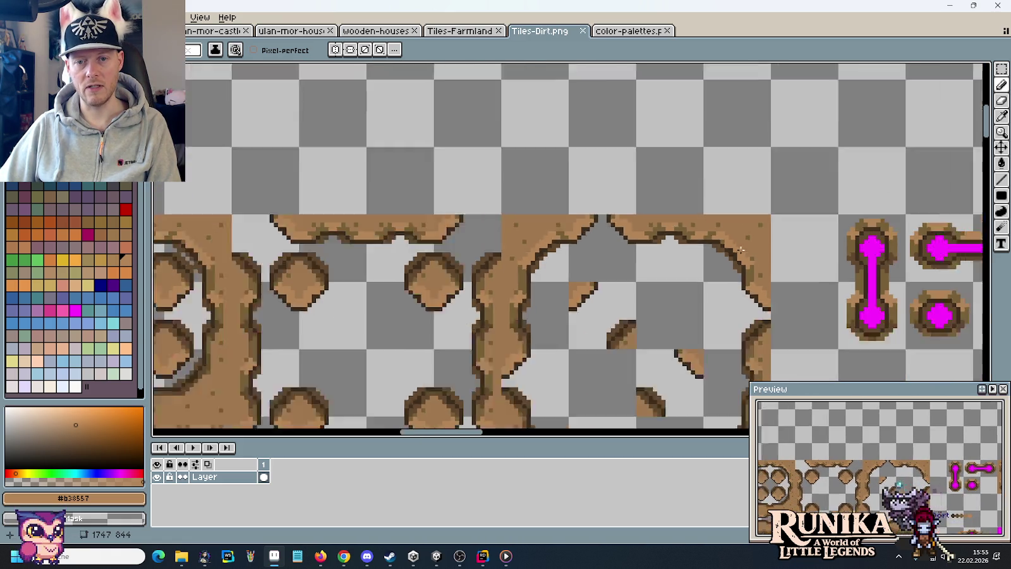
{"action": "scroll", "coordinate": [741, 250], "scroll_direction": "down", "scroll_amount": 4}
{"action": "scroll", "coordinate": [687, 251], "scroll_direction": "up", "scroll_amount": 2}
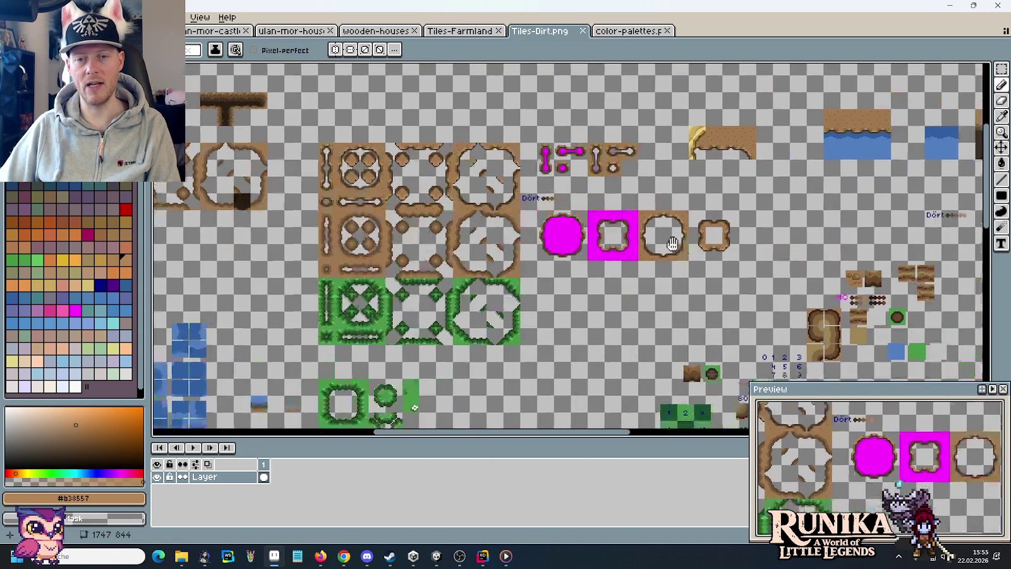
{"action": "scroll", "coordinate": [640, 214], "scroll_direction": "up", "scroll_amount": 2}
{"action": "scroll", "coordinate": [570, 238], "scroll_direction": "up", "scroll_amount": 1}
{"action": "scroll", "coordinate": [509, 127], "scroll_direction": "up", "scroll_amount": 2}
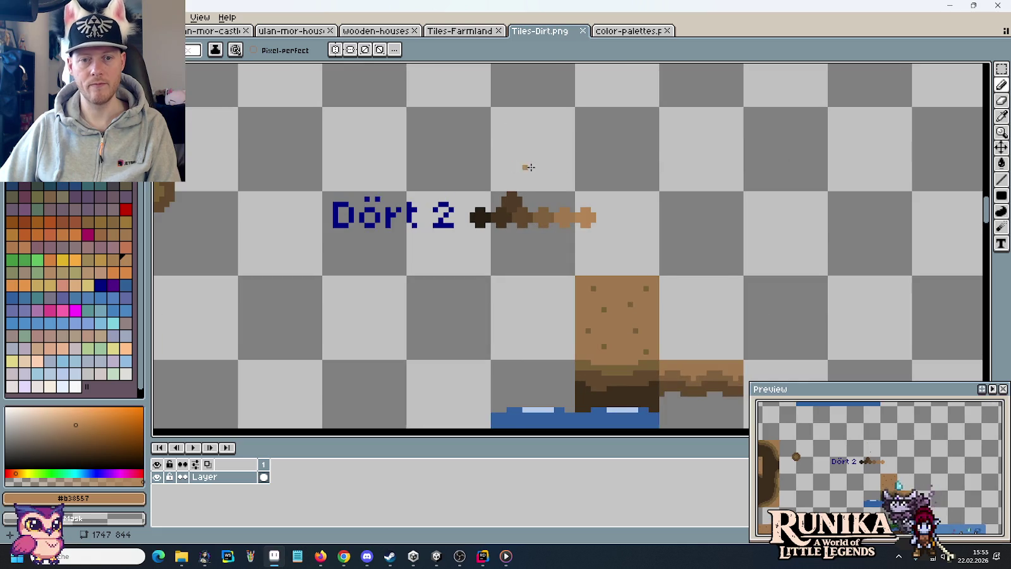
{"action": "scroll", "coordinate": [530, 167], "scroll_direction": "up", "scroll_amount": 1}
{"action": "scroll", "coordinate": [710, 189], "scroll_direction": "down", "scroll_amount": 1}
{"action": "scroll", "coordinate": [710, 189], "scroll_direction": "up", "scroll_amount": 1}
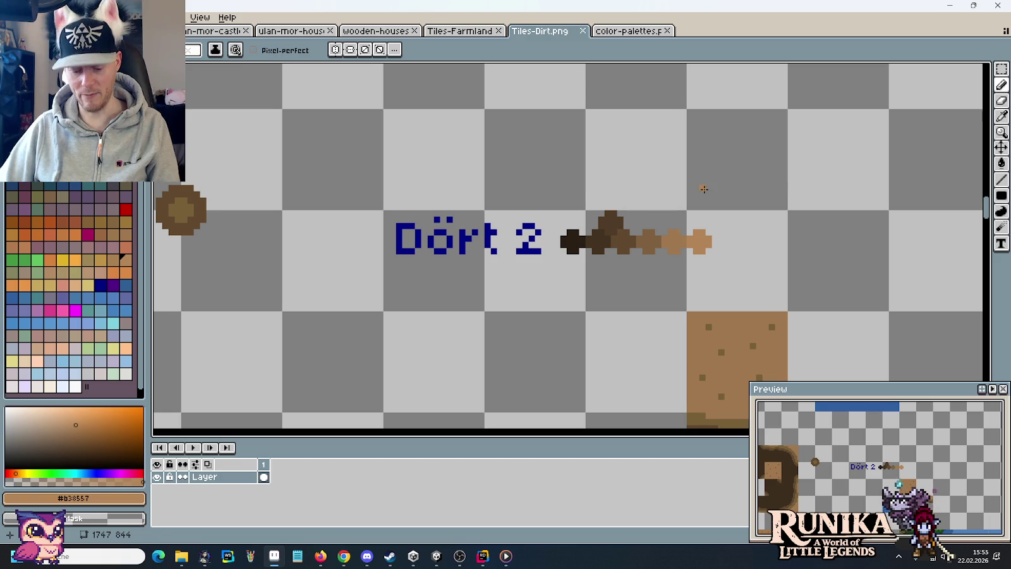
Copy the Dört 2 label and swatch strip one tile lower.
{"action": "key", "text": "m"}
{"action": "left_click_drag", "start_coordinate": [787, 312], "coordinate": [384, 211]}
{"action": "mouse_move", "coordinate": [469, 261]}
{"action": "left_mouse_down"}
{"action": "mouse_move", "coordinate": [472, 192]}
{"action": "mouse_move", "coordinate": [492, 292]}
{"action": "left_mouse_up"}
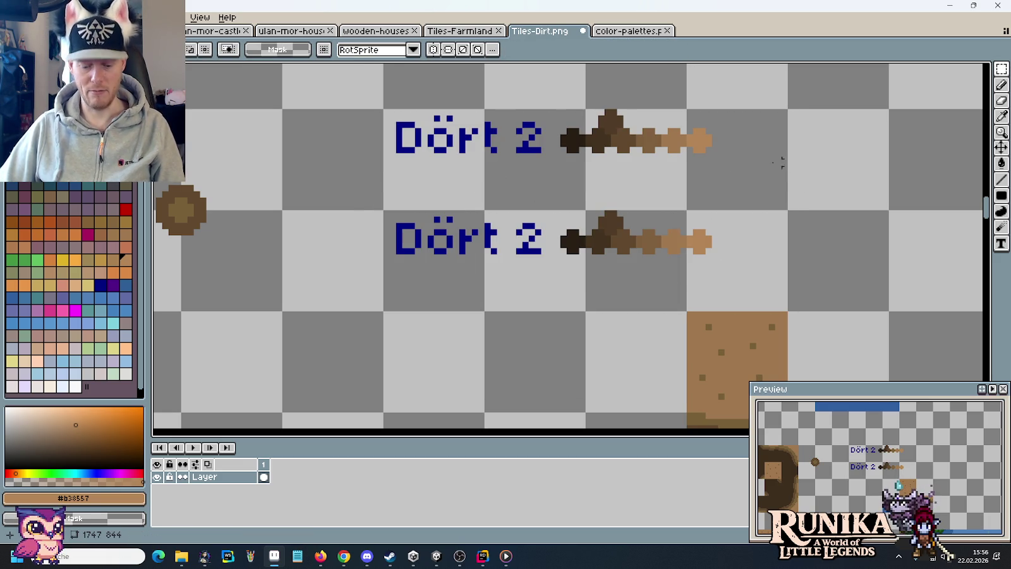
{"action": "scroll", "coordinate": [545, 261], "scroll_direction": "up", "scroll_amount": 3}
{"action": "scroll", "coordinate": [546, 262], "scroll_direction": "up", "scroll_amount": 1}
Redraw the copied digit 2 as a 3 in the label's navy.
{"action": "key", "text": "b"}
{"action": "left_click", "coordinate": [467, 163], "text": "alt"}
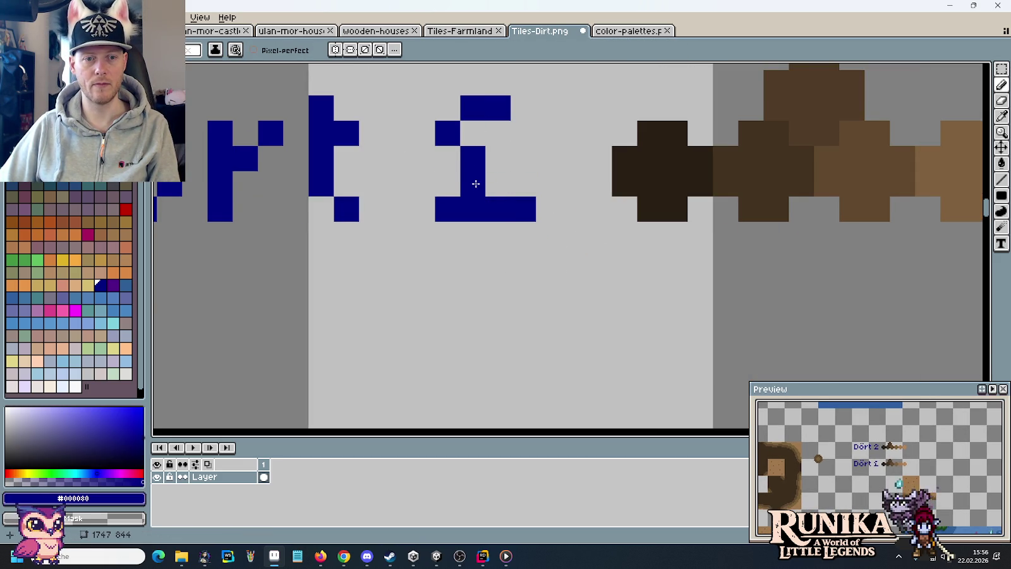
{"action": "right_click", "coordinate": [464, 187]}
{"action": "left_click", "coordinate": [447, 186]}
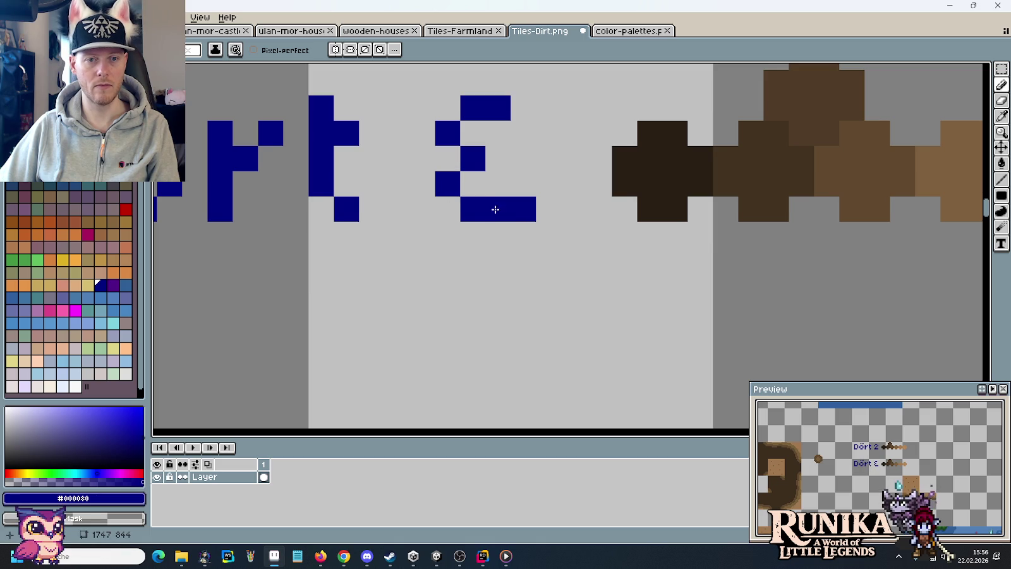
{"action": "right_click", "coordinate": [523, 208]}
{"action": "left_click", "coordinate": [498, 133]}
{"action": "right_click", "coordinate": [498, 133]}
{"action": "left_click", "coordinate": [497, 161]}
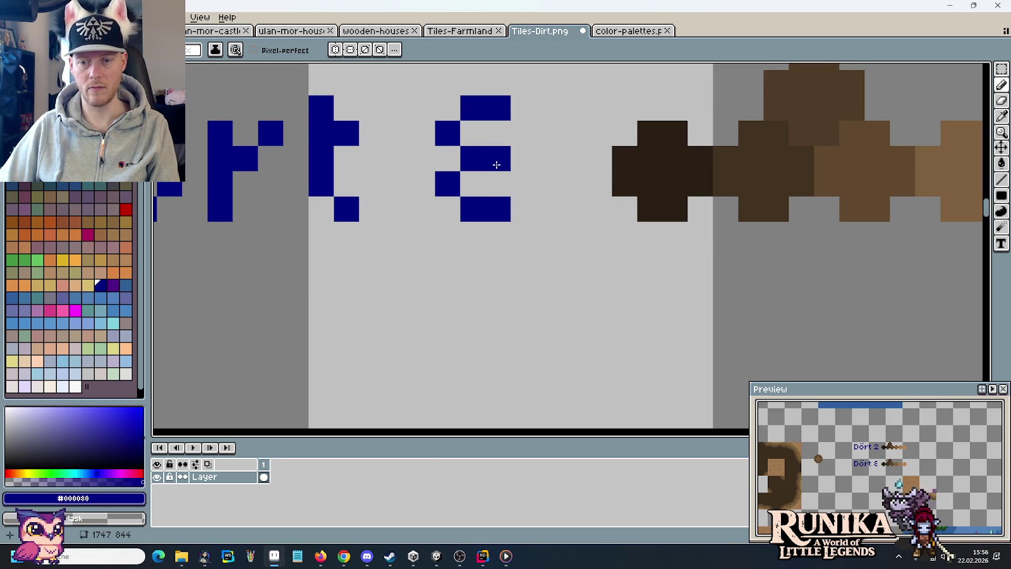
{"action": "right_click", "coordinate": [496, 164]}
{"action": "left_click", "coordinate": [447, 159]}
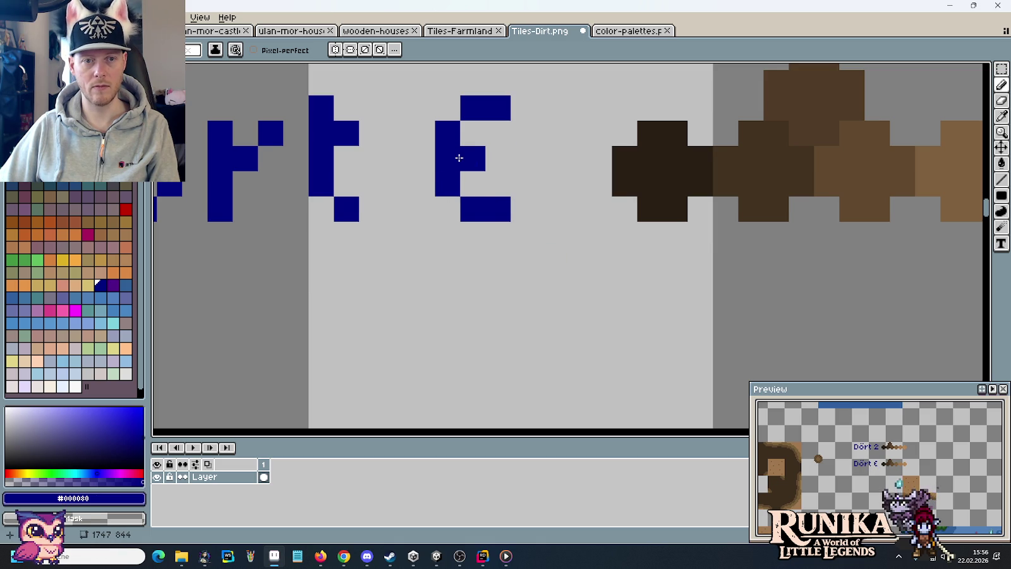
Select the Dört 3 brown swatch strip.
{"action": "scroll", "coordinate": [465, 310], "scroll_direction": "down", "scroll_amount": 5}
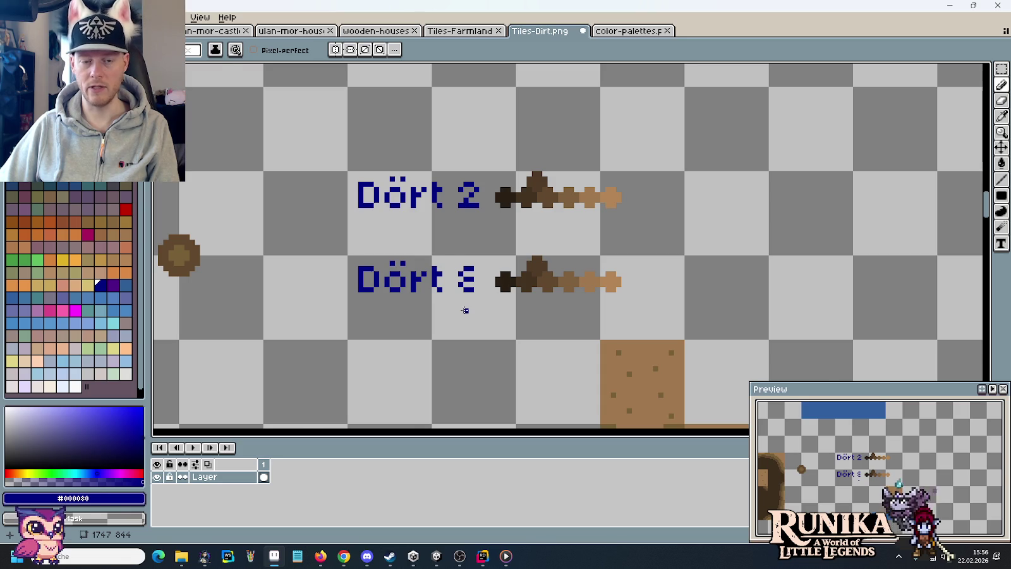
{"action": "scroll", "coordinate": [465, 310], "scroll_direction": "up", "scroll_amount": 3}
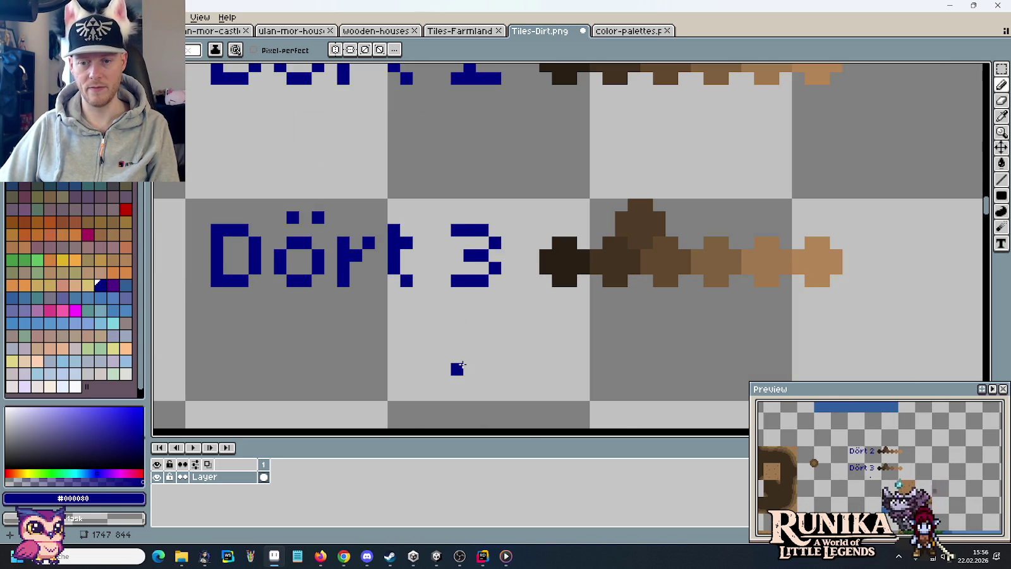
{"action": "scroll", "coordinate": [556, 309], "scroll_direction": "right", "scroll_amount": 3}
{"action": "scroll", "coordinate": [587, 265], "scroll_direction": "right", "scroll_amount": 3}
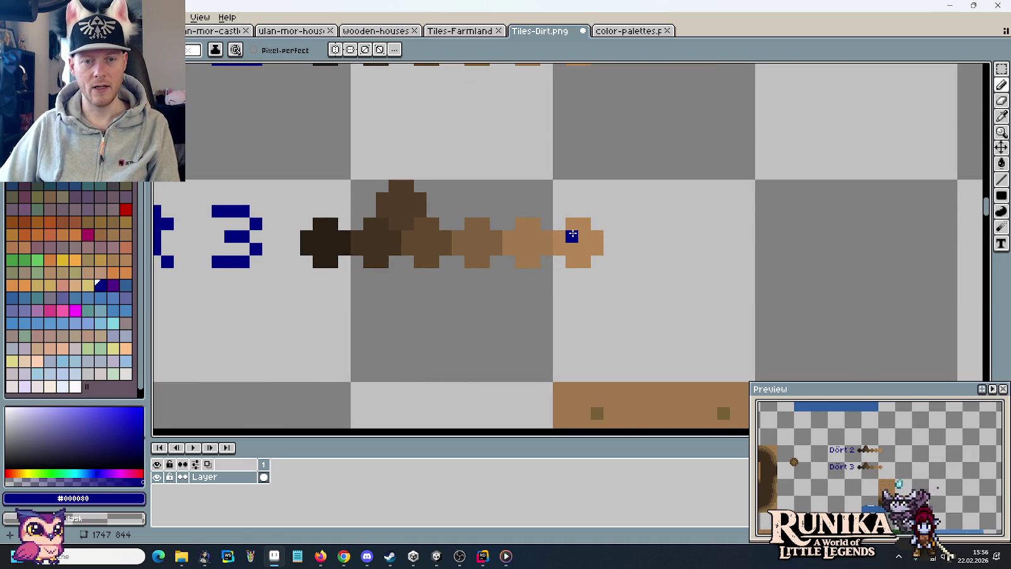
{"action": "key", "text": "m"}
{"action": "left_click_drag", "start_coordinate": [285, 166], "coordinate": [642, 294]}
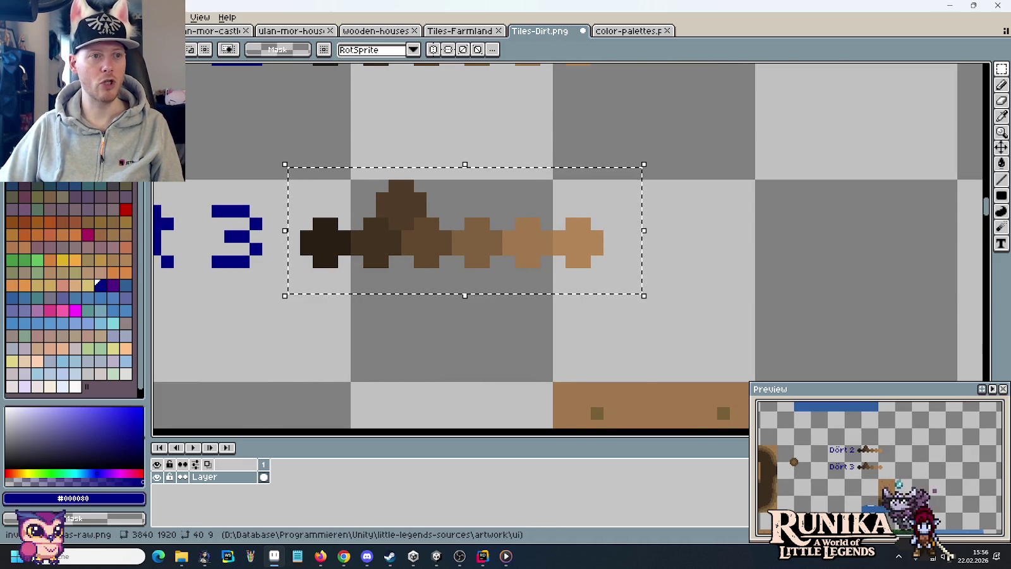
{"action": "left_click", "coordinate": [464, 32]}
{"action": "scroll", "coordinate": [822, 301], "scroll_direction": "up", "scroll_amount": 3}
{"action": "left_click_drag", "start_coordinate": [440, 198], "coordinate": [688, 293]}
{"action": "mouse_move", "coordinate": [575, 244]}
{"action": "left_mouse_down"}
{"action": "mouse_move", "coordinate": [598, 185]}
{"action": "mouse_move", "coordinate": [661, 174]}
{"action": "mouse_move", "coordinate": [629, 170]}
{"action": "mouse_move", "coordinate": [599, 248]}
{"action": "mouse_move", "coordinate": [650, 235]}
{"action": "mouse_move", "coordinate": [657, 243]}
{"action": "mouse_move", "coordinate": [641, 174]}
{"action": "mouse_move", "coordinate": [601, 222]}
{"action": "left_mouse_up"}
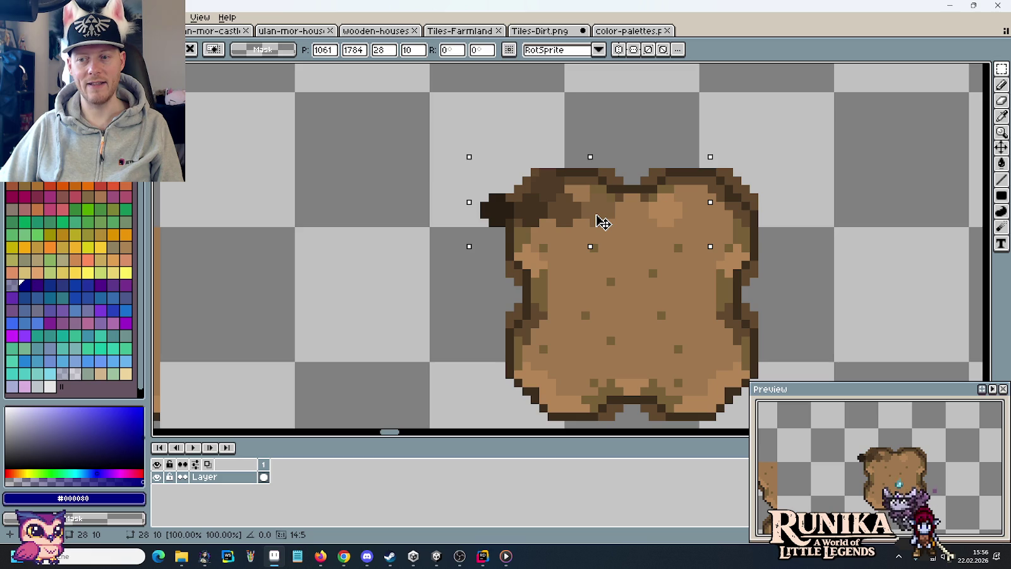
{"action": "mouse_move", "coordinate": [602, 221]}
{"action": "left_mouse_down"}
{"action": "mouse_move", "coordinate": [628, 214]}
{"action": "mouse_move", "coordinate": [618, 249]}
{"action": "mouse_move", "coordinate": [581, 217]}
{"action": "mouse_move", "coordinate": [493, 242]}
{"action": "mouse_move", "coordinate": [507, 246]}
{"action": "left_mouse_up"}
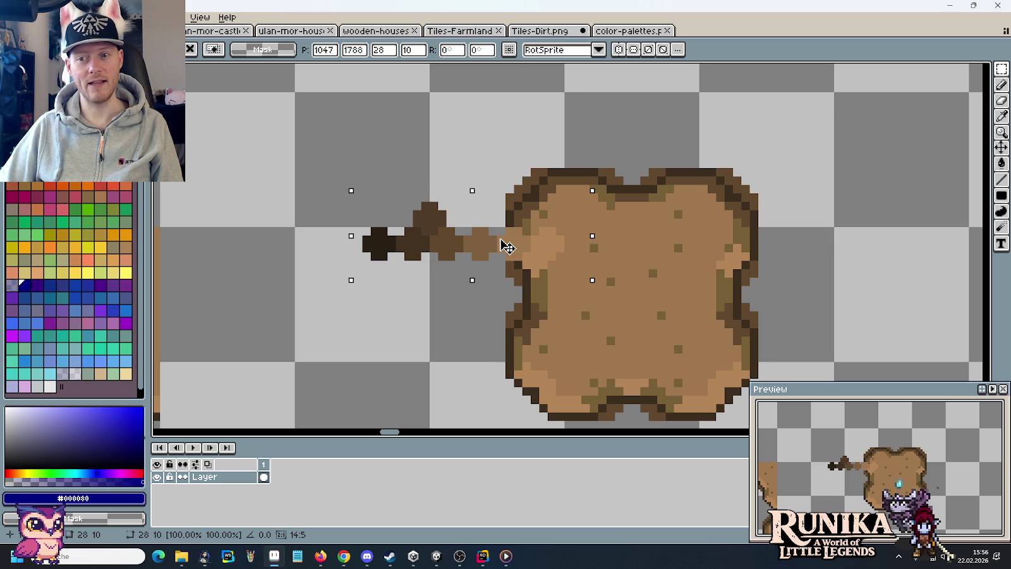
{"action": "mouse_move", "coordinate": [508, 253]}
{"action": "left_mouse_down"}
{"action": "mouse_move", "coordinate": [531, 388]}
{"action": "mouse_move", "coordinate": [492, 332]}
{"action": "left_mouse_up"}
{"action": "key", "text": "Delete"}
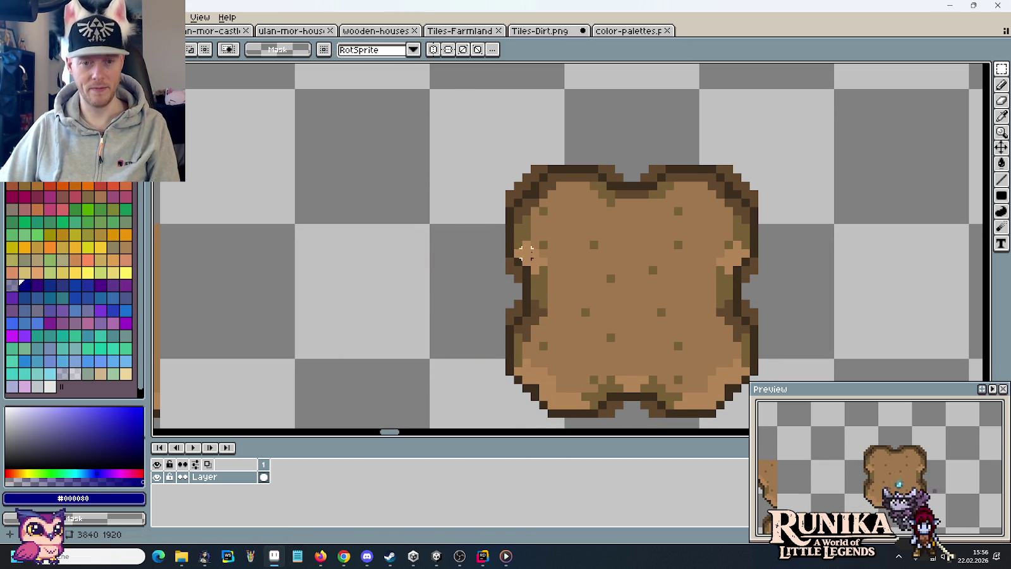
Pick the dirt patch's brown #b38557 and inspect it as hue, saturation, value.
{"action": "key", "text": "i"}
{"action": "left_click", "coordinate": [540, 258]}
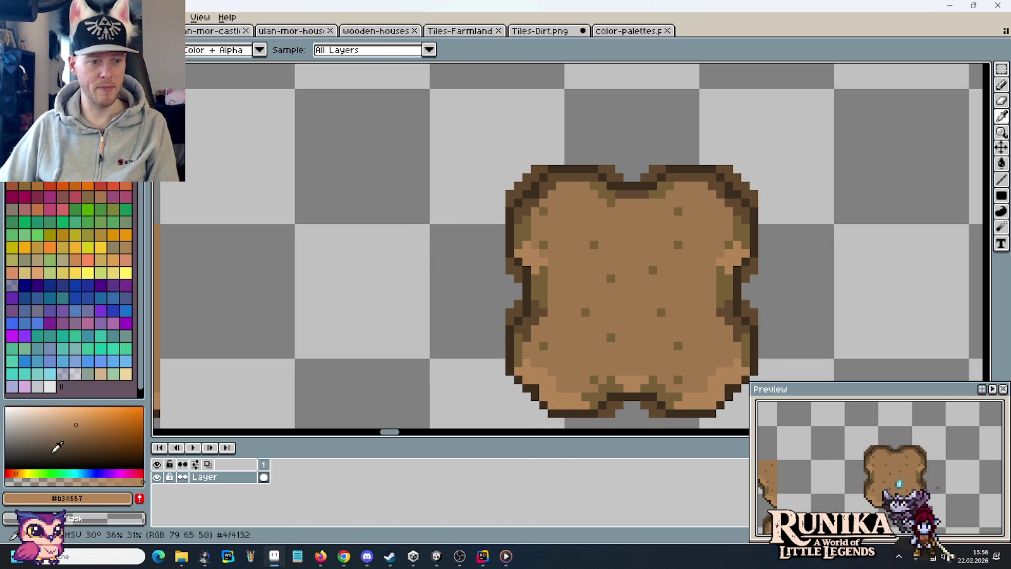
{"action": "left_click", "coordinate": [60, 498]}
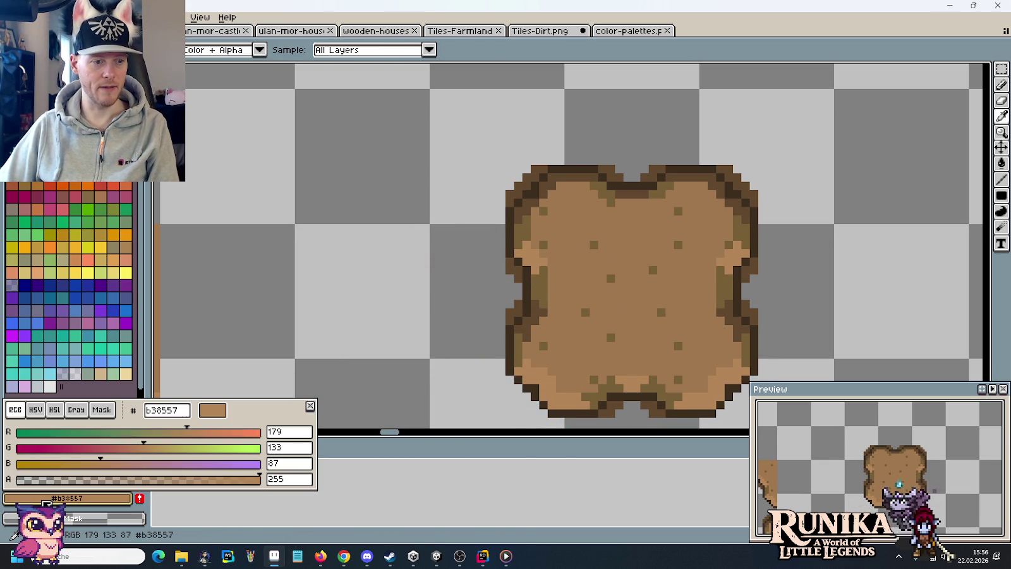
{"action": "left_click", "coordinate": [36, 410]}
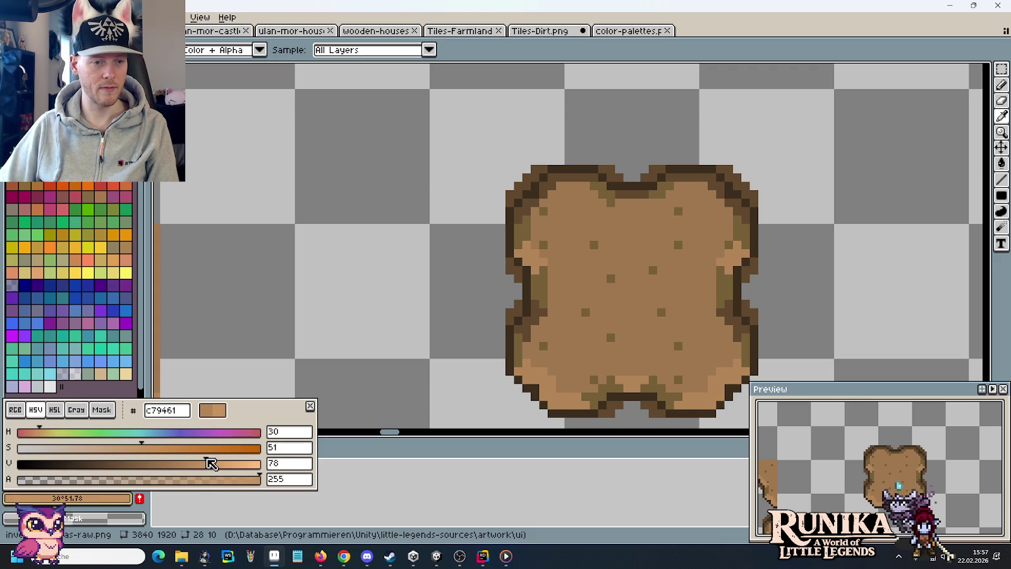
{"action": "key", "text": "b"}
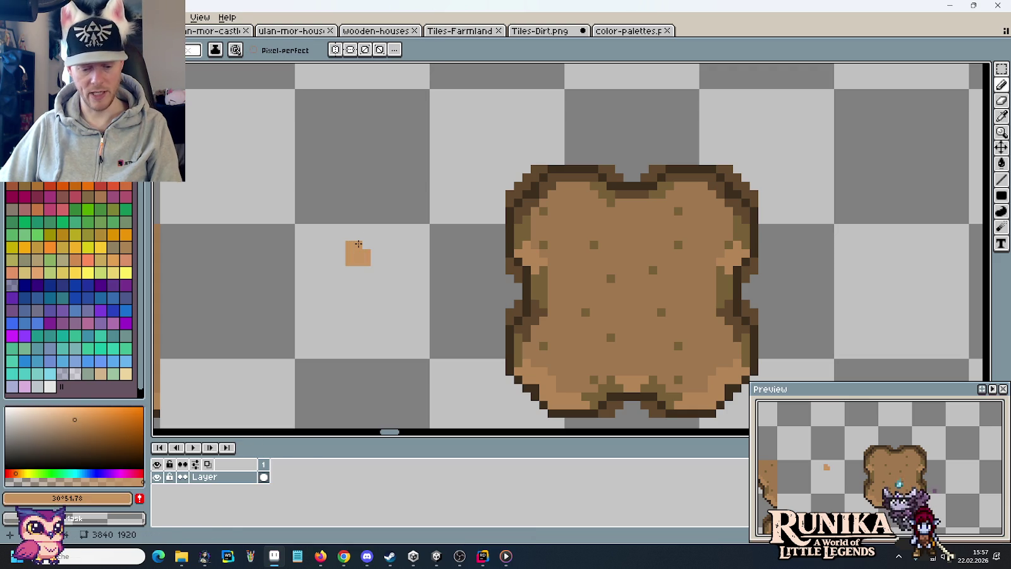
{"action": "key", "text": "e"}
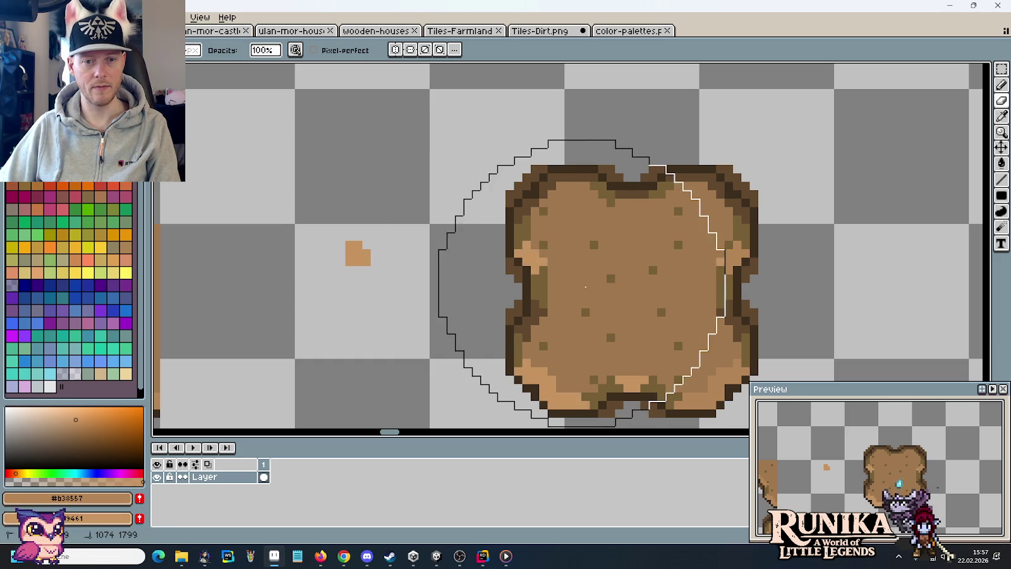
{"action": "scroll", "coordinate": [708, 248], "scroll_direction": "down", "scroll_amount": 3}
{"action": "scroll", "coordinate": [708, 248], "scroll_direction": "down", "scroll_amount": 1}
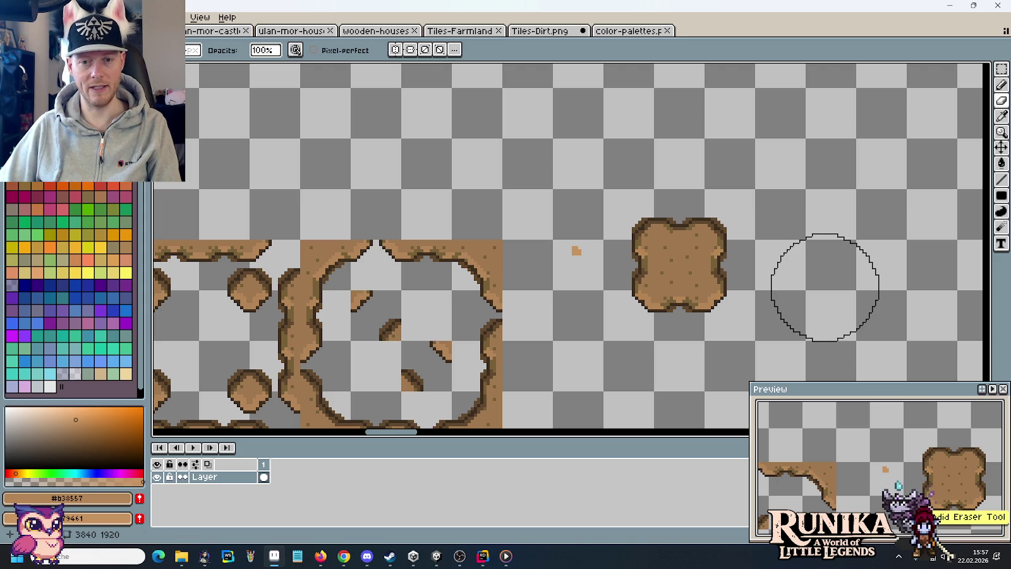
{"action": "scroll", "coordinate": [824, 288], "scroll_direction": "up", "scroll_amount": 1}
{"action": "scroll", "coordinate": [739, 290], "scroll_direction": "up", "scroll_amount": 1}
Compare the lighter orange #c79461 with the brown #b38557 in HSV.
{"action": "key", "text": "i"}
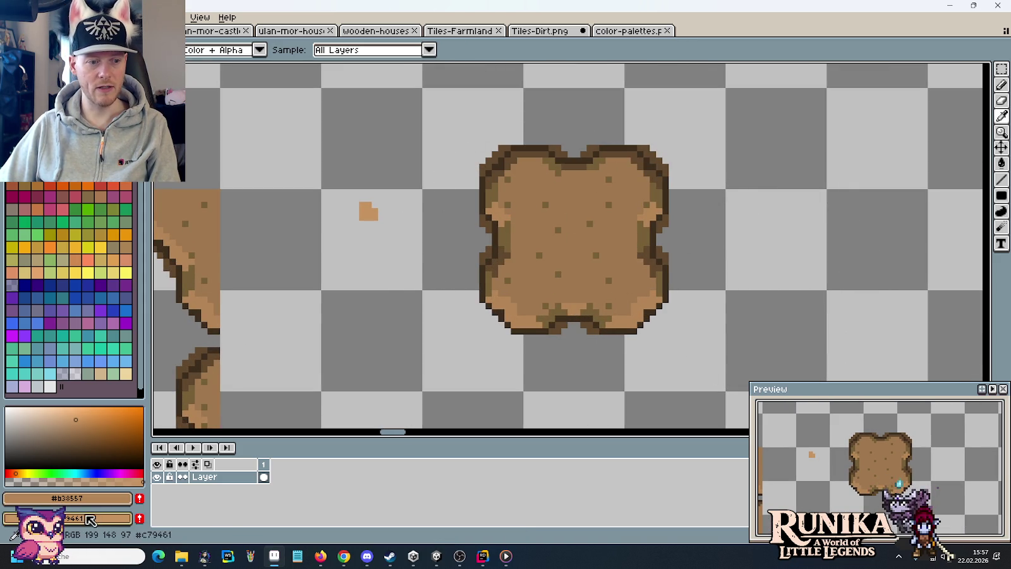
{"action": "left_click", "coordinate": [367, 210]}
{"action": "left_click", "coordinate": [56, 500]}
{"action": "left_click", "coordinate": [35, 409]}
{"action": "left_click", "coordinate": [509, 209]}
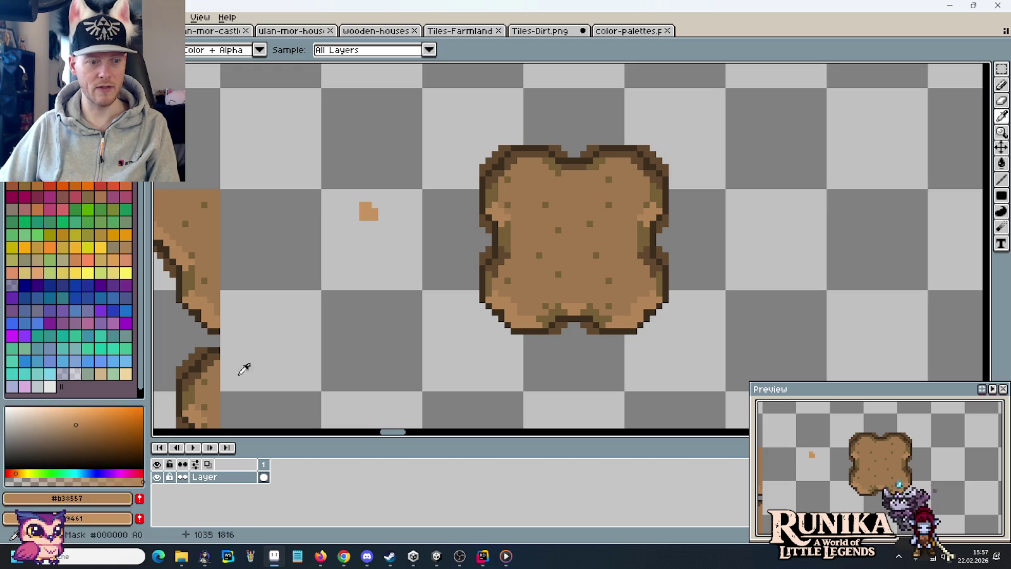
{"action": "left_click", "coordinate": [57, 499]}
{"action": "left_click", "coordinate": [36, 410]}
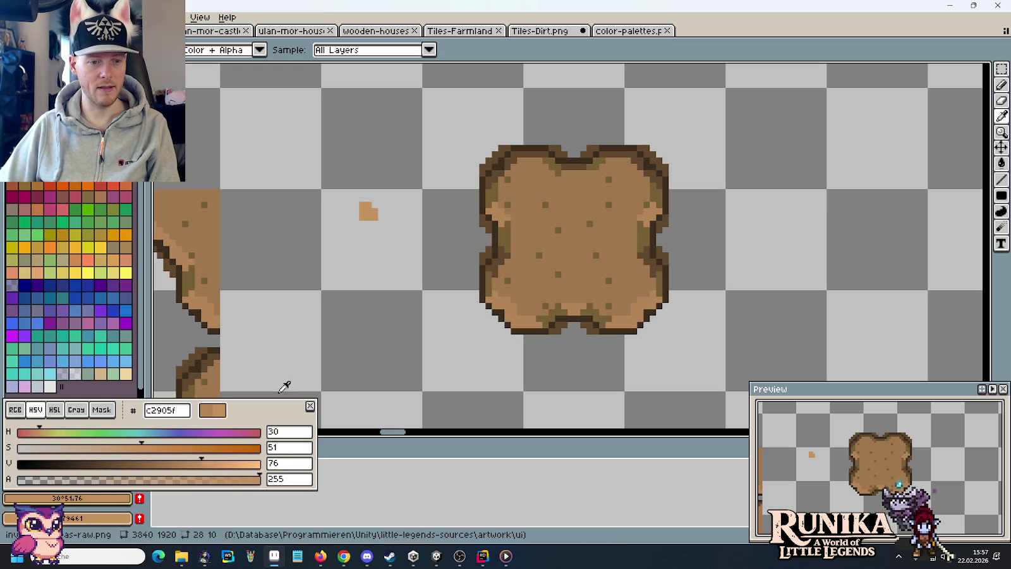
Fill the missing corner pixel of the orange sample block.
{"action": "key", "text": "b"}
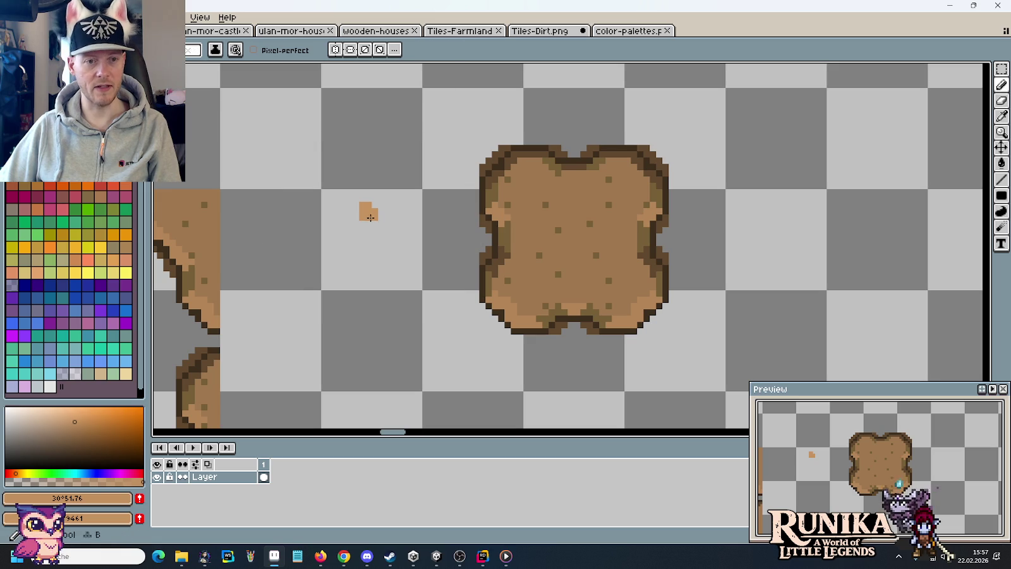
{"action": "scroll", "coordinate": [364, 215], "scroll_direction": "up", "scroll_amount": 5}
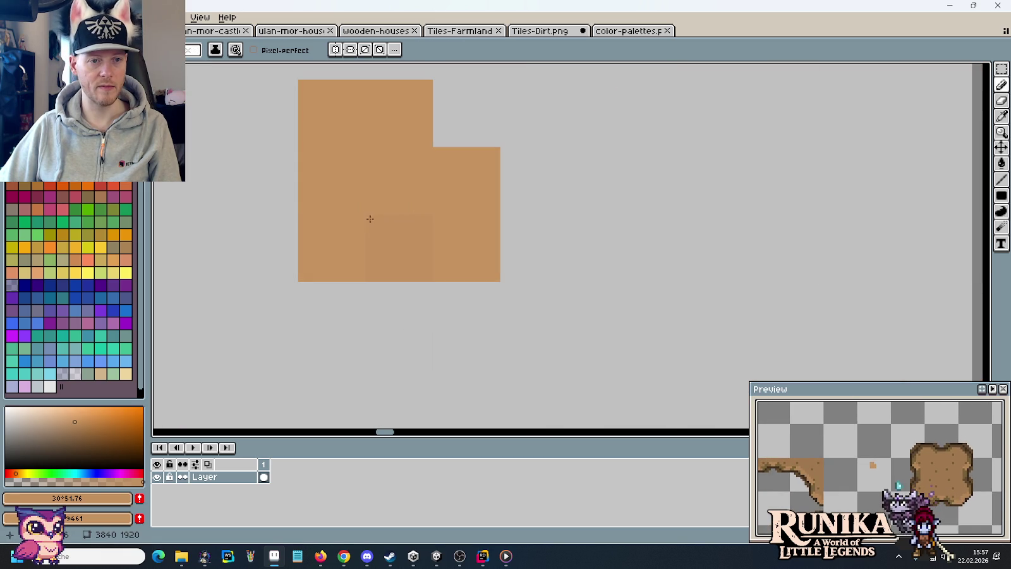
{"action": "left_click", "coordinate": [446, 128]}
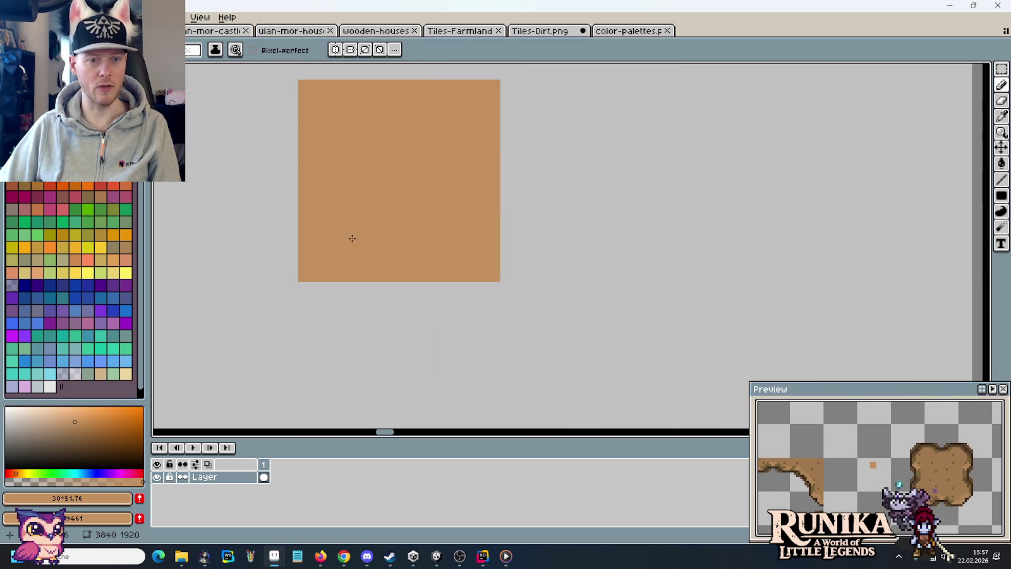
{"action": "scroll", "coordinate": [352, 238], "scroll_direction": "down", "scroll_amount": 3}
{"action": "scroll", "coordinate": [352, 239], "scroll_direction": "down", "scroll_amount": 1}
Re-pick the brown #b38557 for the Pencil and return to the Tiles-Dirt.png sheet.
{"action": "key", "text": "i"}
{"action": "left_click", "coordinate": [496, 232]}
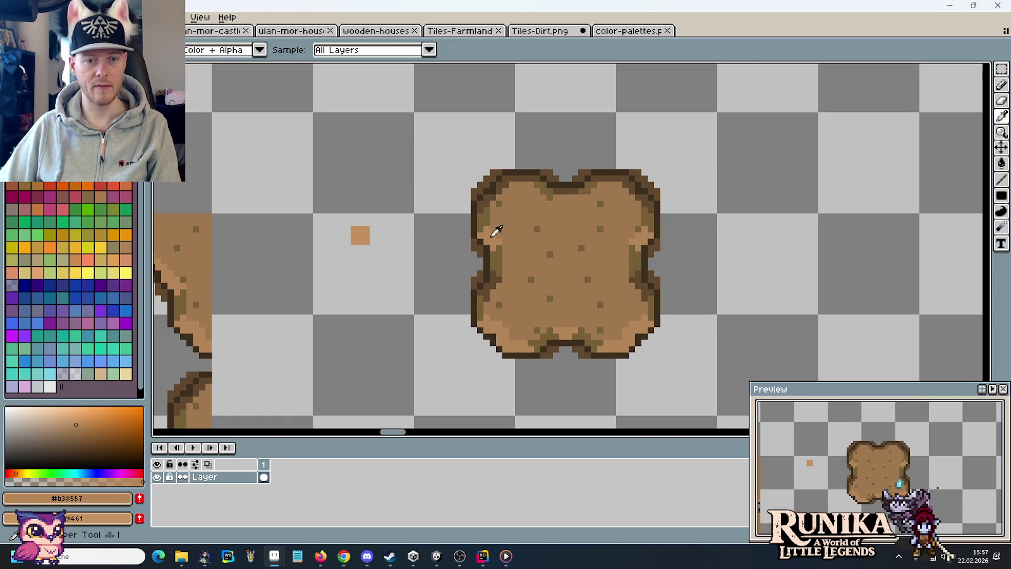
{"action": "key", "text": "b"}
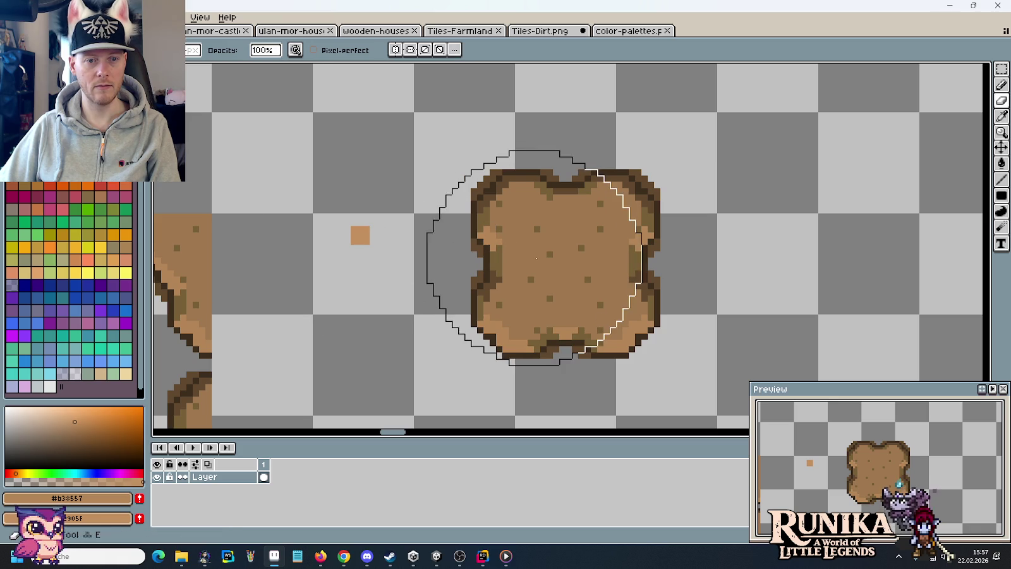
{"action": "scroll", "coordinate": [607, 253], "scroll_direction": "down", "scroll_amount": 1}
{"action": "scroll", "coordinate": [637, 275], "scroll_direction": "down", "scroll_amount": 1}
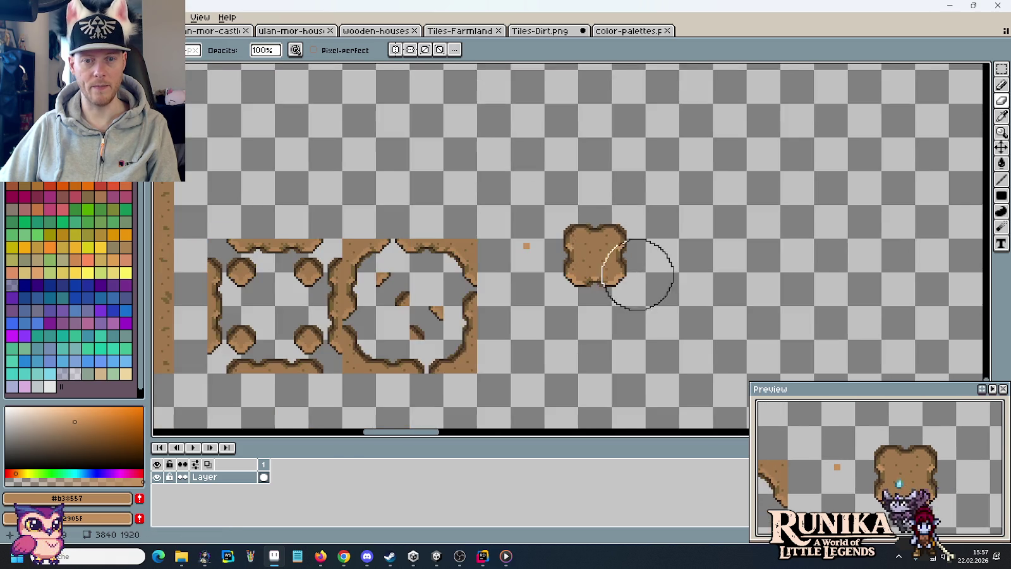
{"action": "scroll", "coordinate": [637, 275], "scroll_direction": "up", "scroll_amount": 1}
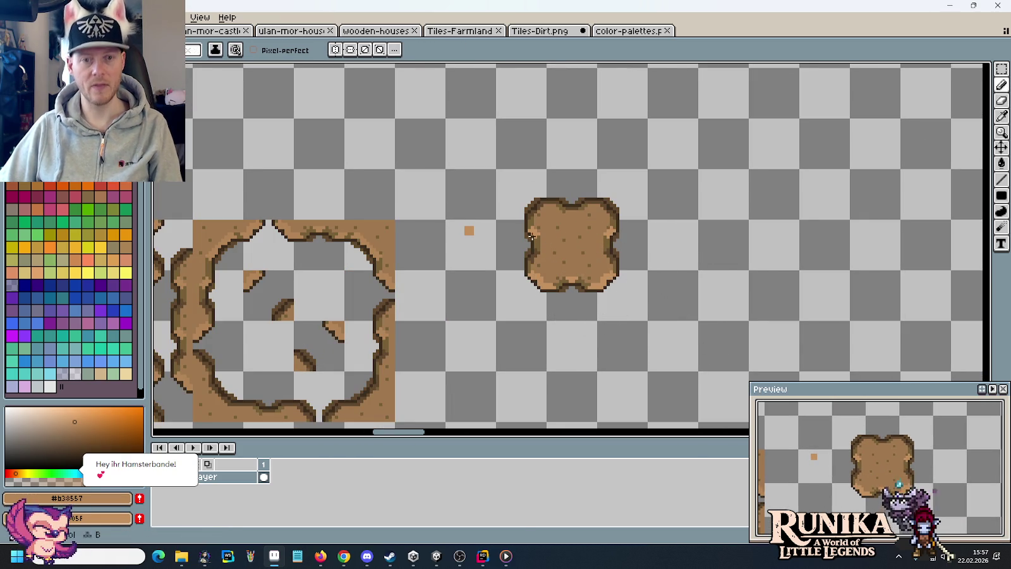
{"action": "left_click", "coordinate": [540, 31]}
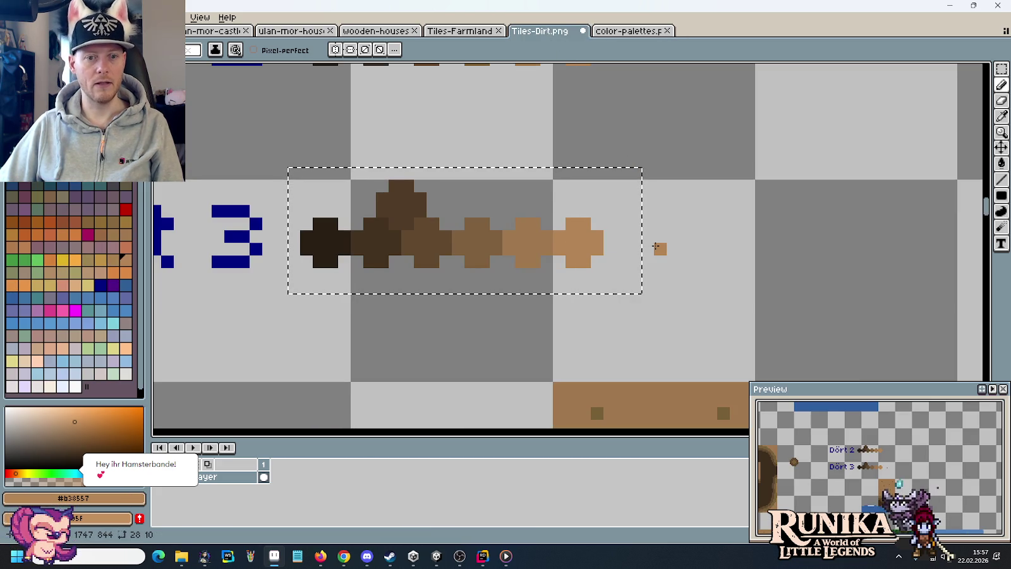
Paste the Dört 3 colour ramp into color-palettes.png and save it.
{"action": "key", "text": "ctrl+d"}
{"action": "key", "text": "g"}
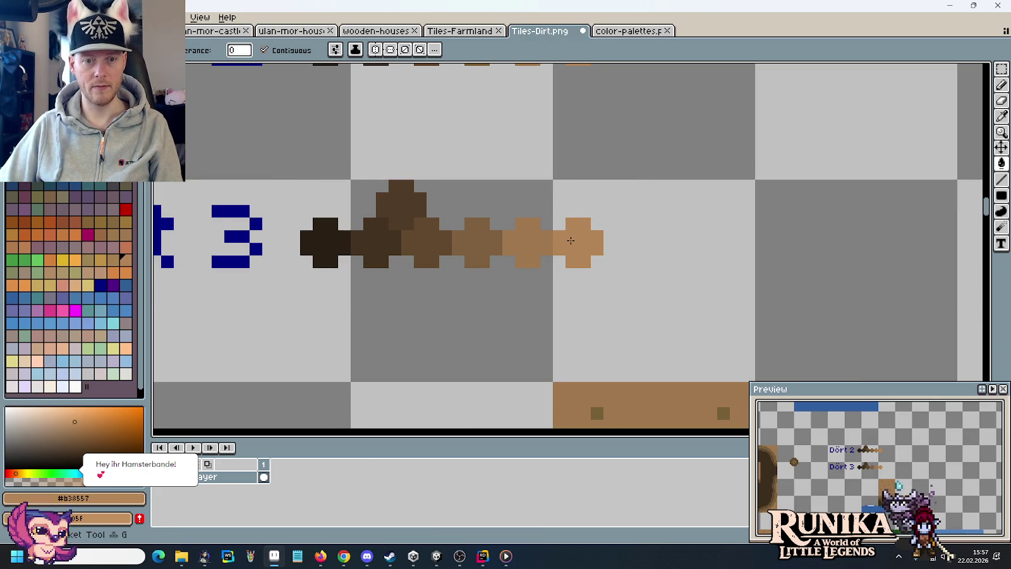
{"action": "left_click", "coordinate": [628, 31]}
{"action": "key", "text": "ctrl+v"}
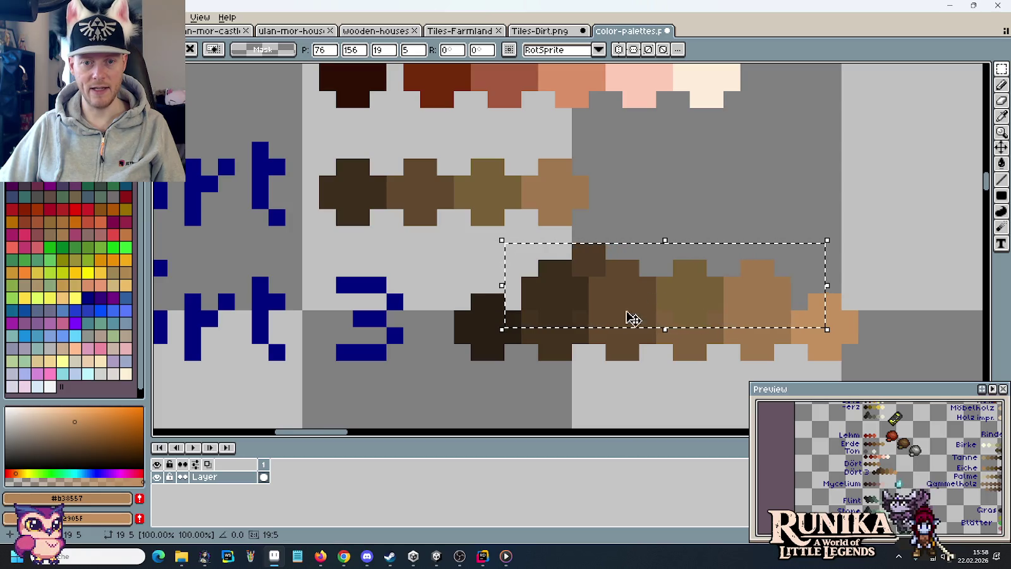
{"action": "key", "text": "Return"}
{"action": "scroll", "coordinate": [709, 249], "scroll_direction": "down", "scroll_amount": 3}
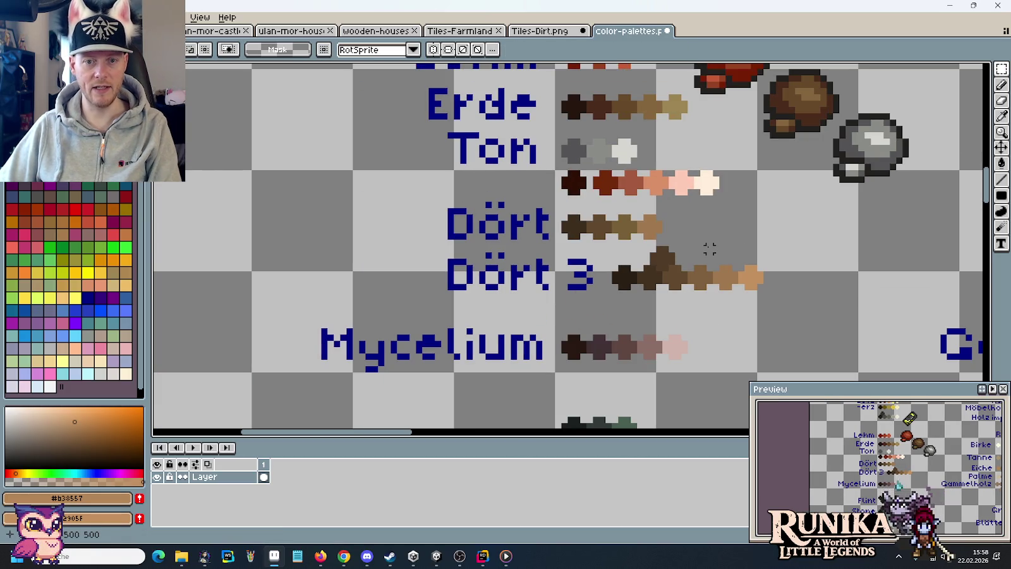
{"action": "key", "text": "ctrl+s"}
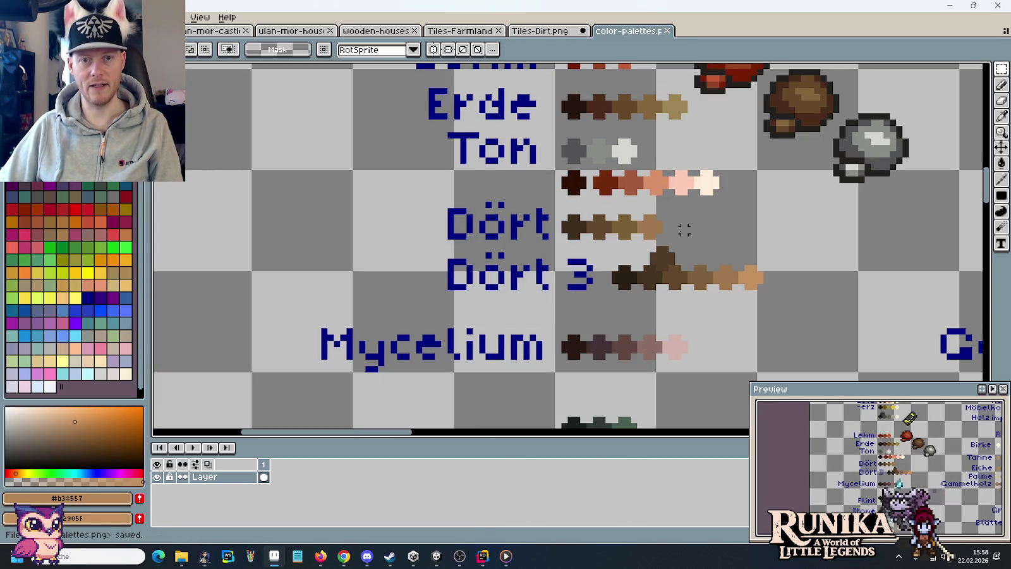
Select the Dört ramp, then return to the Tiles-Dirt.png dirt tiles.
{"action": "left_click_drag", "start_coordinate": [679, 243], "coordinate": [412, 198]}
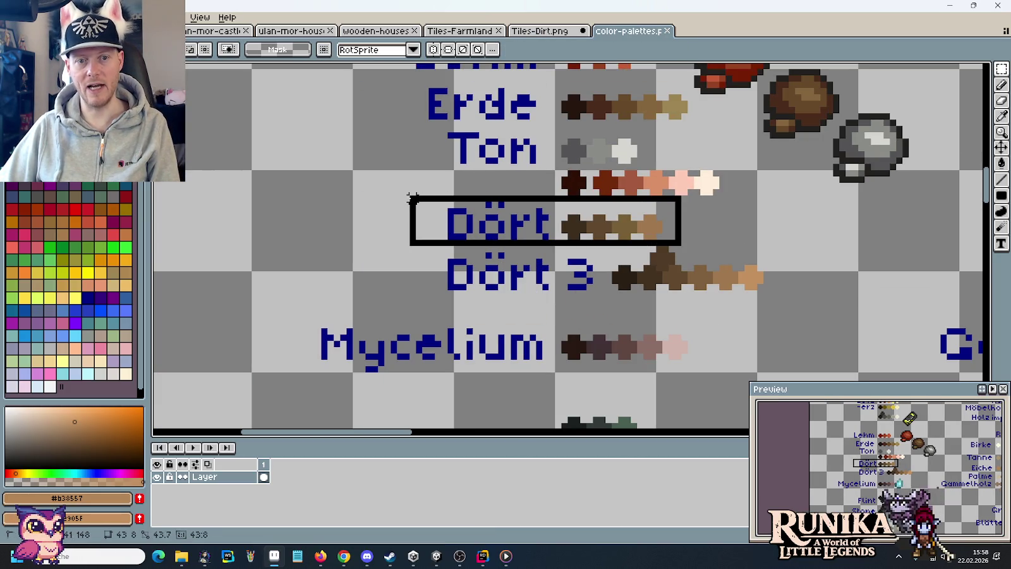
{"action": "left_click", "coordinate": [524, 35]}
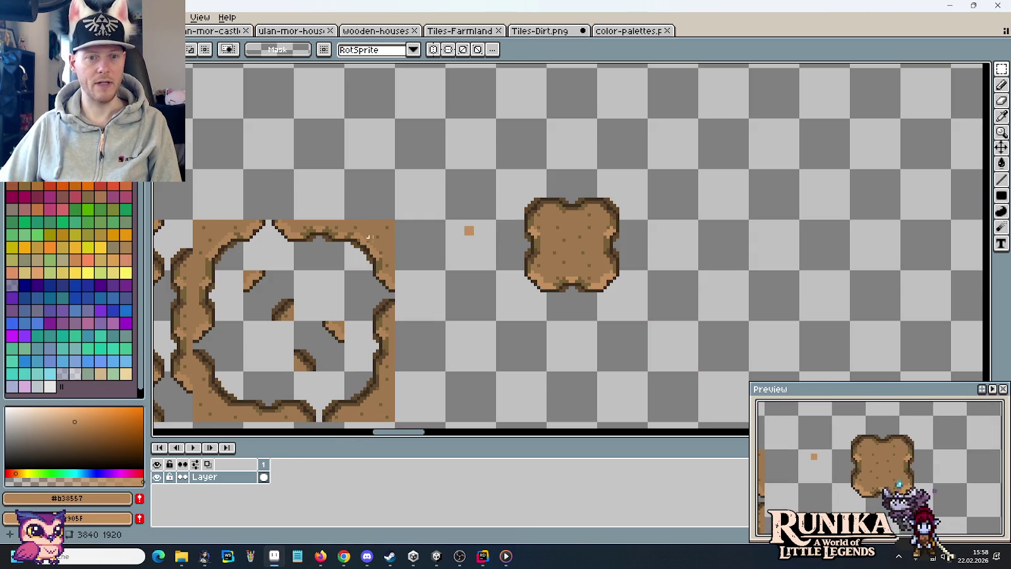
{"action": "left_click_drag", "start_coordinate": [369, 237], "coordinate": [533, 205]}
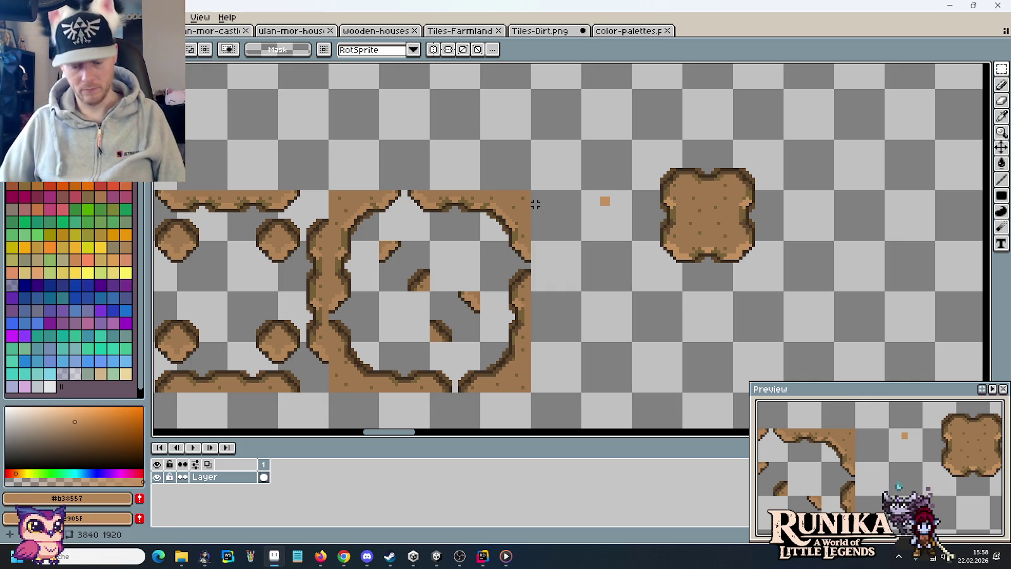
Delete the stray orange pixel beside the dirt tiles.
{"action": "left_click_drag", "start_coordinate": [588, 175], "coordinate": [644, 242]}
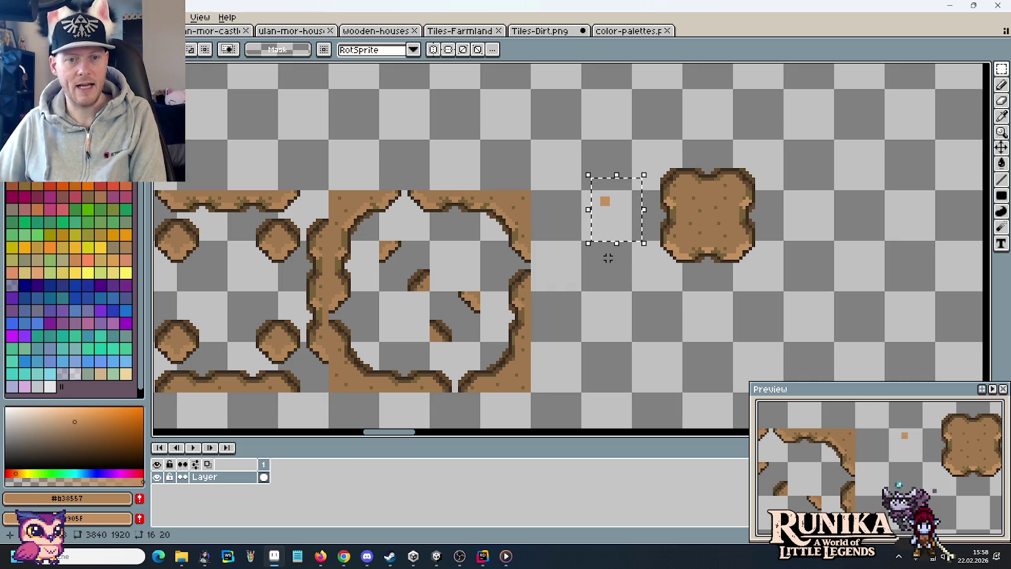
{"action": "key", "text": "Delete"}
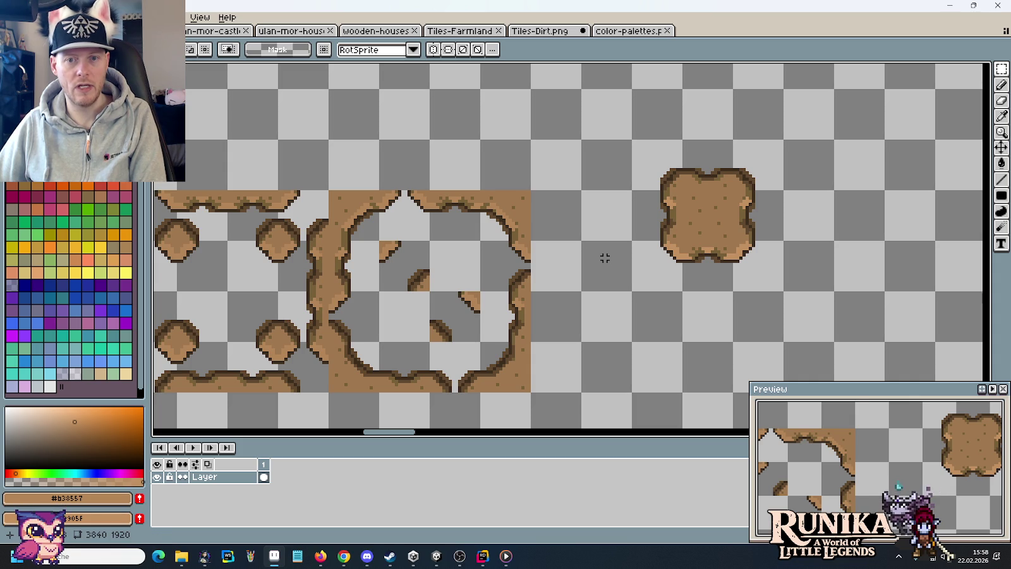
{"action": "left_click_drag", "start_coordinate": [533, 243], "coordinate": [478, 188]}
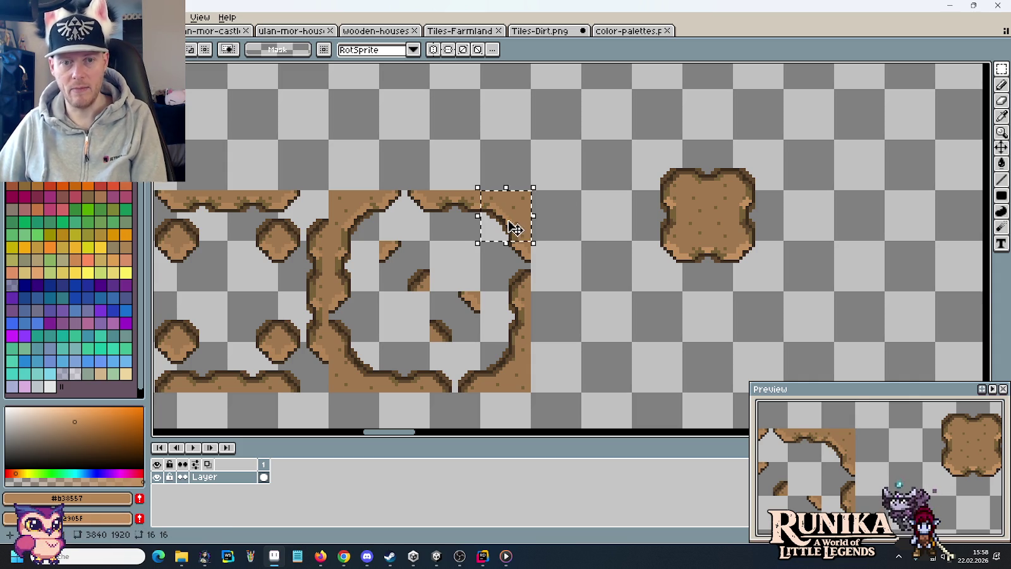
{"action": "left_click_drag", "start_coordinate": [515, 229], "coordinate": [772, 179]}
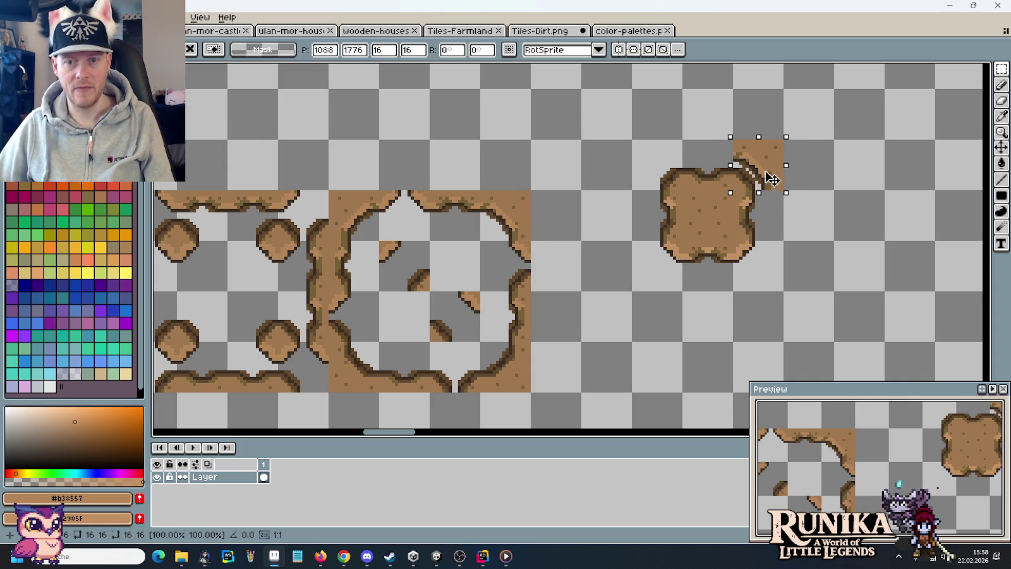
{"action": "key", "text": "Return"}
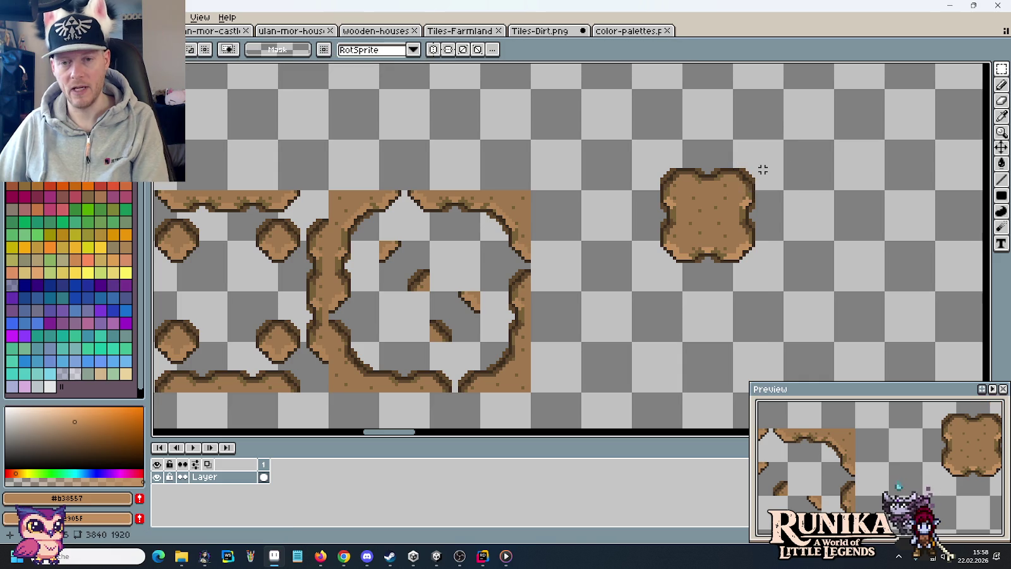
{"action": "mouse_move", "coordinate": [761, 167]}
{"action": "left_mouse_down"}
{"action": "mouse_move", "coordinate": [688, 190]}
{"action": "mouse_move", "coordinate": [587, 203]}
{"action": "left_mouse_up"}
Place a copy of the rounded dirt patch tile to the right of the original.
{"action": "left_click_drag", "start_coordinate": [603, 308], "coordinate": [449, 155]}
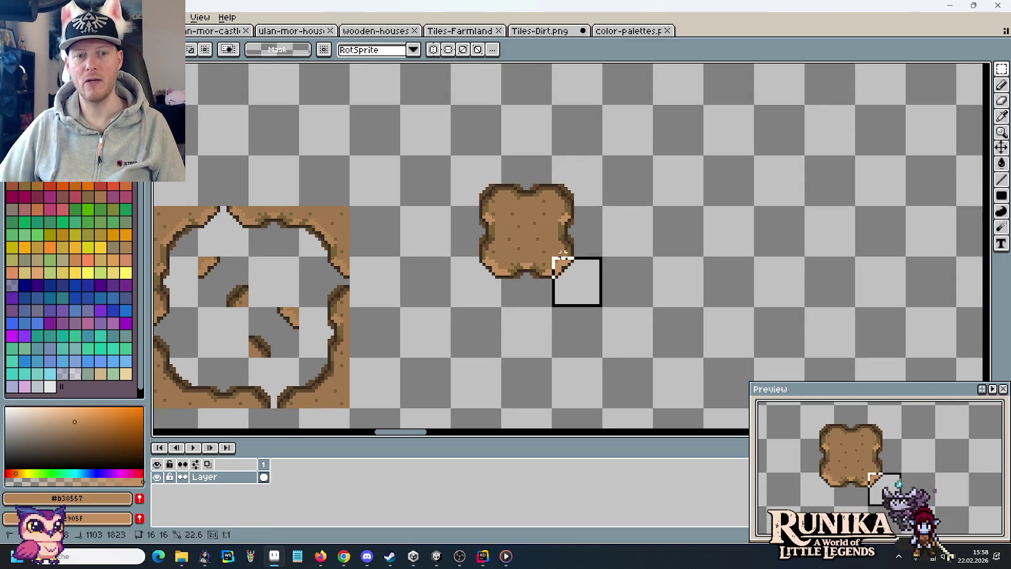
{"action": "mouse_move", "coordinate": [517, 219]}
{"action": "left_mouse_down"}
{"action": "mouse_move", "coordinate": [704, 228]}
{"action": "mouse_move", "coordinate": [652, 227]}
{"action": "left_mouse_up"}
{"action": "key", "text": "Return"}
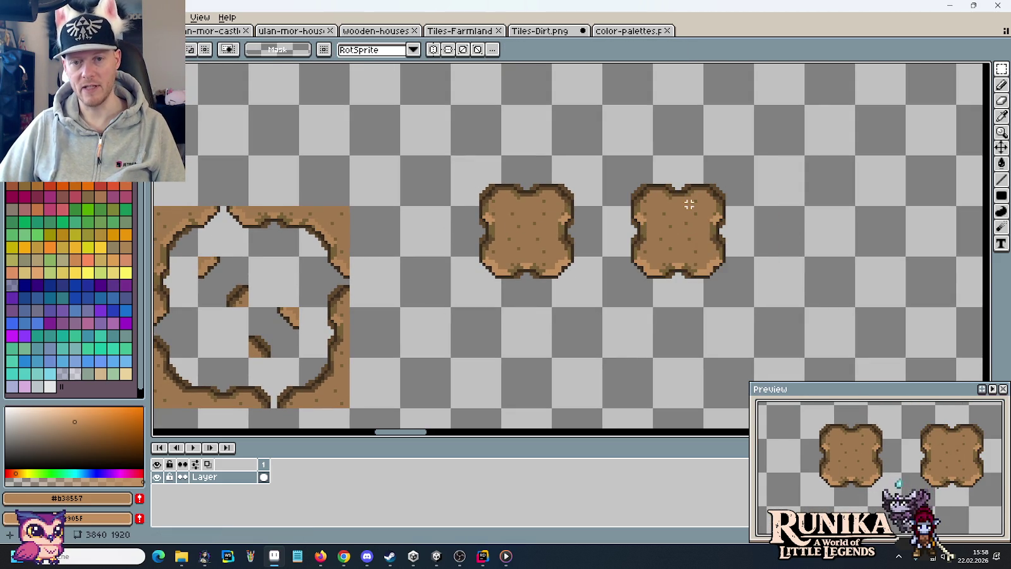
{"action": "scroll", "coordinate": [688, 203], "scroll_direction": "up", "scroll_amount": 2}
{"action": "scroll", "coordinate": [692, 203], "scroll_direction": "up", "scroll_amount": 1}
{"action": "left_click_drag", "start_coordinate": [582, 198], "coordinate": [633, 186]}
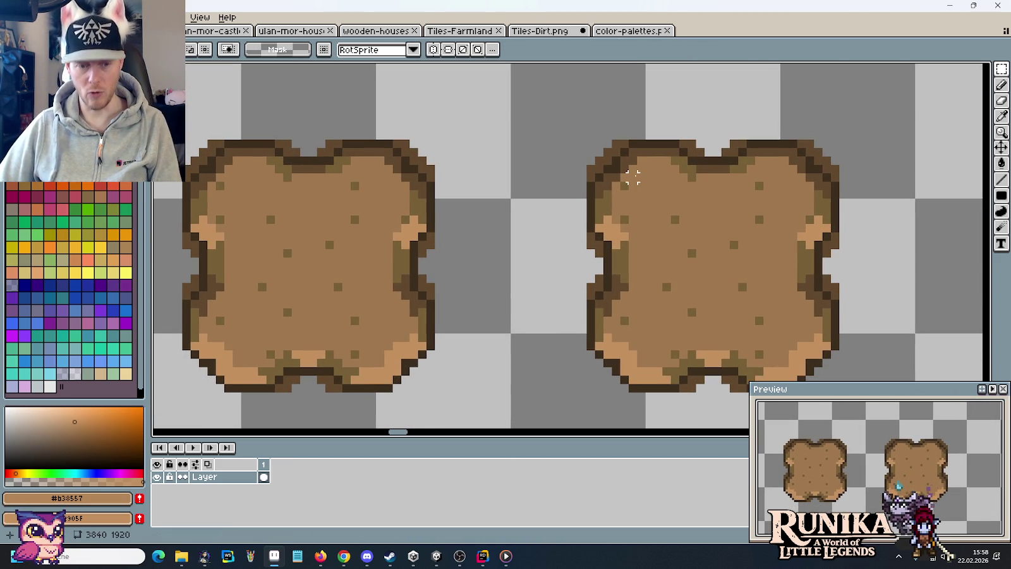
Lighten an outline pixel on the copied patch with light tan #C2905F.
{"action": "key", "text": "i"}
{"action": "left_click", "coordinate": [620, 350]}
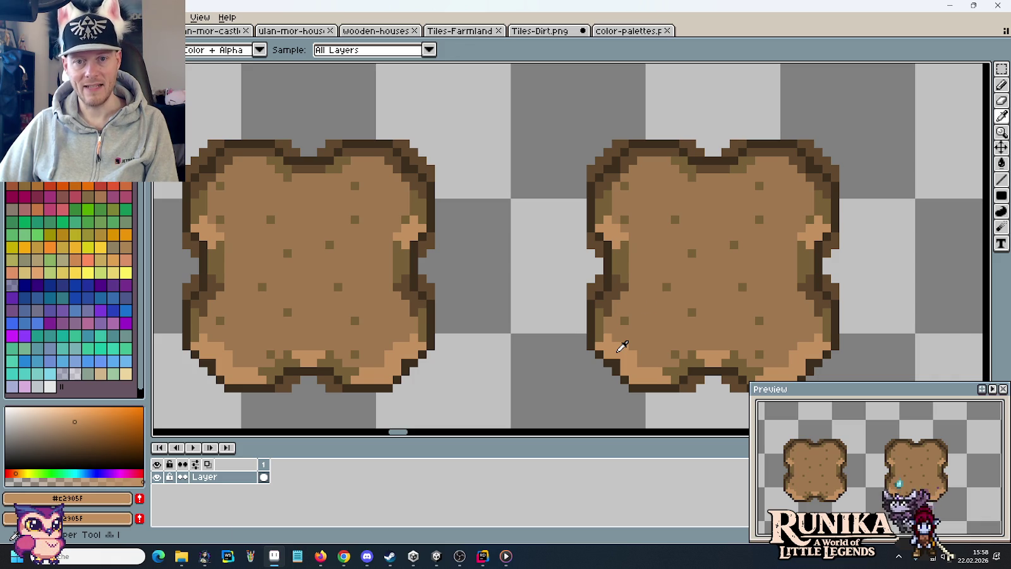
{"action": "key", "text": "b"}
{"action": "left_click", "coordinate": [651, 150]}
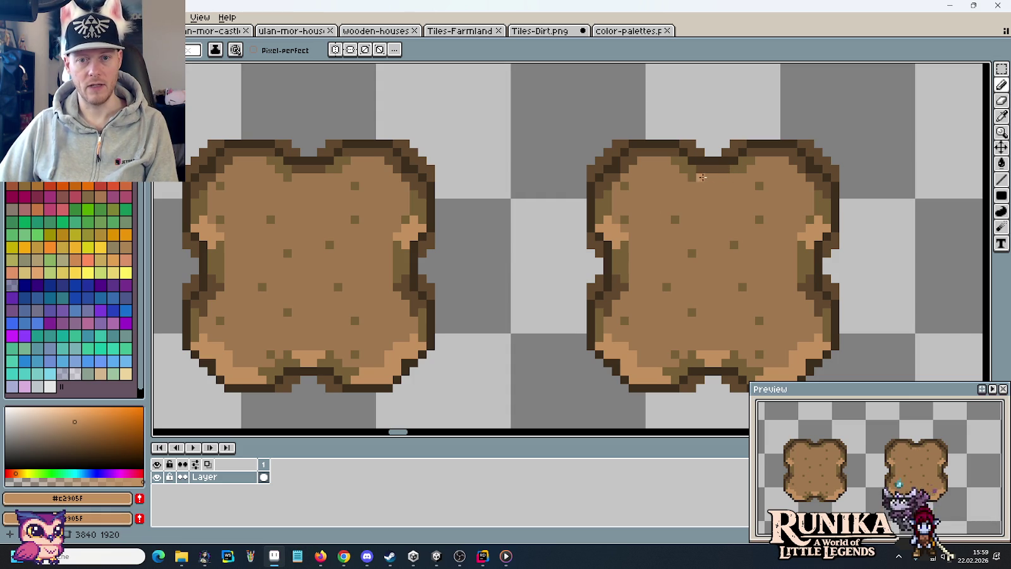
Add light tan #C2905F highlights under the top notch and along the top bumps.
{"action": "left_click_drag", "start_coordinate": [690, 177], "coordinate": [695, 170]}
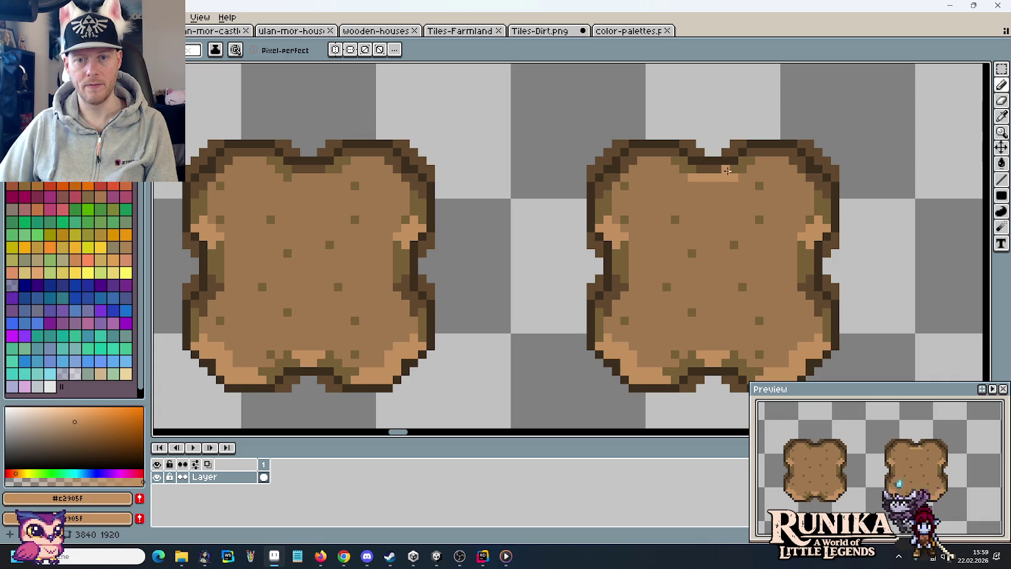
{"action": "left_click", "coordinate": [695, 364], "text": "alt"}
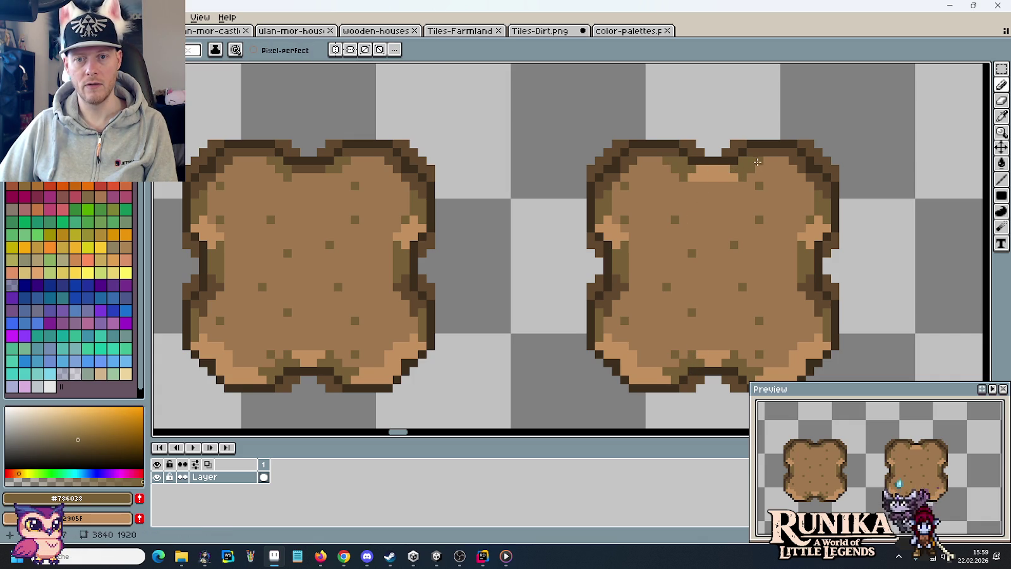
{"action": "key", "text": "i"}
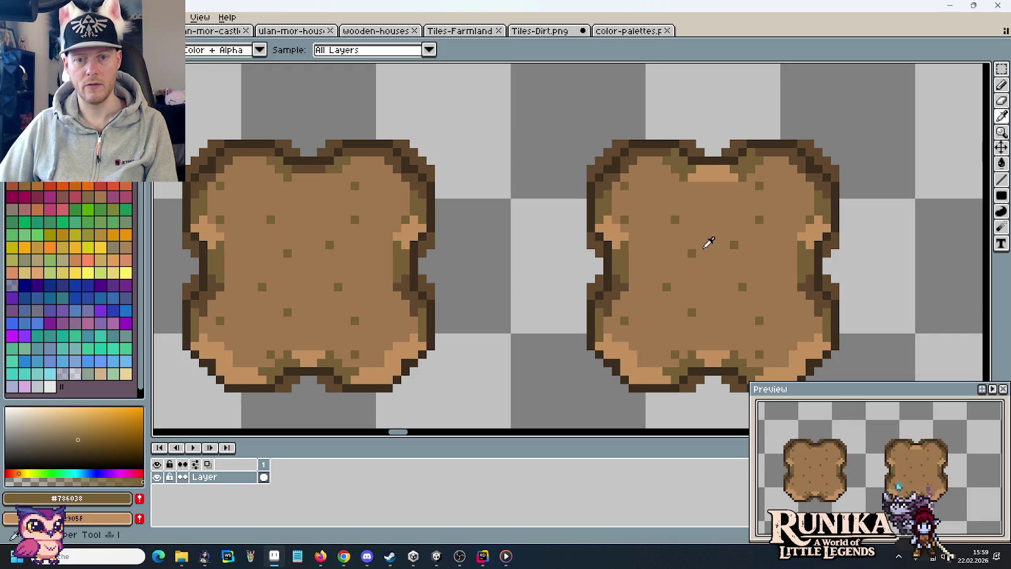
{"action": "left_click", "coordinate": [710, 171], "text": "alt"}
{"action": "left_click_drag", "start_coordinate": [632, 150], "coordinate": [667, 152]}
{"action": "mouse_move", "coordinate": [759, 162]}
{"action": "left_mouse_down"}
{"action": "mouse_move", "coordinate": [787, 161]}
{"action": "mouse_move", "coordinate": [761, 153]}
{"action": "mouse_move", "coordinate": [788, 149]}
{"action": "left_mouse_up"}
Darken a right-edge pixel with #61492F and add a light tan pixel below it.
{"action": "left_click", "coordinate": [800, 166], "text": "alt"}
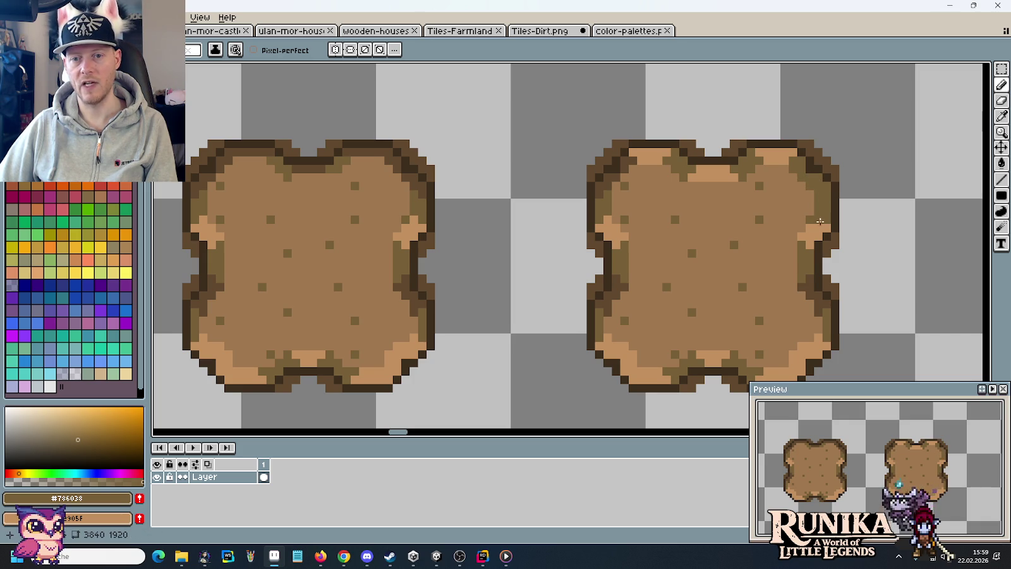
{"action": "key", "text": "i"}
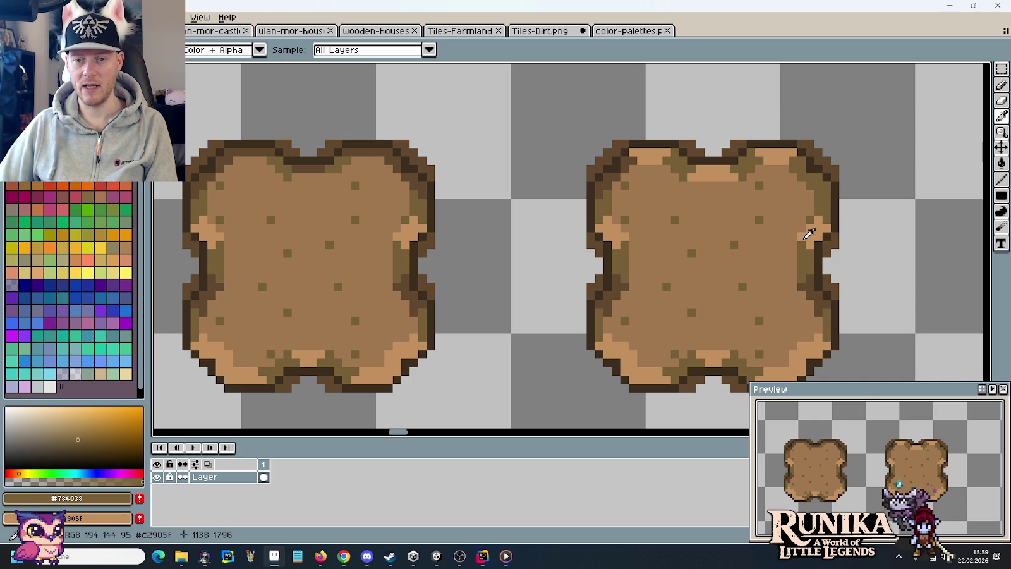
{"action": "left_click", "coordinate": [820, 225]}
{"action": "key", "text": "b"}
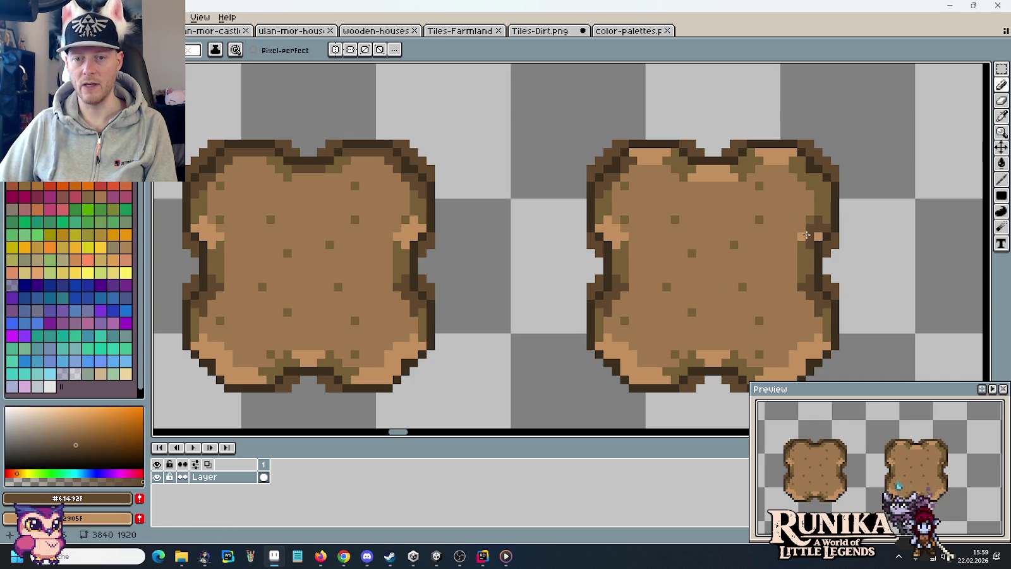
{"action": "left_click", "coordinate": [818, 235]}
{"action": "key", "text": "i"}
{"action": "left_click", "coordinate": [786, 158]}
{"action": "key", "text": "b"}
{"action": "left_click", "coordinate": [810, 279]}
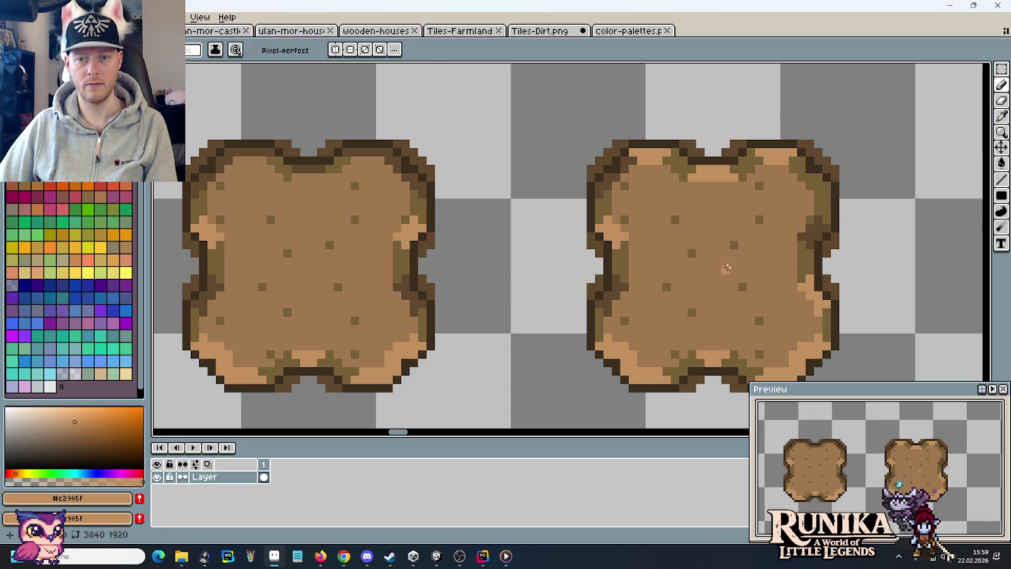
Sample the browns #61492F, #786038 and #a0784F from the dirt tiles.
{"action": "left_click", "coordinate": [817, 221], "text": "alt"}
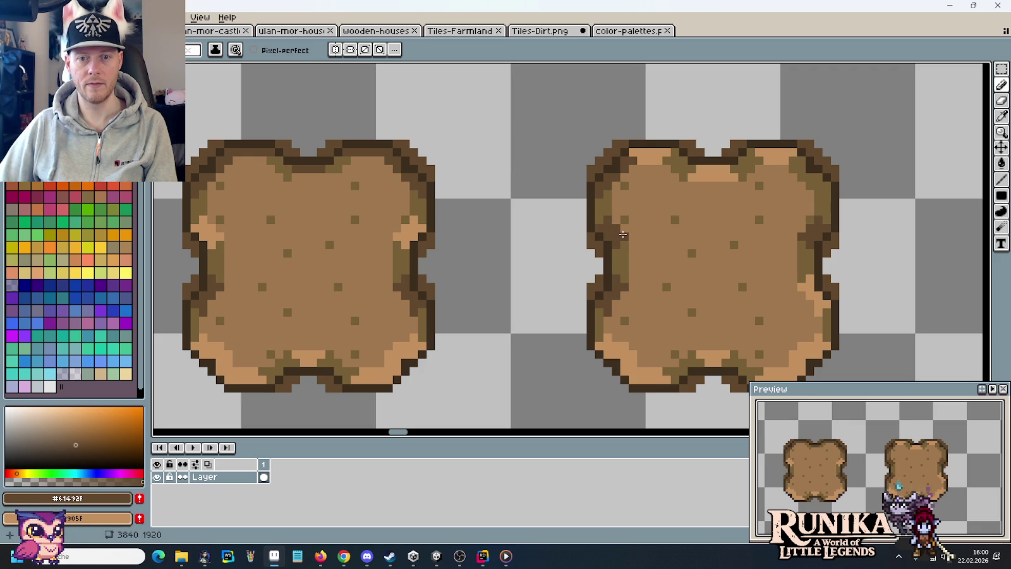
{"action": "left_click", "coordinate": [604, 199], "text": "alt"}
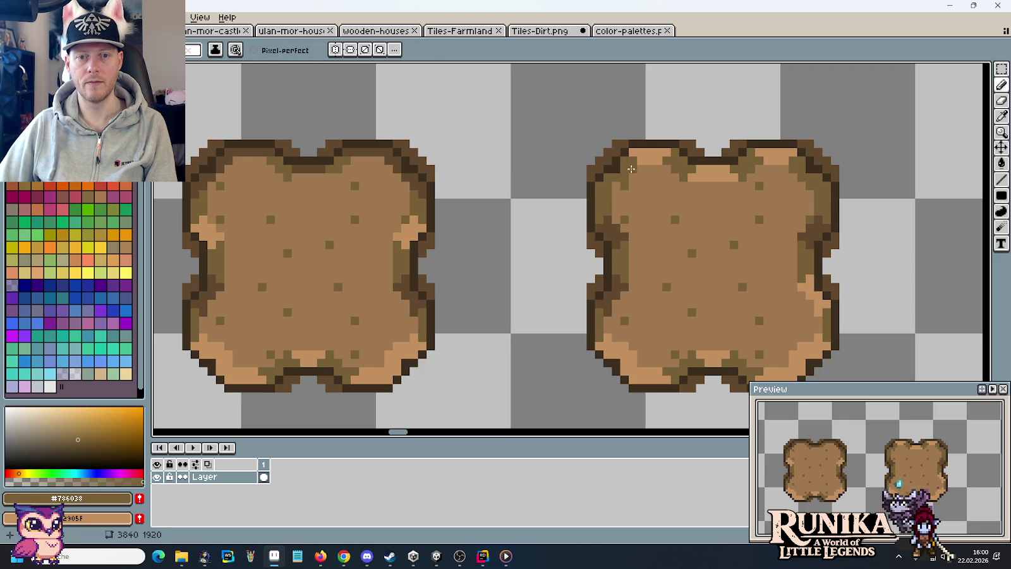
{"action": "left_click", "coordinate": [634, 181], "text": "alt"}
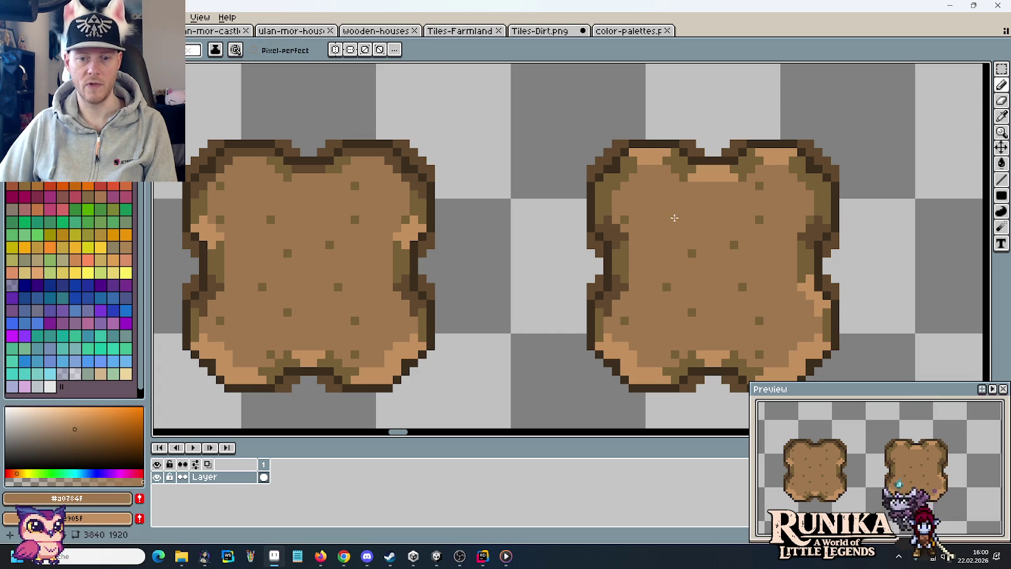
{"action": "left_click", "coordinate": [801, 282], "text": "alt"}
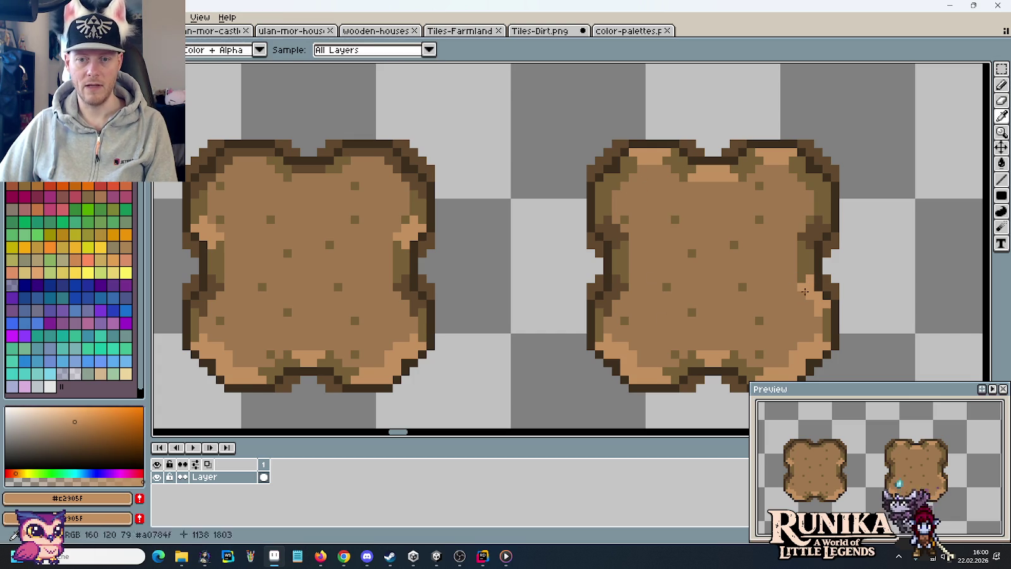
{"action": "left_click", "coordinate": [621, 292], "text": "alt"}
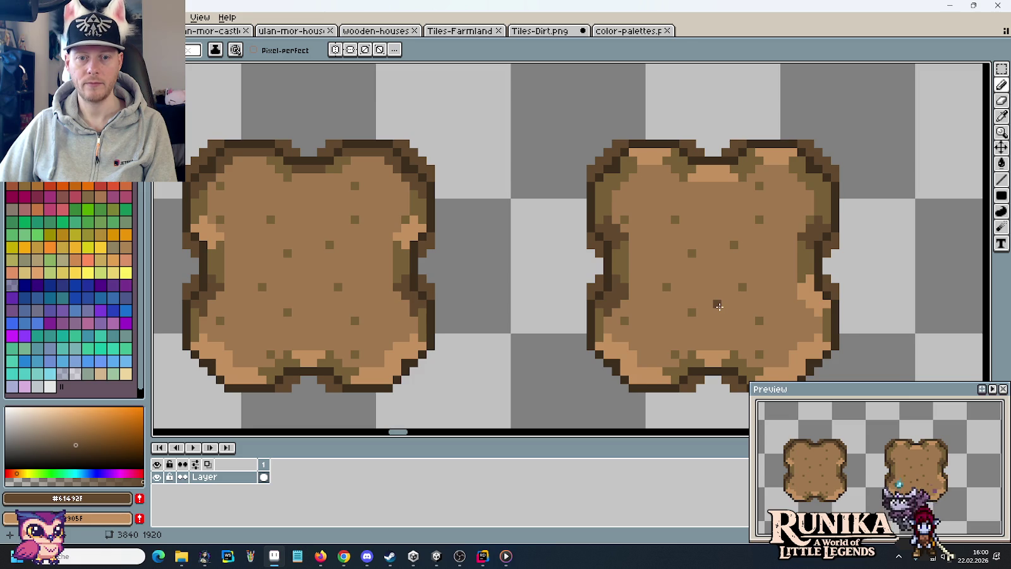
{"action": "left_click_drag", "start_coordinate": [718, 306], "coordinate": [718, 250]}
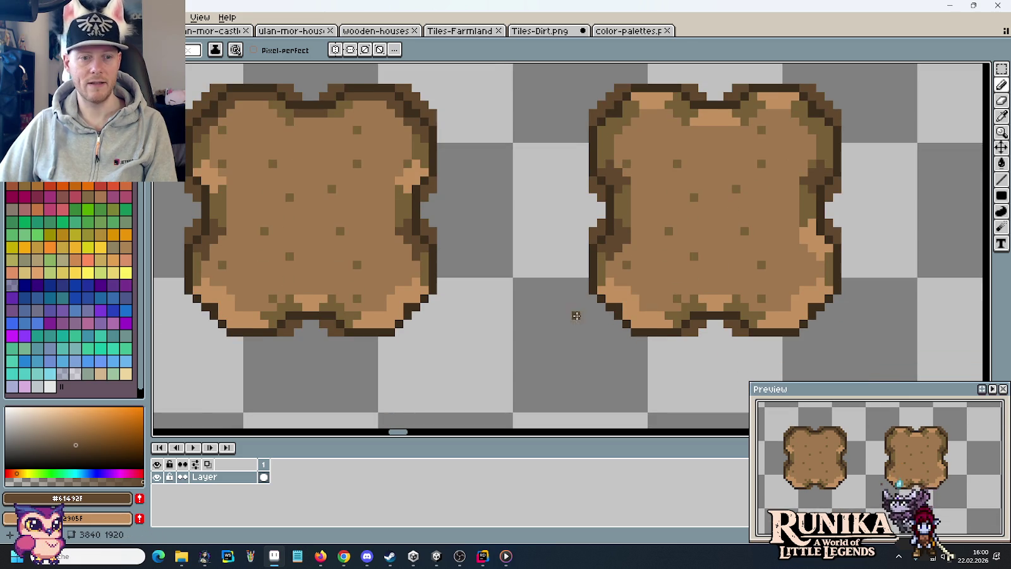
Paint base brown #a0784f over the light tan pixels along the right dirt patch's lower-left rim.
{"action": "key", "text": "i"}
{"action": "key", "text": "b"}
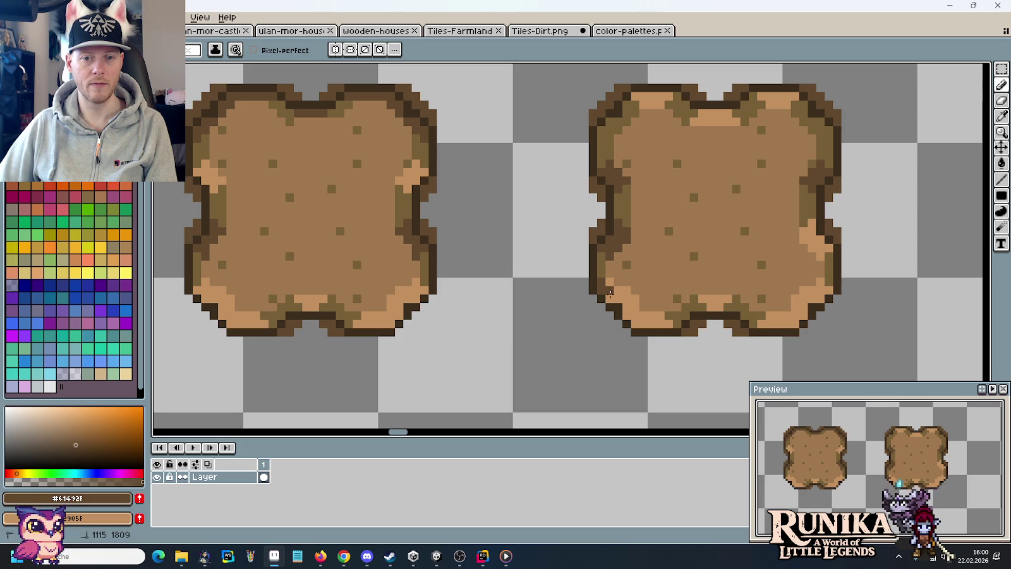
{"action": "left_click_drag", "start_coordinate": [632, 314], "coordinate": [654, 323]}
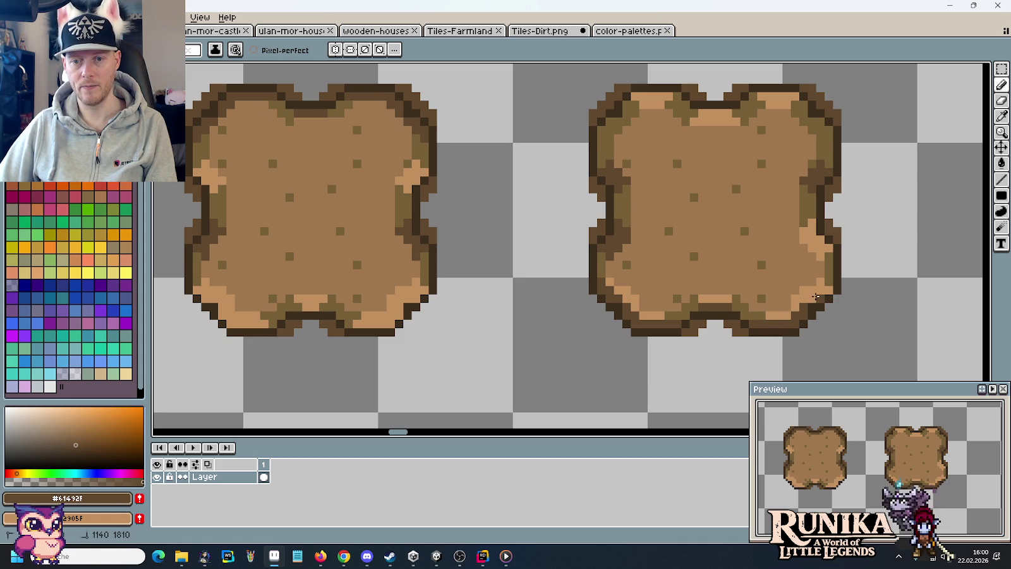
{"action": "left_click", "coordinate": [824, 275], "text": "alt"}
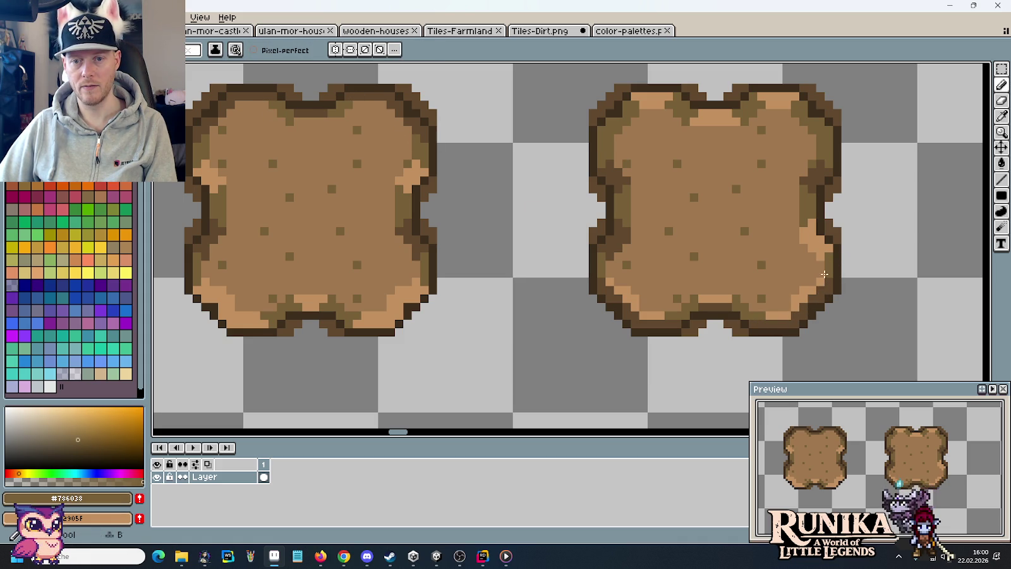
{"action": "left_click", "coordinate": [762, 314], "text": "alt"}
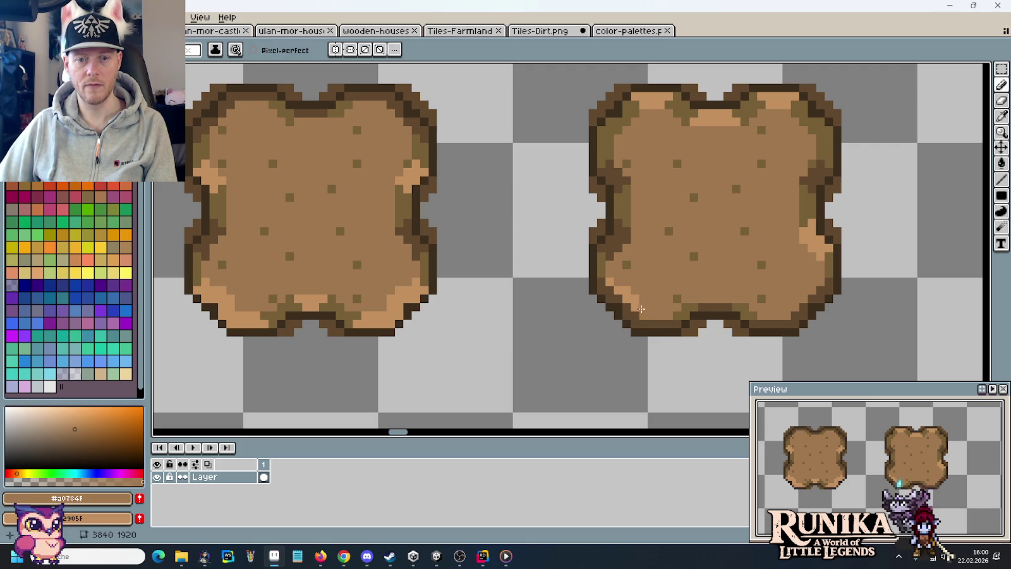
{"action": "left_click", "coordinate": [612, 288], "text": "alt"}
Move the lower section of the dirt strip to close the gap in it.
{"action": "scroll", "coordinate": [710, 266], "scroll_direction": "down", "scroll_amount": 3}
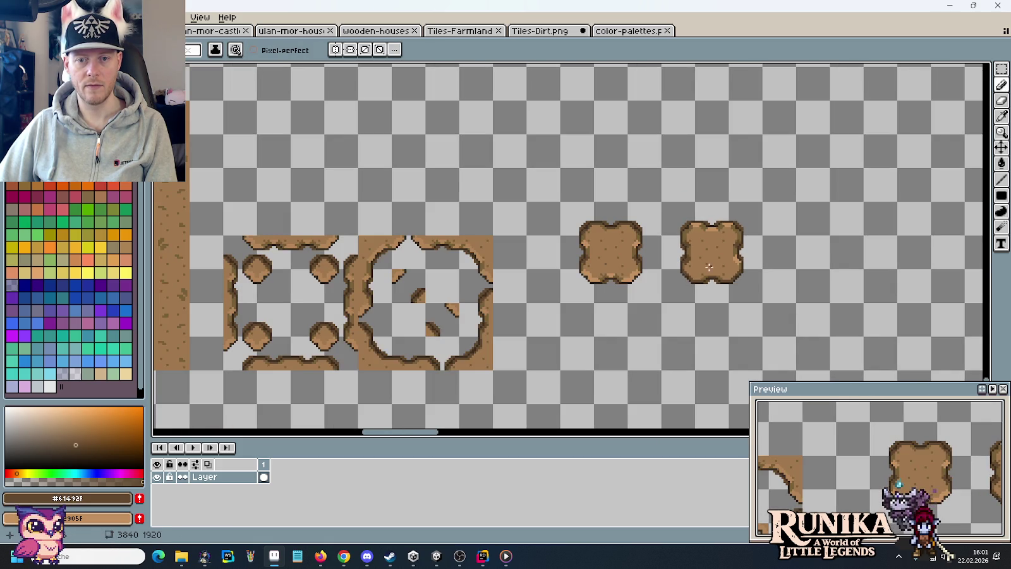
{"action": "left_click_drag", "start_coordinate": [703, 289], "coordinate": [769, 251]}
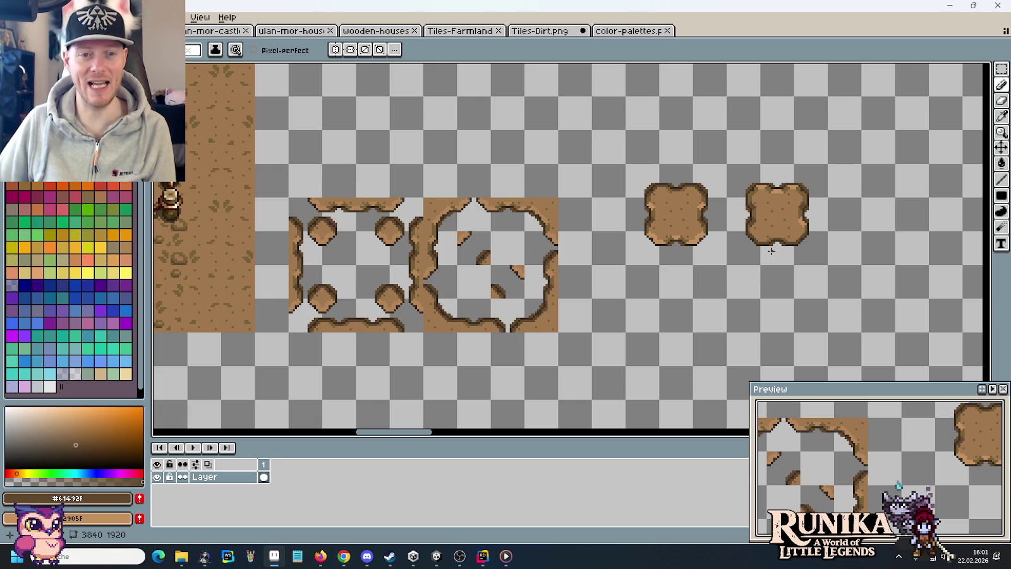
{"action": "key", "text": "m"}
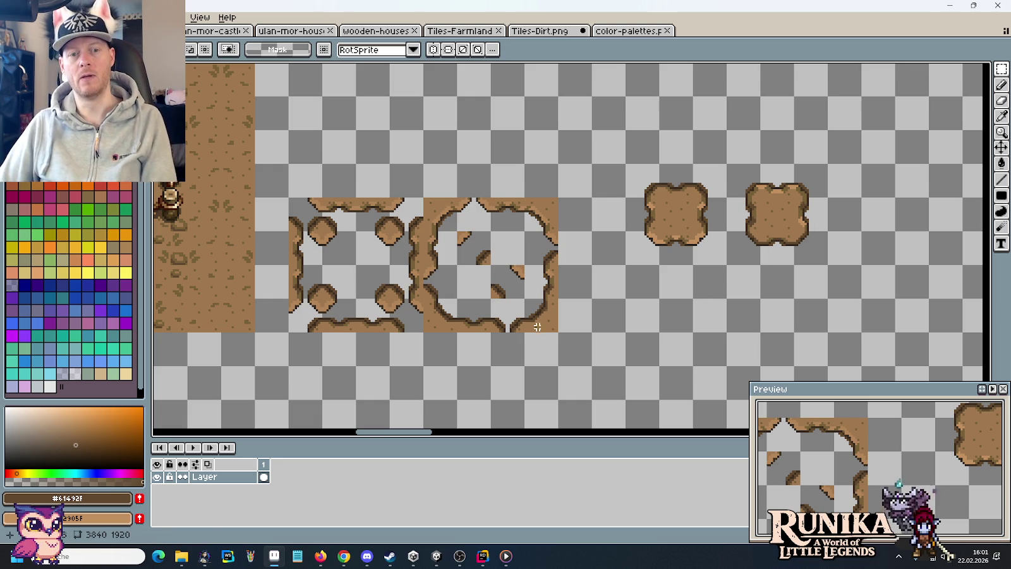
{"action": "left_click_drag", "start_coordinate": [537, 327], "coordinate": [292, 200]}
{"action": "key", "text": "ctrl+Tab"}
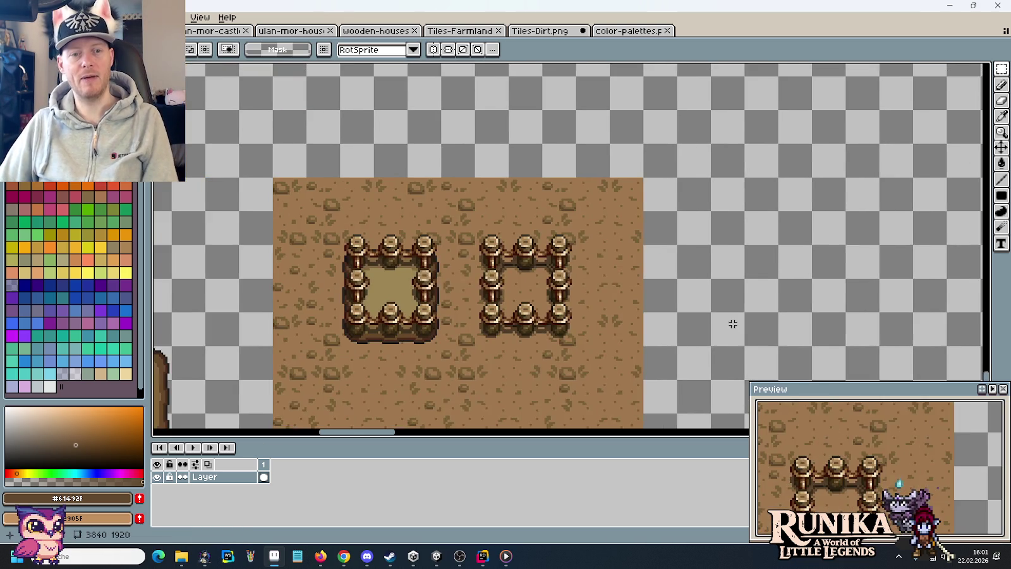
{"action": "scroll", "coordinate": [733, 323], "scroll_direction": "down", "scroll_amount": 2}
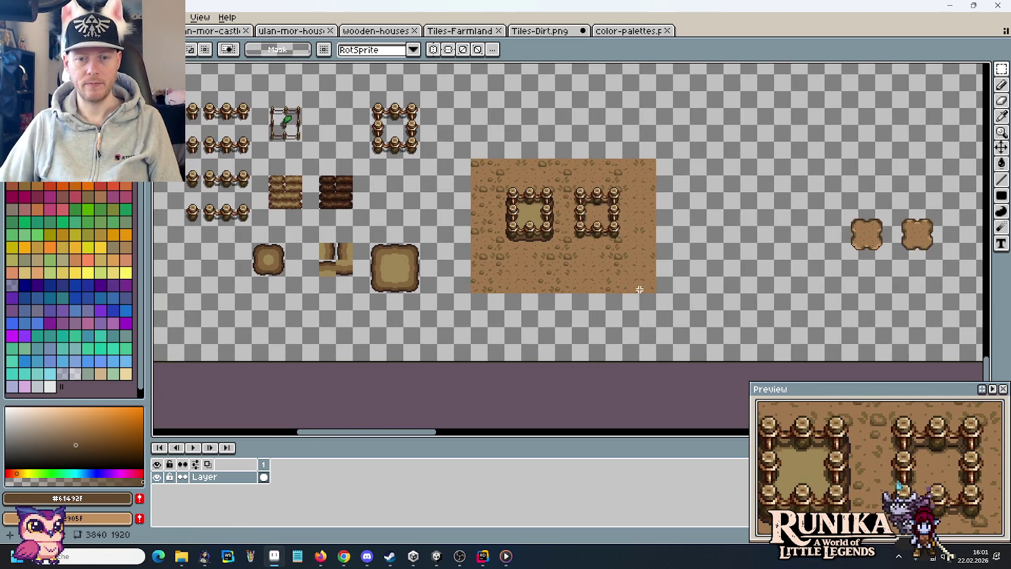
{"action": "left_click_drag", "start_coordinate": [640, 290], "coordinate": [477, 245]}
{"action": "mouse_move", "coordinate": [660, 237]}
{"action": "left_mouse_down"}
{"action": "mouse_move", "coordinate": [671, 197]}
{"action": "mouse_move", "coordinate": [698, 194]}
{"action": "mouse_move", "coordinate": [692, 280]}
{"action": "left_mouse_up"}
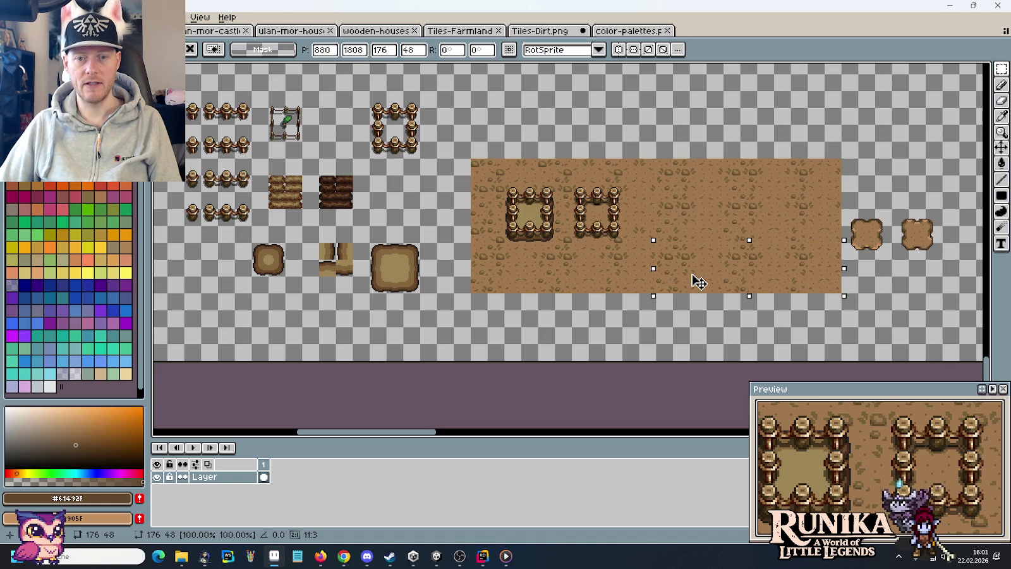
{"action": "key", "text": "Return"}
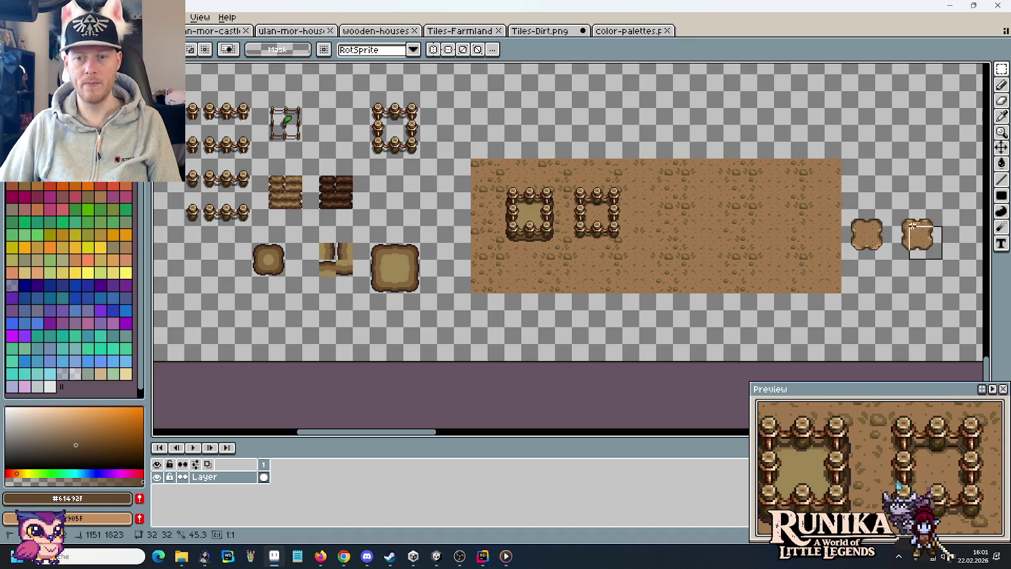
Duplicate the right dirt patch tile and copy the open fence square around it on the dirt.
{"action": "mouse_move", "coordinate": [932, 254]}
{"action": "left_mouse_down"}
{"action": "mouse_move", "coordinate": [663, 222]}
{"action": "mouse_move", "coordinate": [681, 239]}
{"action": "left_mouse_up"}
{"action": "left_click_drag", "start_coordinate": [367, 87], "coordinate": [423, 160]}
{"action": "left_click_drag", "start_coordinate": [392, 127], "coordinate": [661, 213]}
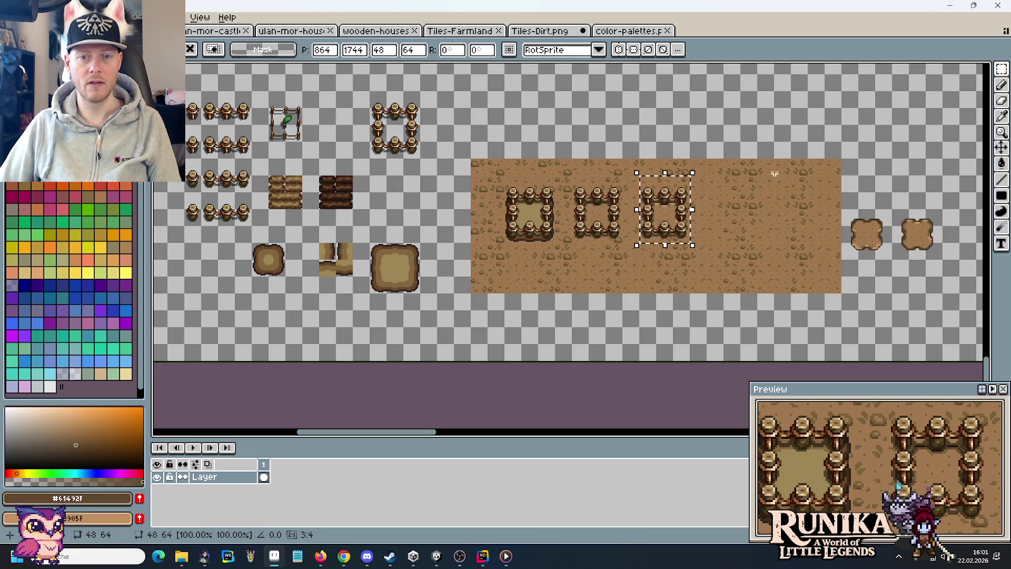
{"action": "left_click", "coordinate": [750, 134]}
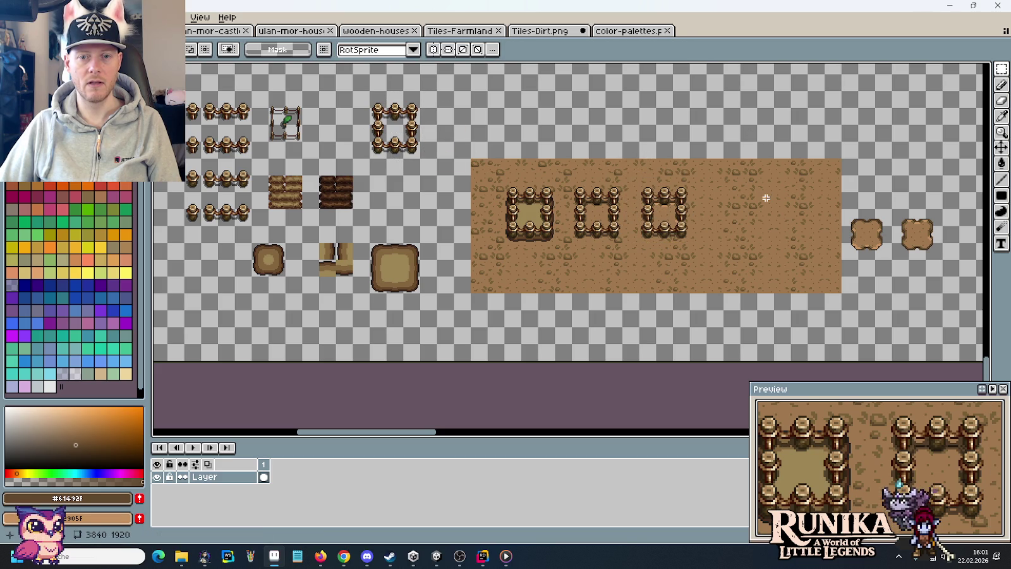
{"action": "scroll", "coordinate": [718, 190], "scroll_direction": "up", "scroll_amount": 2}
{"action": "scroll", "coordinate": [527, 256], "scroll_direction": "down", "scroll_amount": 1}
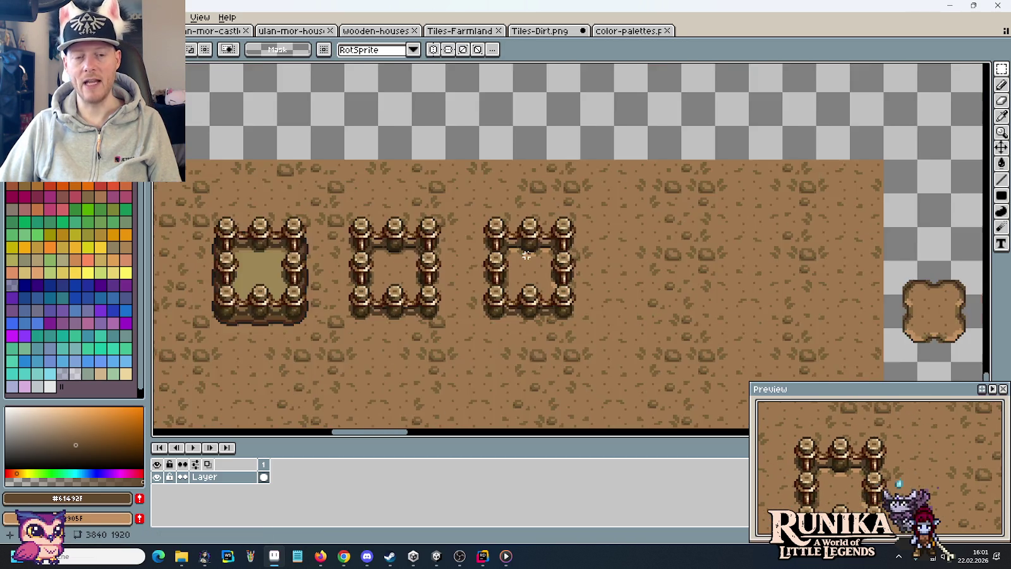
{"action": "scroll", "coordinate": [527, 256], "scroll_direction": "down", "scroll_amount": 1}
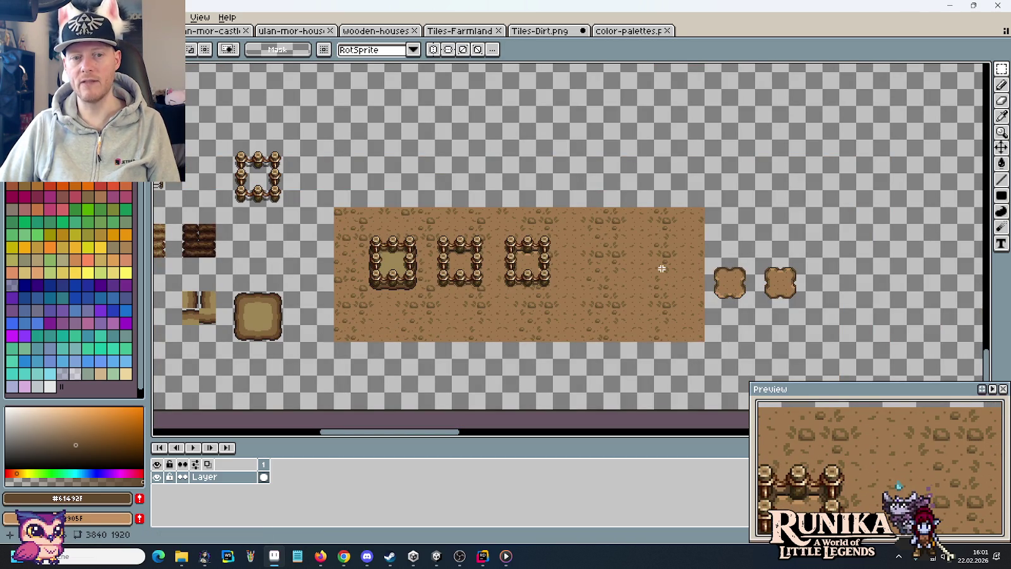
{"action": "scroll", "coordinate": [799, 266], "scroll_direction": "up", "scroll_amount": 2}
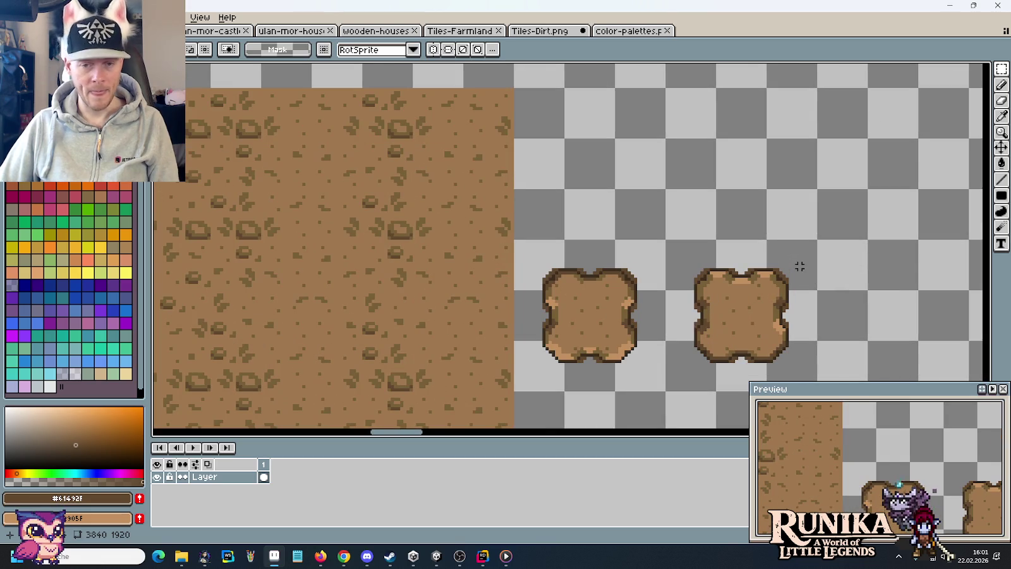
Copy the left dirt patch tile to the right of the second patch.
{"action": "left_click_drag", "start_coordinate": [799, 266], "coordinate": [776, 168]}
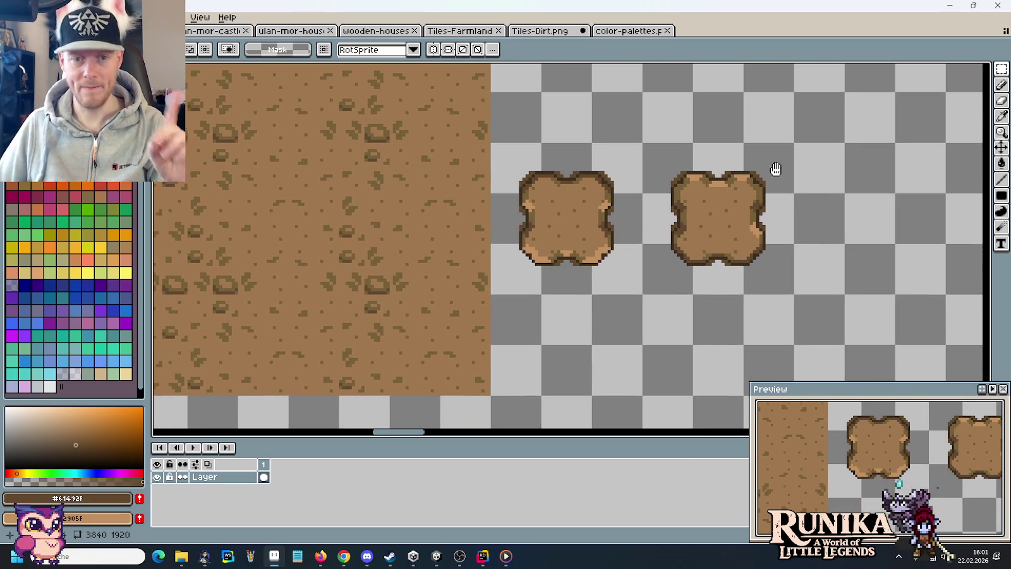
{"action": "mouse_move", "coordinate": [641, 291]}
{"action": "left_mouse_down"}
{"action": "mouse_move", "coordinate": [598, 248]}
{"action": "mouse_move", "coordinate": [544, 145]}
{"action": "mouse_move", "coordinate": [493, 143]}
{"action": "left_mouse_up"}
{"action": "left_click_drag", "start_coordinate": [558, 202], "coordinate": [838, 207]}
{"action": "left_click", "coordinate": [732, 150]}
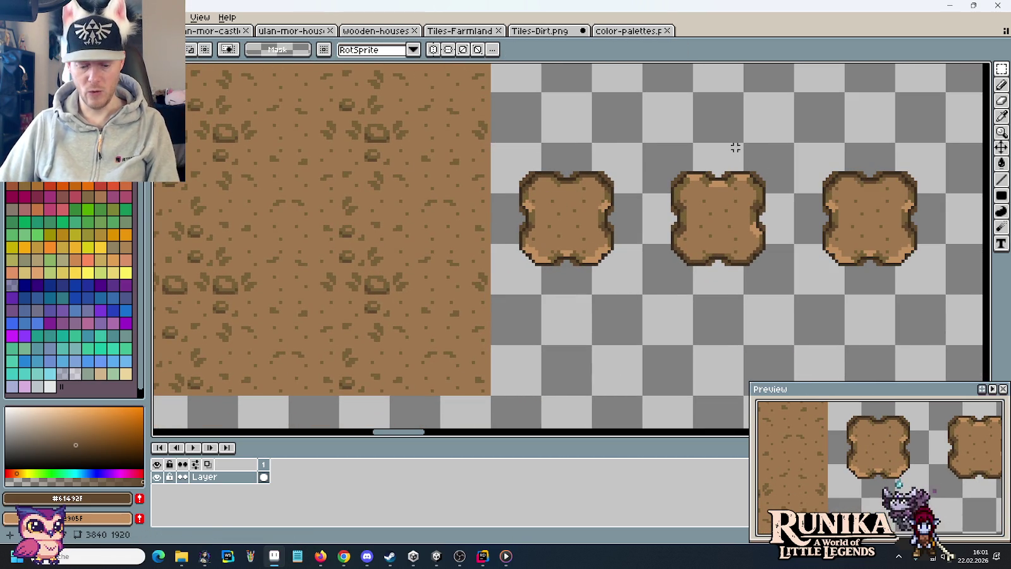
{"action": "scroll", "coordinate": [883, 183], "scroll_direction": "up", "scroll_amount": 2}
{"action": "left_click_drag", "start_coordinate": [883, 183], "coordinate": [665, 140]}
{"action": "scroll", "coordinate": [666, 140], "scroll_direction": "up", "scroll_amount": 2}
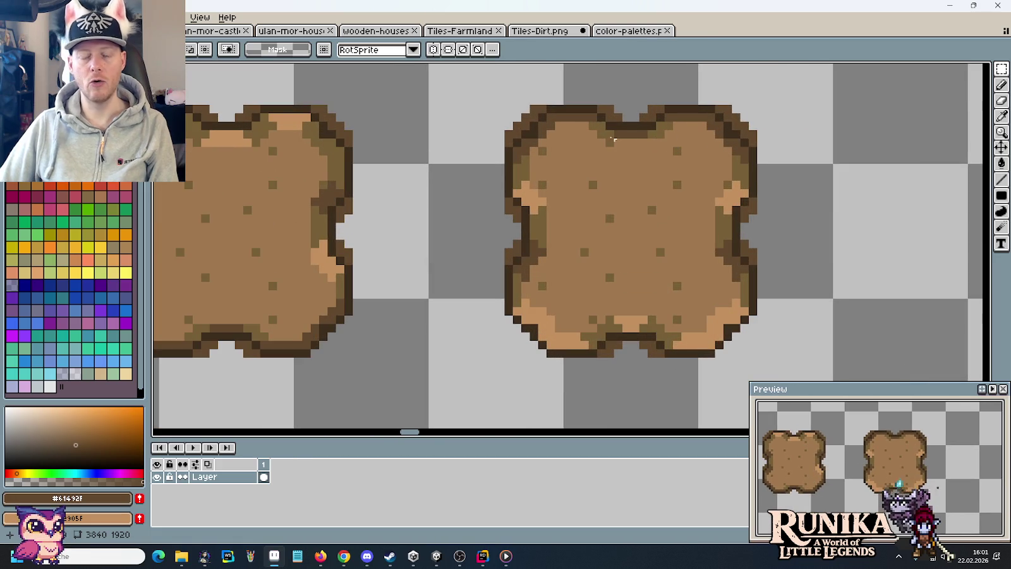
Darken the new patch's top-edge pixels, light bottom strip and bottom-corner highlights in dark brown.
{"action": "key", "text": "i"}
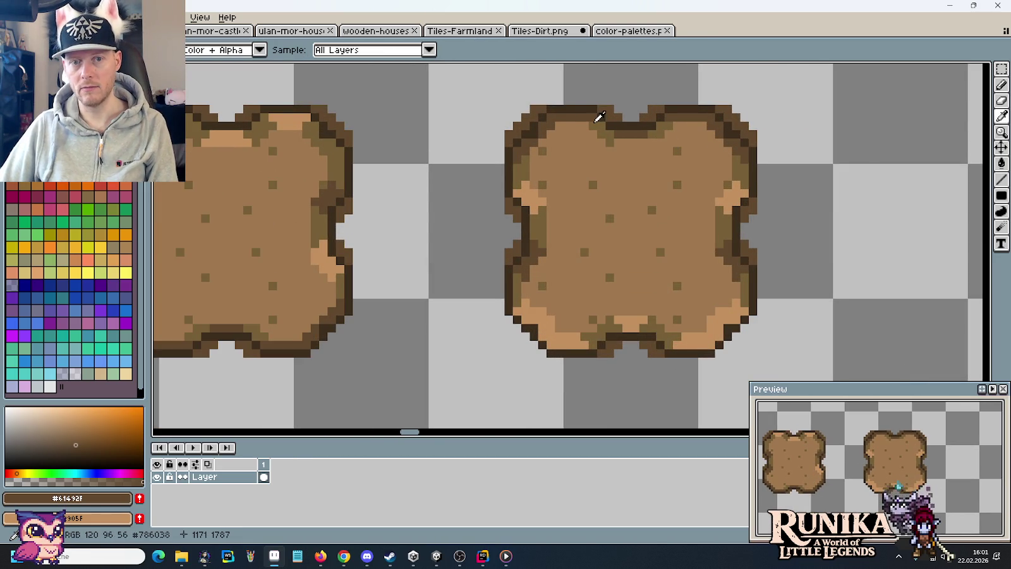
{"action": "key", "text": "b"}
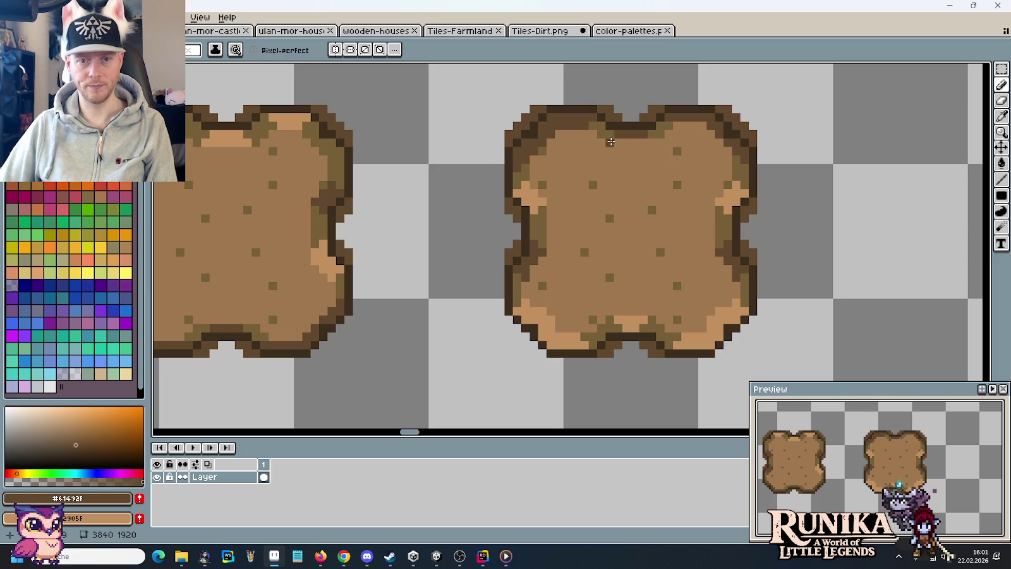
{"action": "left_click", "coordinate": [648, 144]}
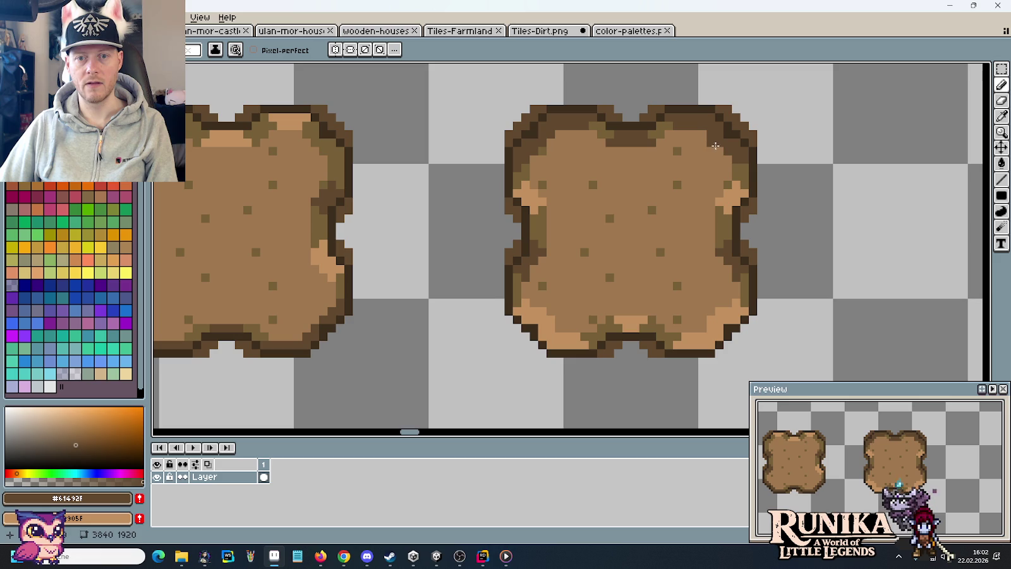
{"action": "key", "text": "alt"}
{"action": "key", "text": "alt"}
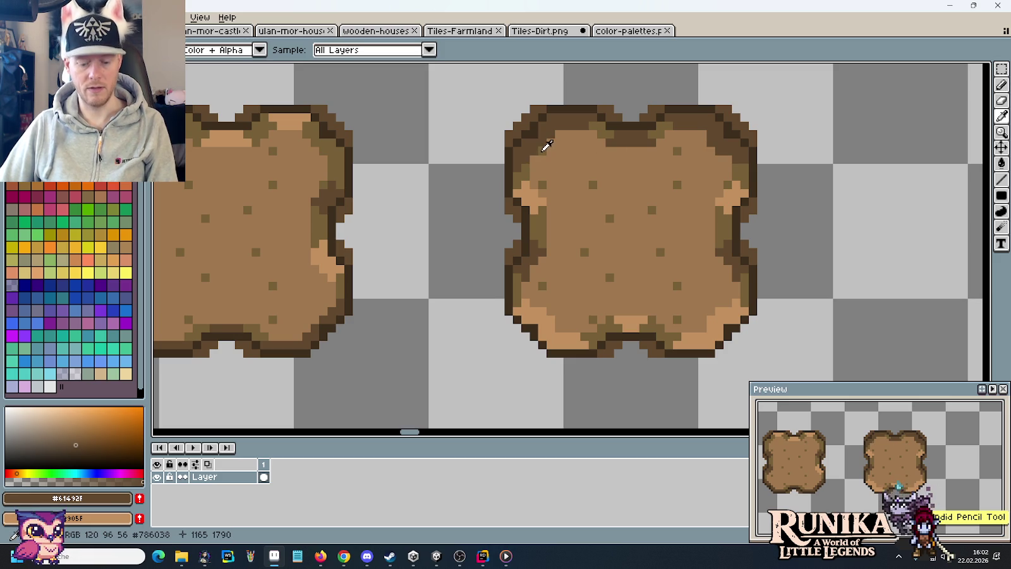
{"action": "left_click", "coordinate": [610, 176]}
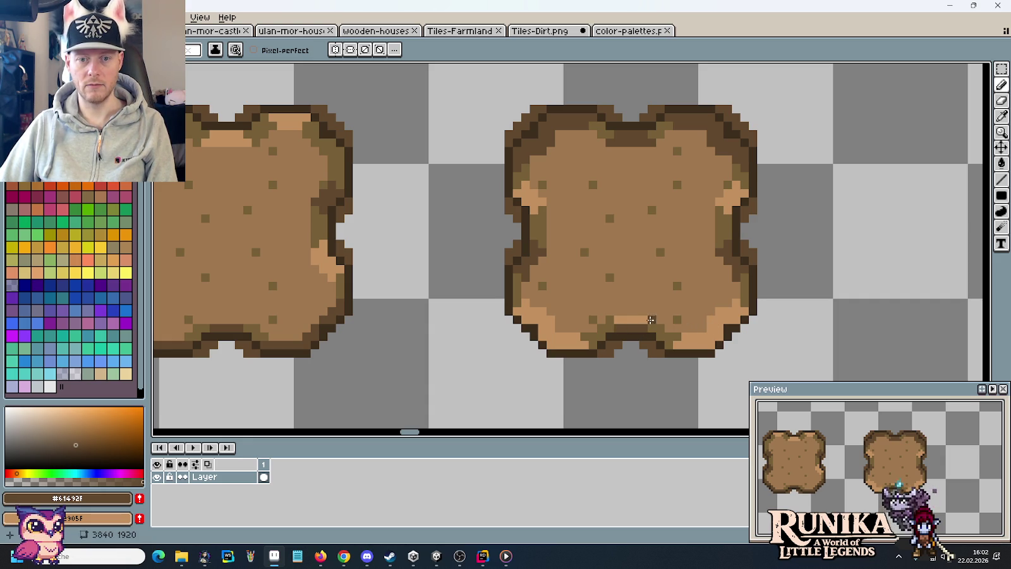
{"action": "left_click_drag", "start_coordinate": [648, 320], "coordinate": [608, 320]}
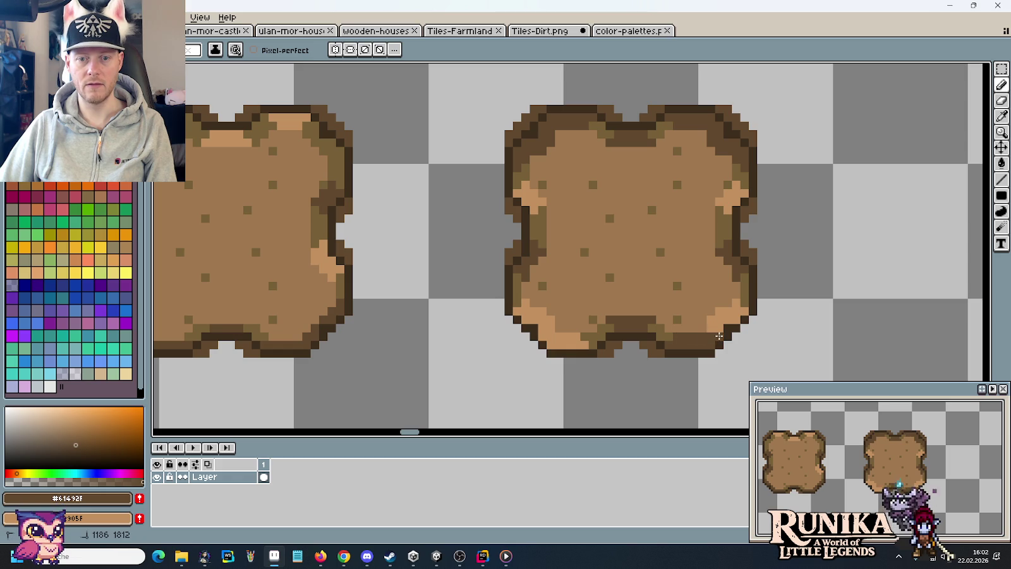
{"action": "key", "text": "g"}
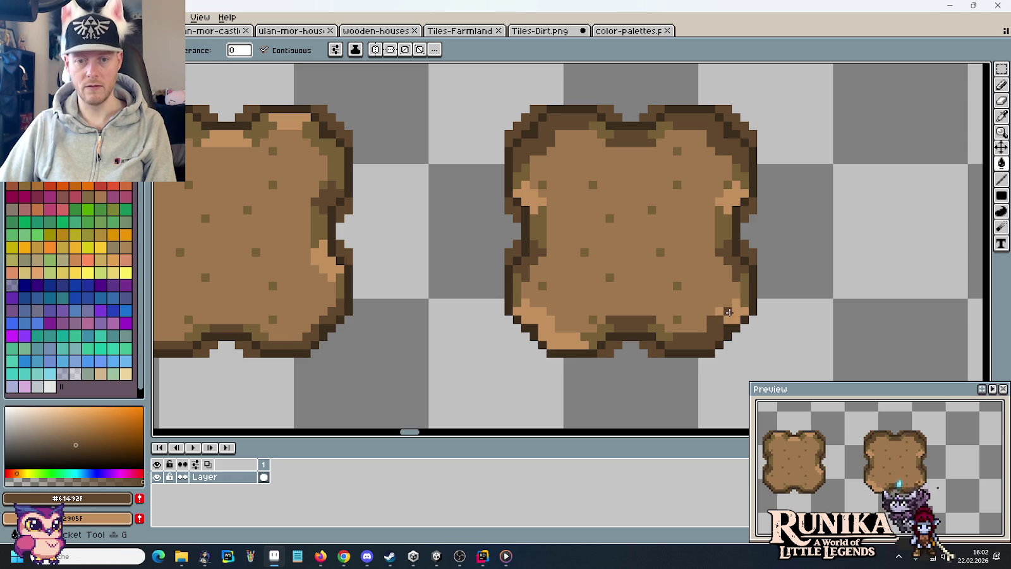
{"action": "left_click", "coordinate": [733, 310]}
{"action": "left_click", "coordinate": [597, 348]}
Paint the darker brown over the light orange highlights on the patch's right and left edges.
{"action": "key", "text": "i"}
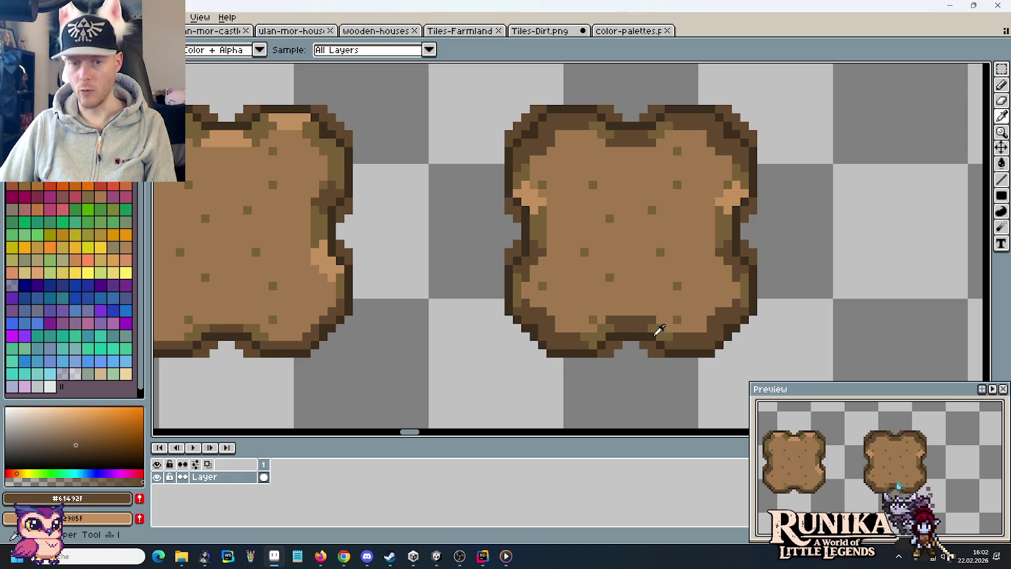
{"action": "left_click", "coordinate": [590, 329]}
{"action": "key", "text": "b"}
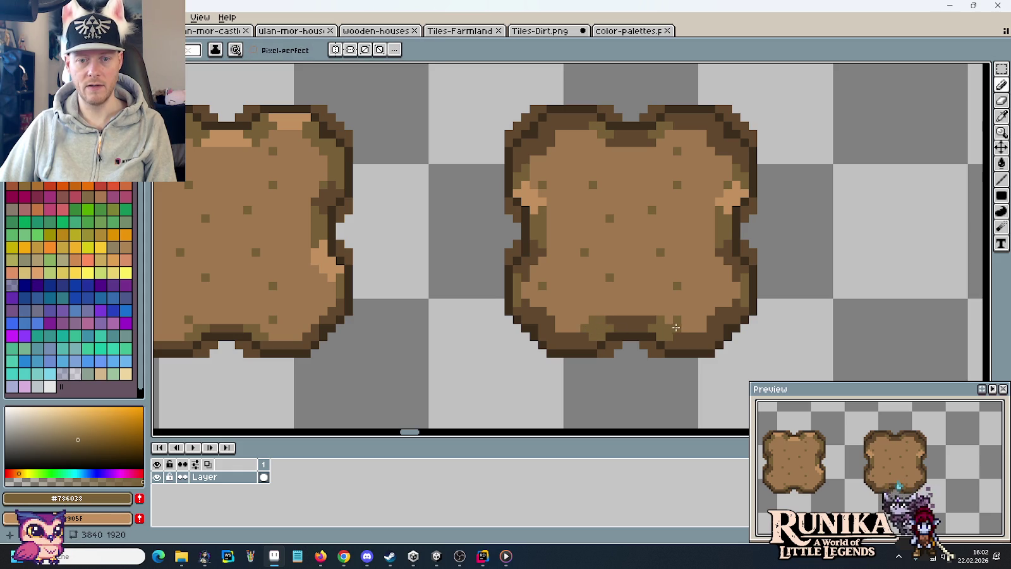
{"action": "key", "text": "alt"}
{"action": "key", "text": "alt"}
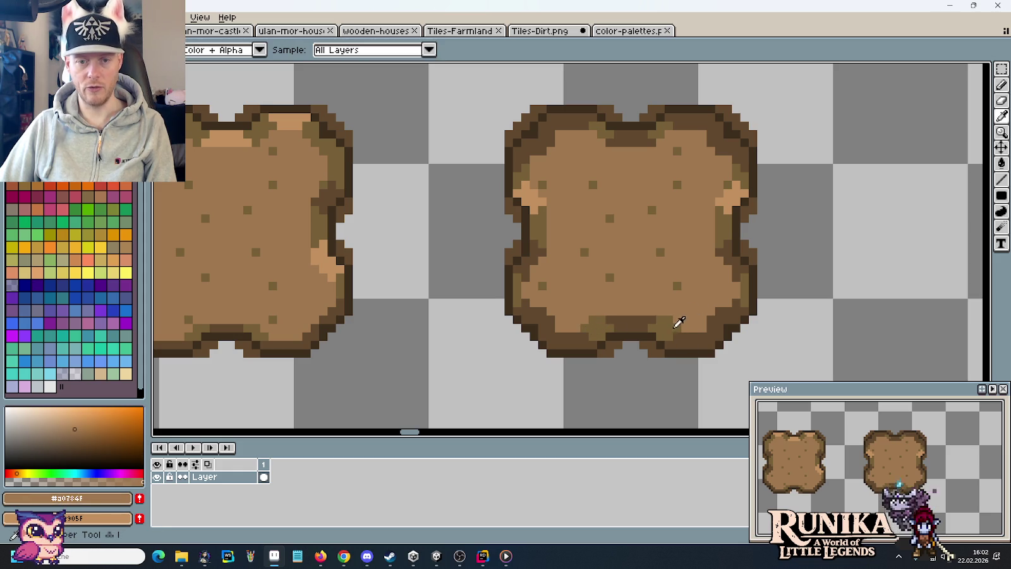
{"action": "key", "text": "alt"}
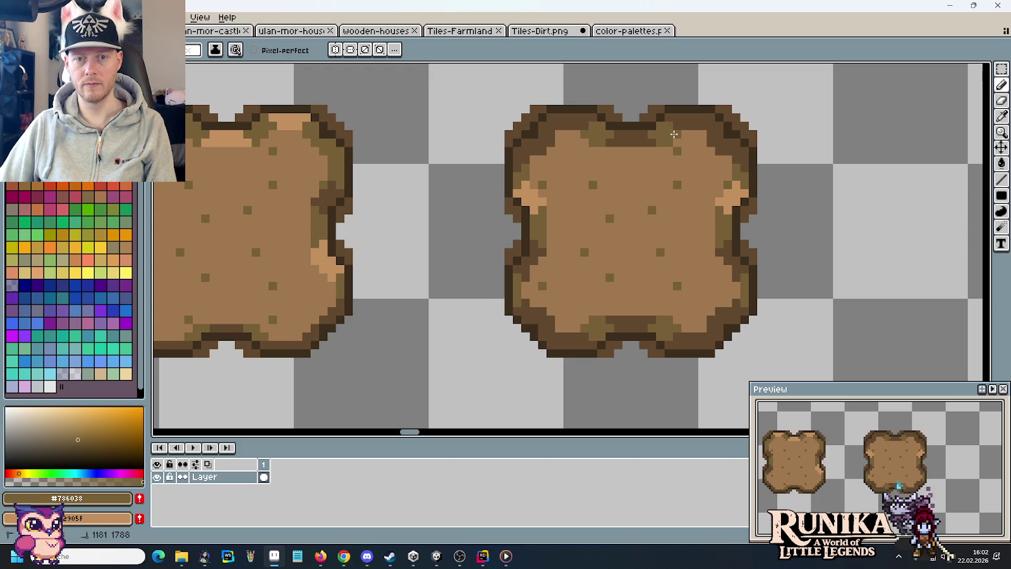
{"action": "left_click", "coordinate": [733, 253], "text": "alt"}
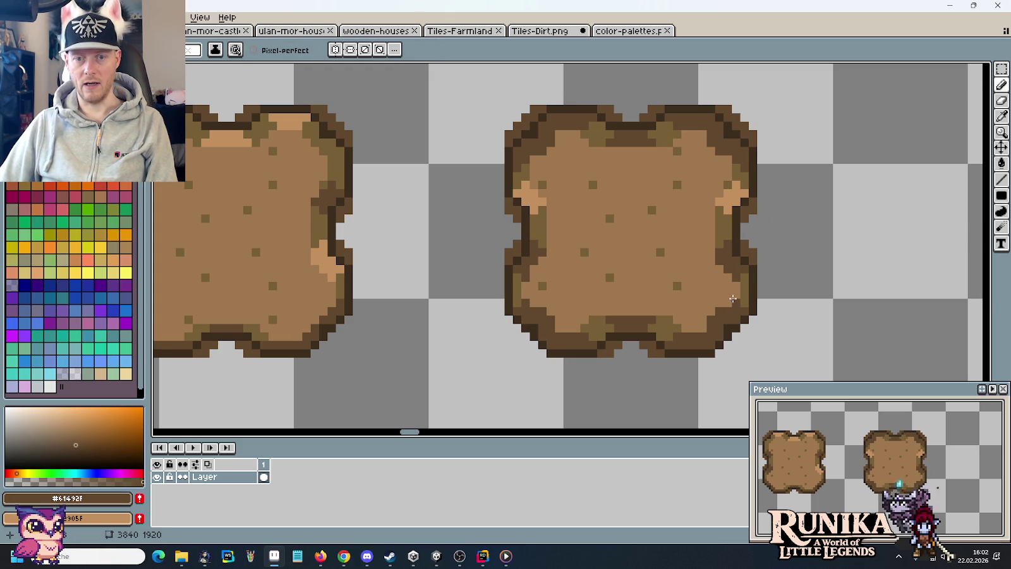
{"action": "left_click", "coordinate": [749, 288], "text": "alt"}
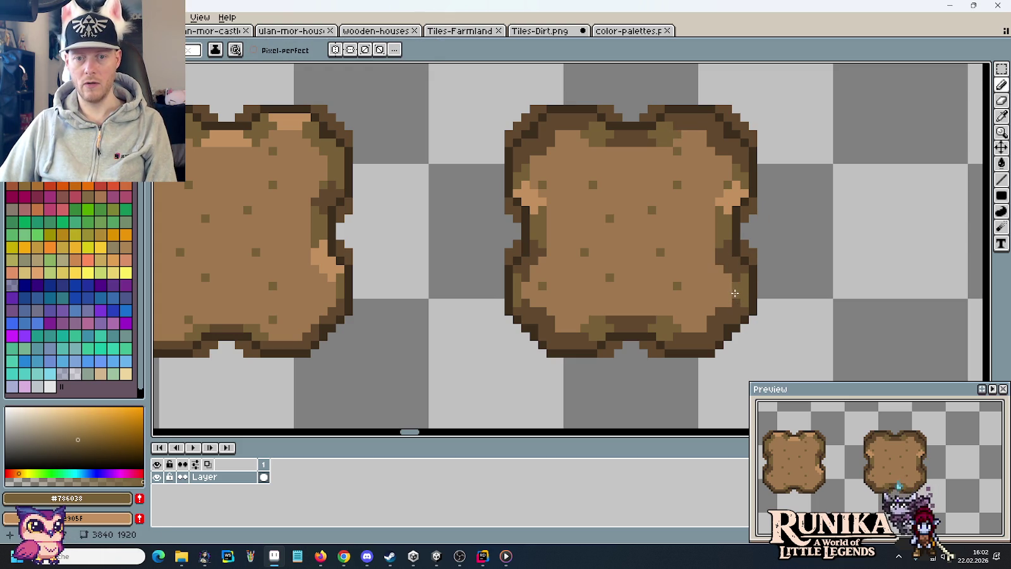
{"action": "key", "text": "alt"}
{"action": "left_click", "coordinate": [735, 255], "text": "alt"}
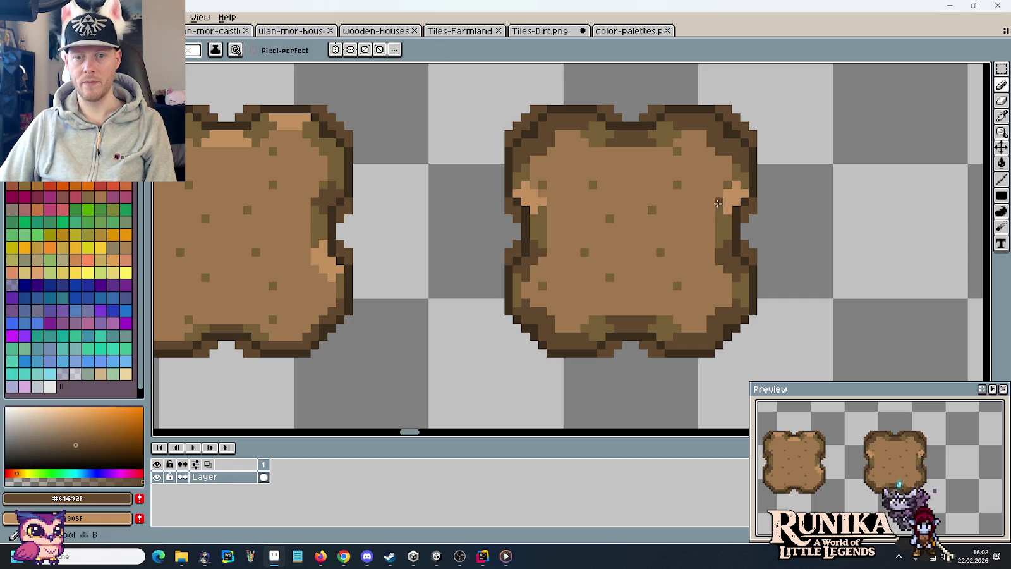
{"action": "mouse_move", "coordinate": [718, 209]}
{"action": "left_mouse_down"}
{"action": "mouse_move", "coordinate": [726, 217]}
{"action": "mouse_move", "coordinate": [726, 196]}
{"action": "mouse_move", "coordinate": [744, 192]}
{"action": "left_mouse_up"}
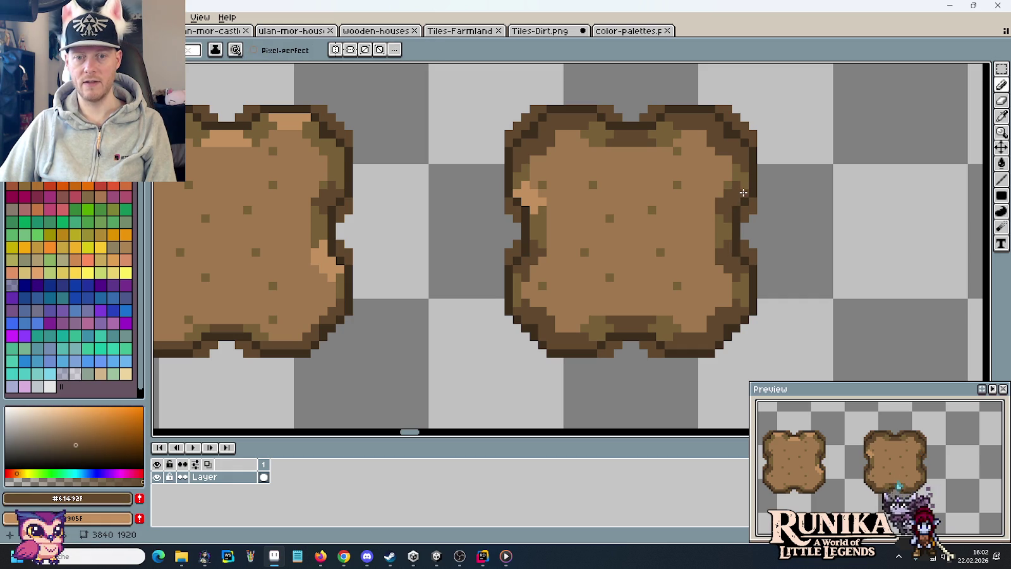
{"action": "mouse_move", "coordinate": [525, 209]}
{"action": "left_mouse_down"}
{"action": "mouse_move", "coordinate": [524, 186]}
{"action": "mouse_move", "coordinate": [529, 211]}
{"action": "left_mouse_up"}
{"action": "left_click", "coordinate": [540, 206]}
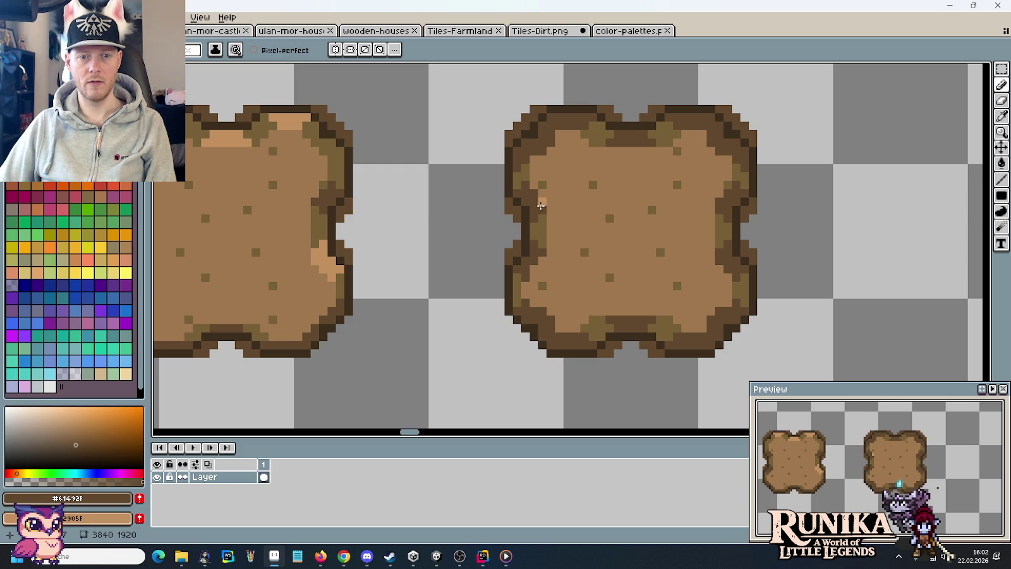
{"action": "left_click", "coordinate": [516, 284], "text": "alt"}
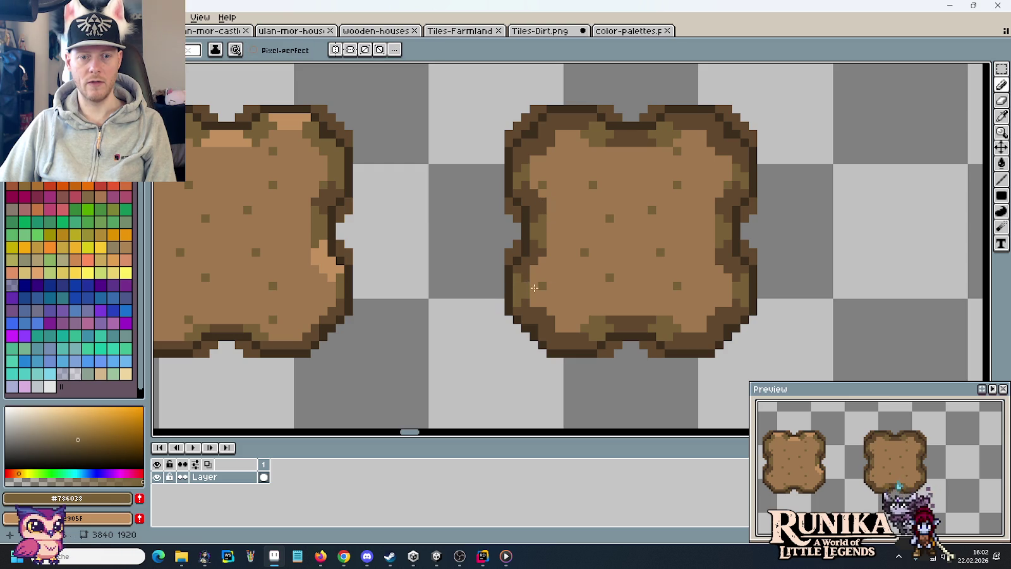
{"action": "scroll", "coordinate": [646, 292], "scroll_direction": "down", "scroll_amount": 3}
{"action": "scroll", "coordinate": [646, 292], "scroll_direction": "down", "scroll_amount": 2}
Move the third small dirt patch onto the dirt ground area.
{"action": "left_click_drag", "start_coordinate": [646, 291], "coordinate": [751, 260]}
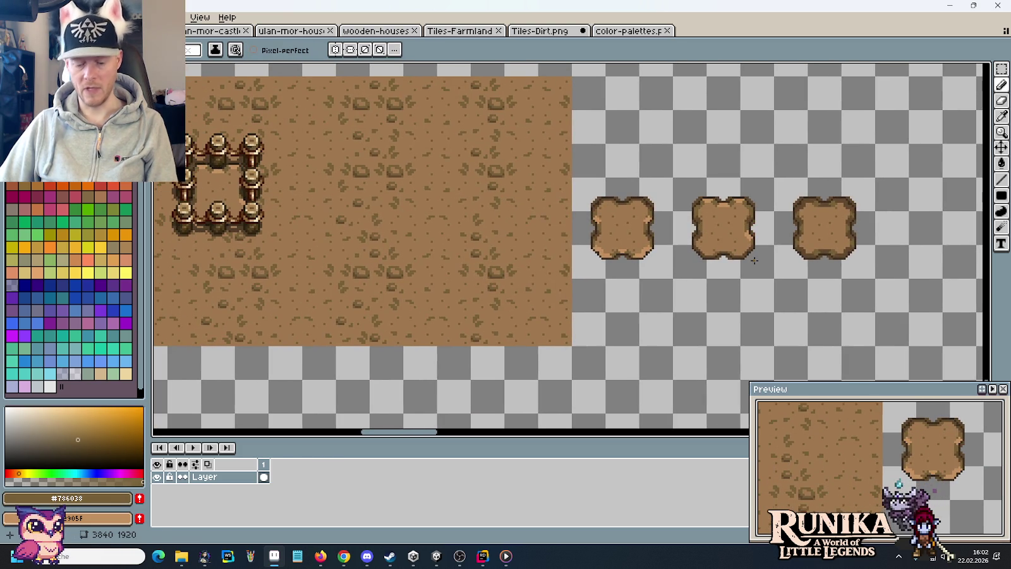
{"action": "key", "text": "m"}
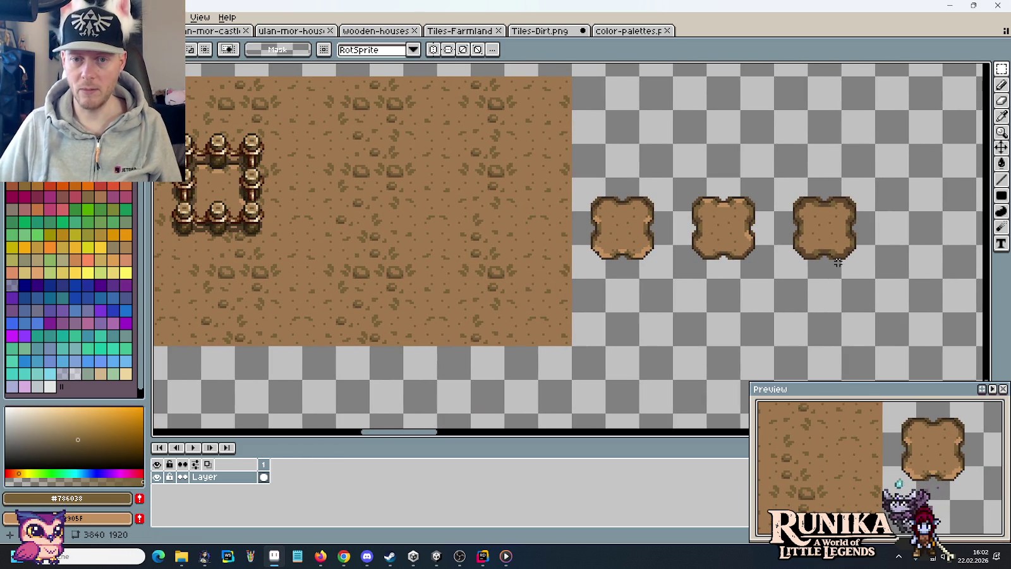
{"action": "left_click_drag", "start_coordinate": [877, 280], "coordinate": [772, 175]}
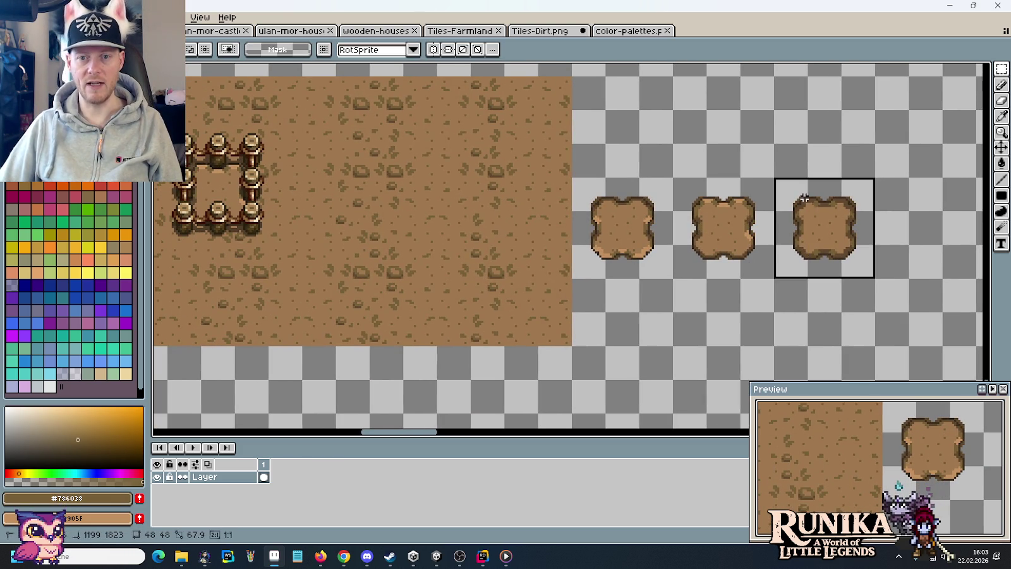
{"action": "mouse_move", "coordinate": [791, 239]}
{"action": "left_mouse_down"}
{"action": "mouse_move", "coordinate": [946, 261]}
{"action": "mouse_move", "coordinate": [471, 231]}
{"action": "mouse_move", "coordinate": [827, 164]}
{"action": "left_mouse_up"}
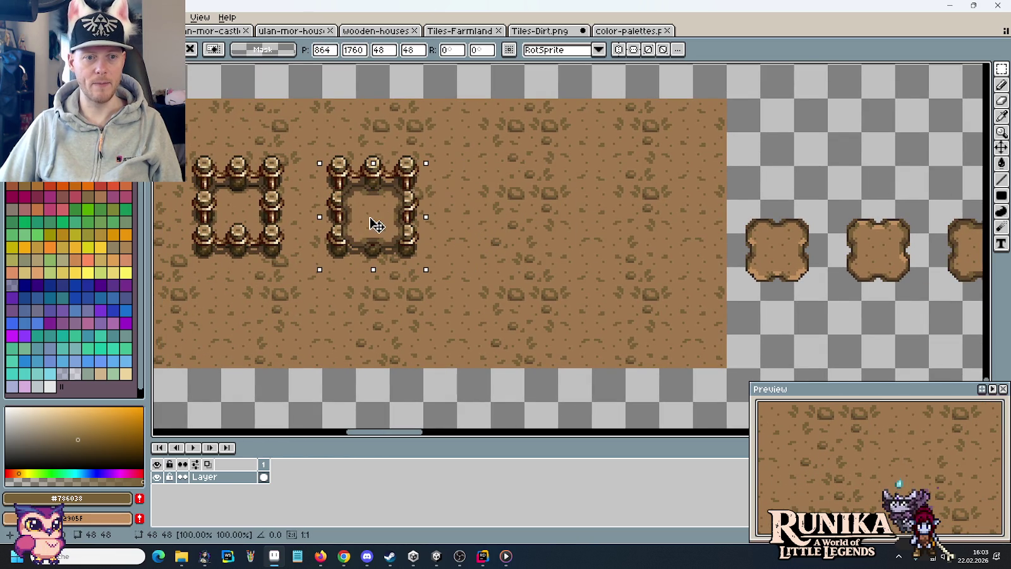
{"action": "left_click", "coordinate": [432, 202]}
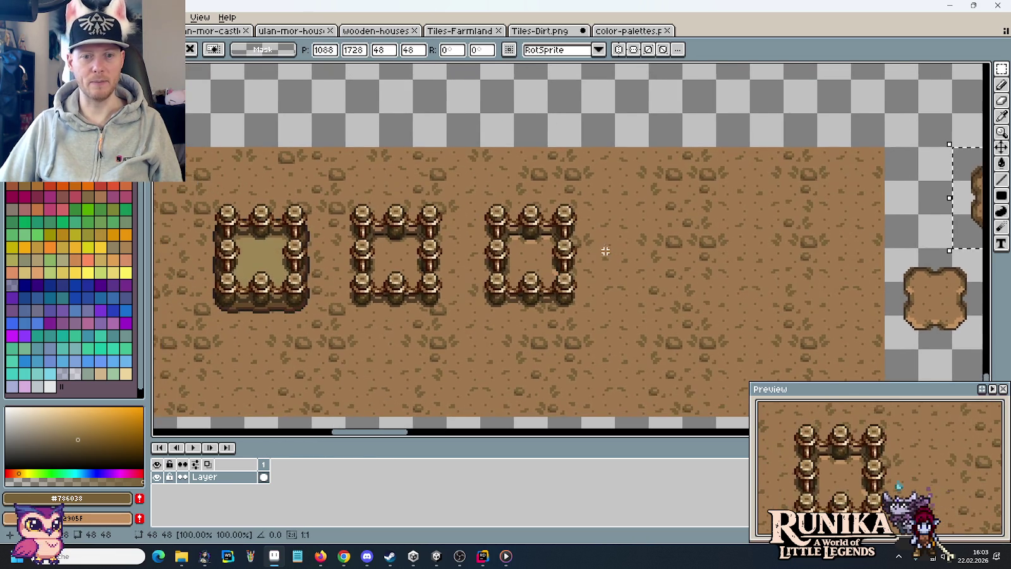
{"action": "scroll", "coordinate": [616, 233], "scroll_direction": "down", "scroll_amount": 1}
Place more tile pieces and a duplicate of the top fence square onto the dirt ground.
{"action": "mouse_move", "coordinate": [613, 201]}
{"action": "left_mouse_down"}
{"action": "mouse_move", "coordinate": [647, 286]}
{"action": "mouse_move", "coordinate": [681, 335]}
{"action": "mouse_move", "coordinate": [571, 305]}
{"action": "left_mouse_up"}
{"action": "left_click", "coordinate": [777, 209]}
{"action": "mouse_move", "coordinate": [764, 198]}
{"action": "left_mouse_down"}
{"action": "mouse_move", "coordinate": [851, 252]}
{"action": "mouse_move", "coordinate": [600, 280]}
{"action": "left_mouse_up"}
{"action": "left_click", "coordinate": [356, 177]}
{"action": "left_click_drag", "start_coordinate": [330, 133], "coordinate": [274, 200]}
{"action": "left_click_drag", "start_coordinate": [301, 170], "coordinate": [576, 252]}
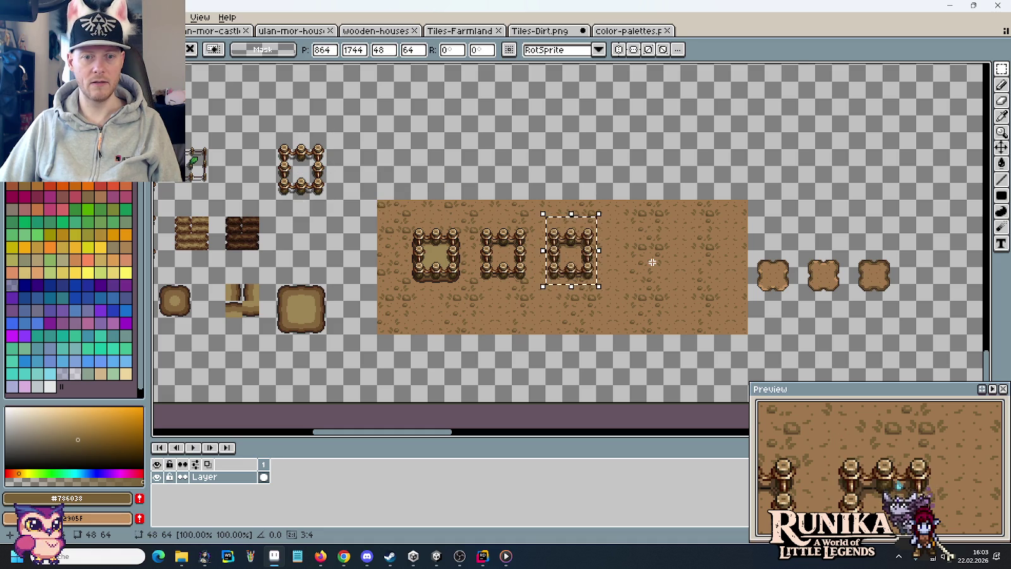
{"action": "key", "text": "Return"}
{"action": "scroll", "coordinate": [553, 248], "scroll_direction": "up", "scroll_amount": 3}
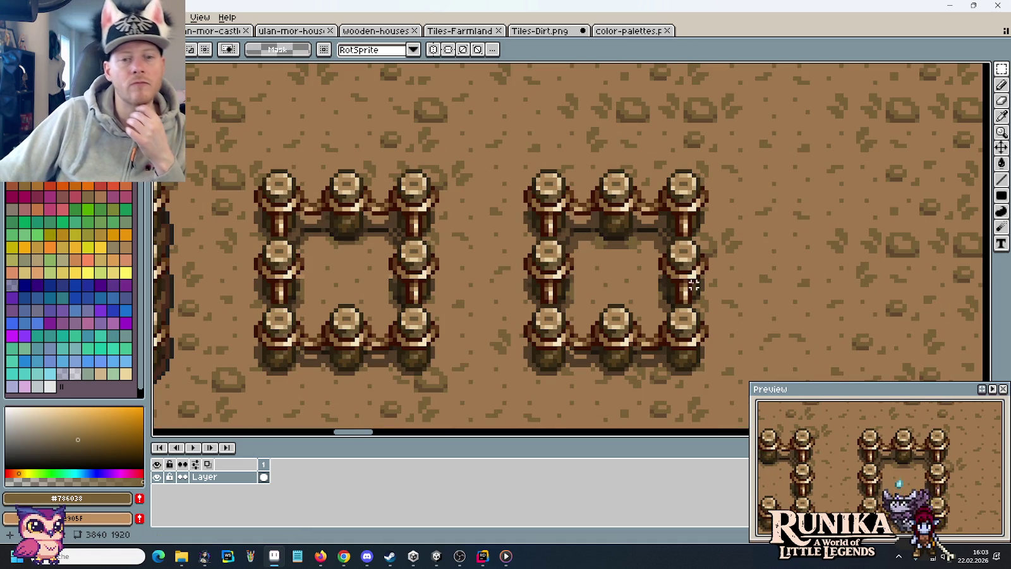
{"action": "scroll", "coordinate": [694, 285], "scroll_direction": "down", "scroll_amount": 2}
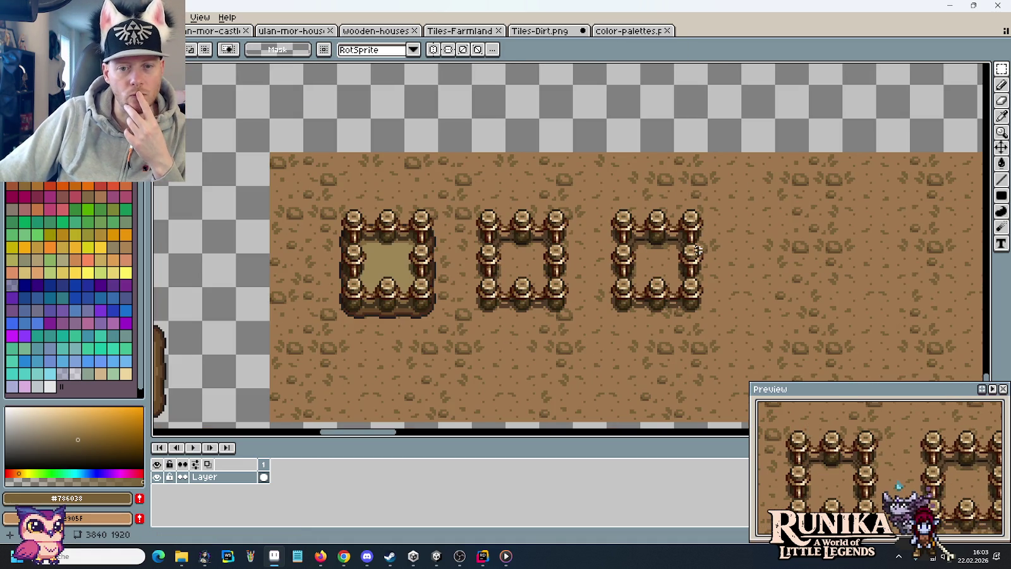
{"action": "scroll", "coordinate": [618, 279], "scroll_direction": "down", "scroll_amount": 2}
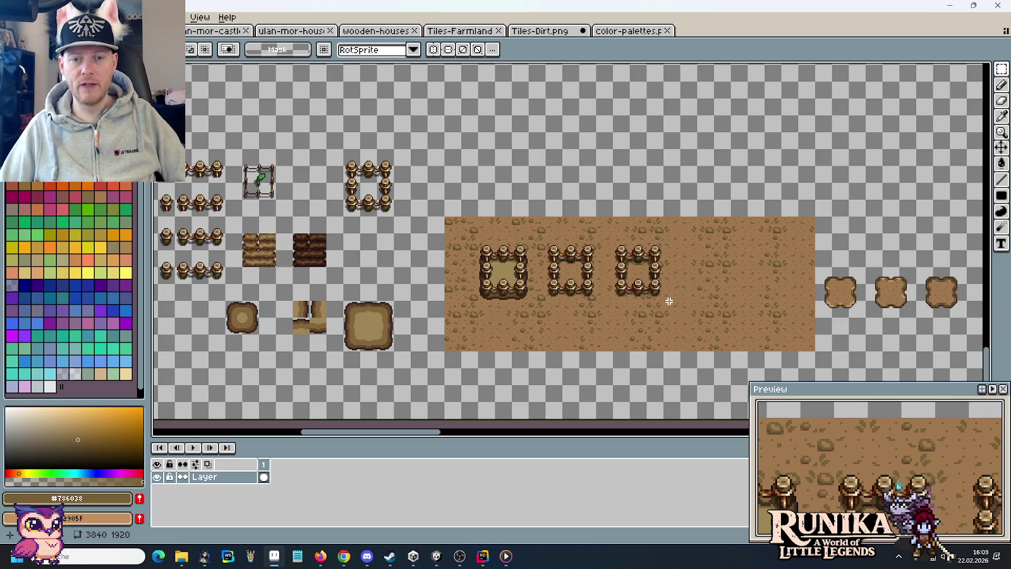
{"action": "scroll", "coordinate": [599, 270], "scroll_direction": "up", "scroll_amount": 3}
{"action": "left_click", "coordinate": [498, 227]}
{"action": "left_click", "coordinate": [777, 289]}
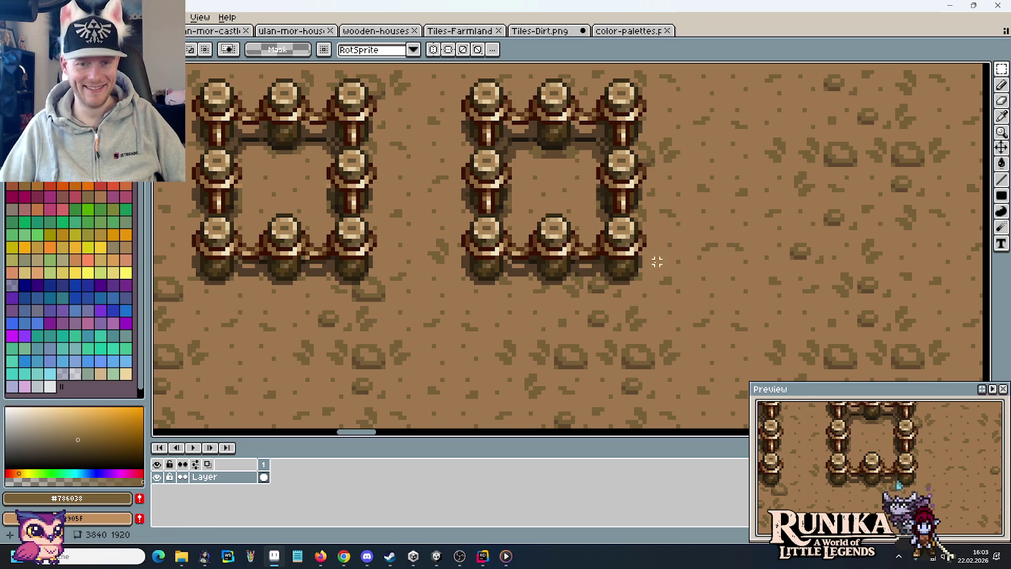
{"action": "scroll", "coordinate": [655, 261], "scroll_direction": "down", "scroll_amount": 3}
{"action": "scroll", "coordinate": [654, 261], "scroll_direction": "down", "scroll_amount": 1}
{"action": "scroll", "coordinate": [654, 261], "scroll_direction": "up", "scroll_amount": 2}
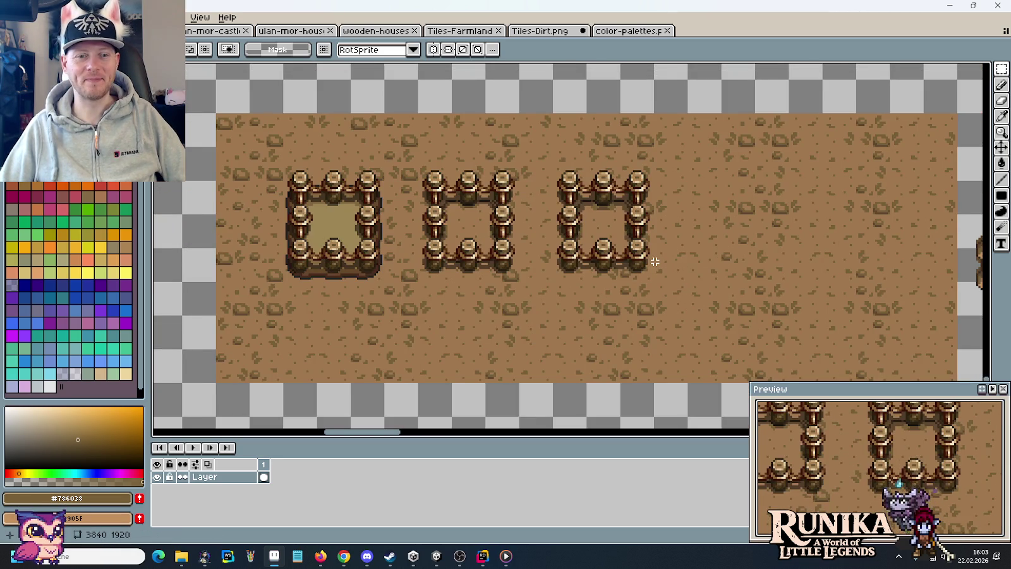
{"action": "scroll", "coordinate": [654, 261], "scroll_direction": "down", "scroll_amount": 2}
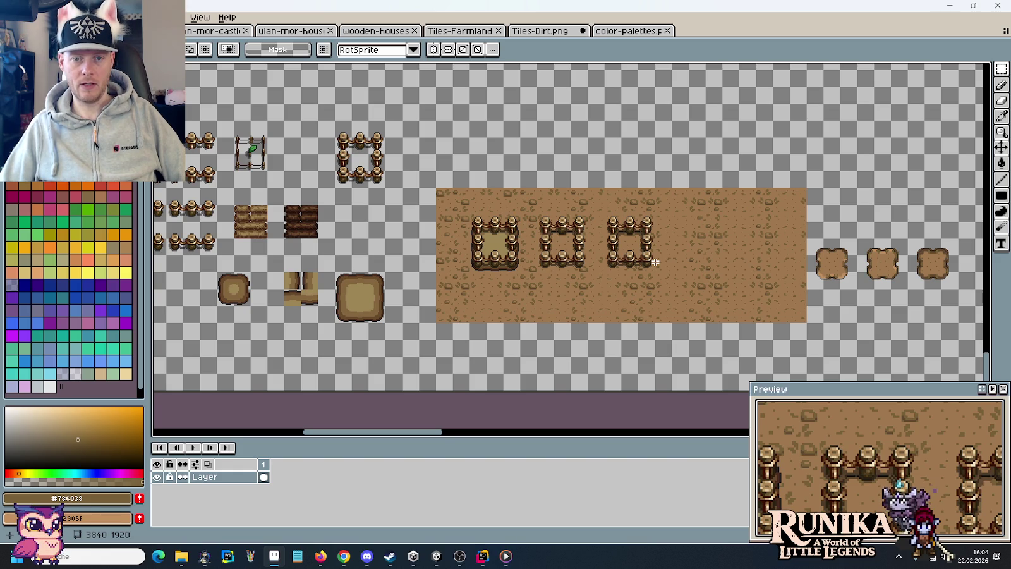
{"action": "scroll", "coordinate": [838, 270], "scroll_direction": "right", "scroll_amount": 4}
Duplicate the middle dirt patch and drop the copy to its right.
{"action": "scroll", "coordinate": [671, 225], "scroll_direction": "up", "scroll_amount": 3}
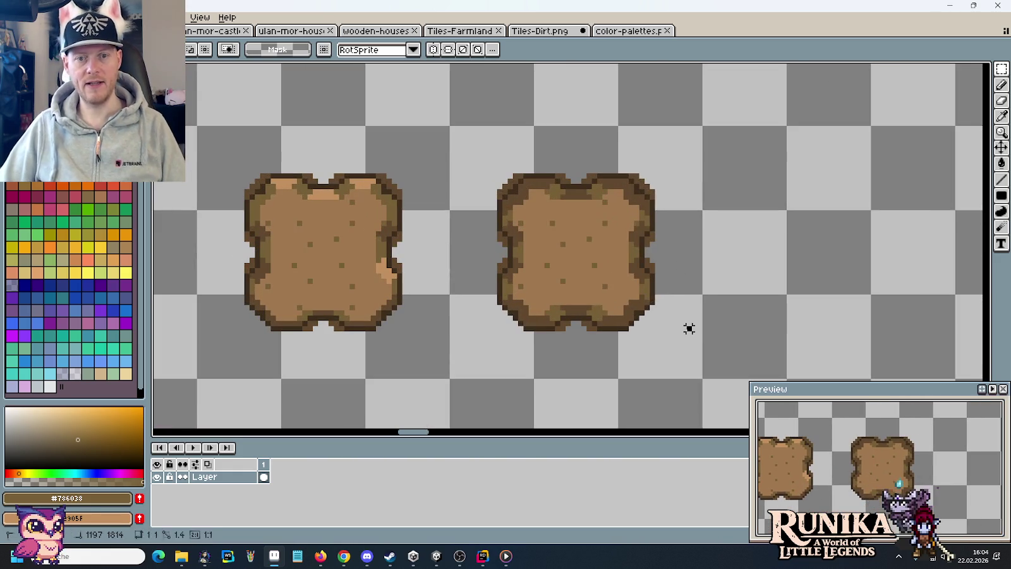
{"action": "left_click_drag", "start_coordinate": [537, 233], "coordinate": [790, 233]}
{"action": "key", "text": "ctrl+d"}
{"action": "left_click_drag", "start_coordinate": [867, 217], "coordinate": [729, 207]}
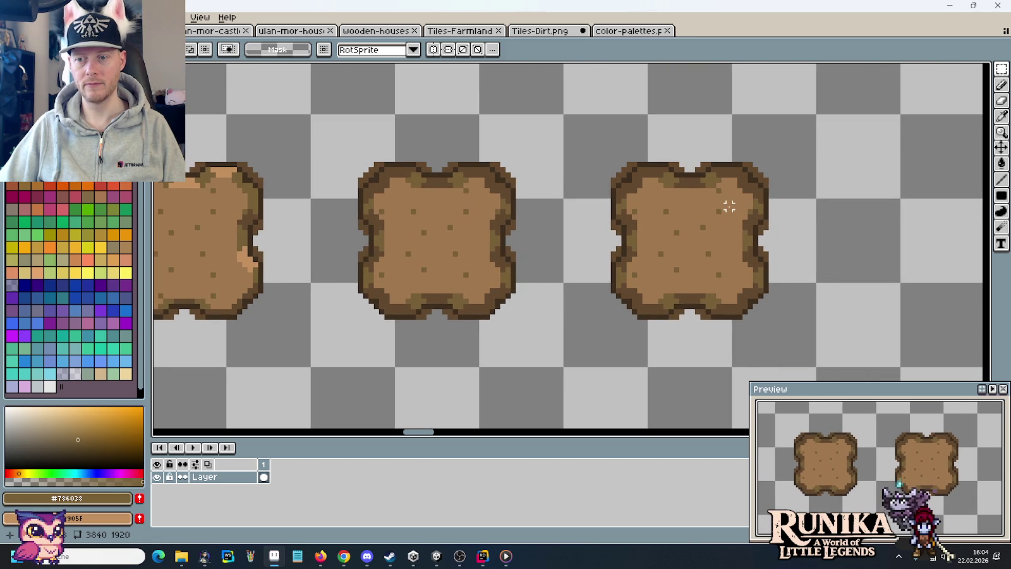
{"action": "scroll", "coordinate": [729, 203], "scroll_direction": "up", "scroll_amount": 1}
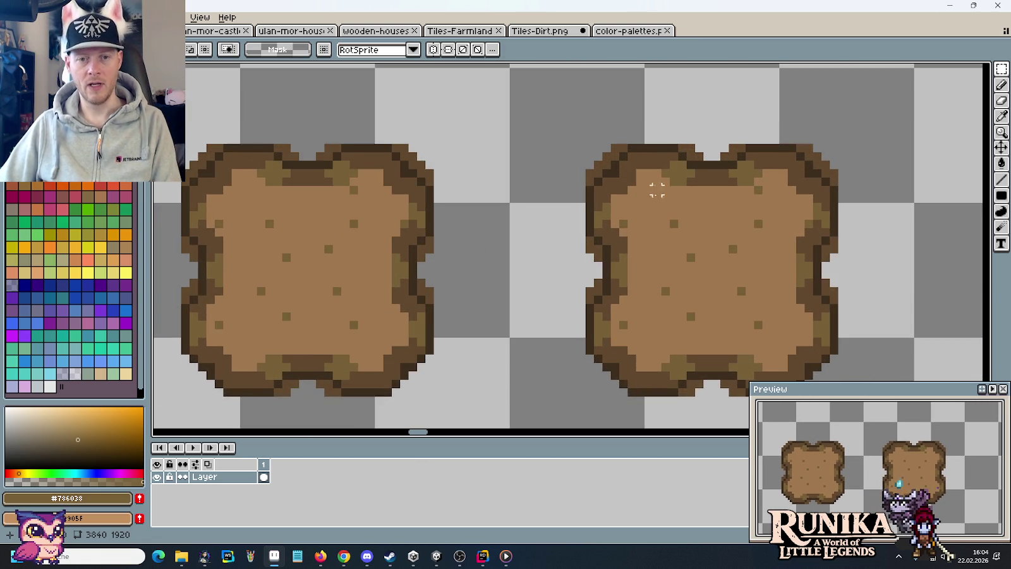
{"action": "left_click_drag", "start_coordinate": [656, 189], "coordinate": [588, 188]}
{"action": "scroll", "coordinate": [588, 188], "scroll_direction": "up", "scroll_amount": 1}
{"action": "scroll", "coordinate": [565, 188], "scroll_direction": "up", "scroll_amount": 1}
{"action": "scroll", "coordinate": [561, 188], "scroll_direction": "down", "scroll_amount": 1}
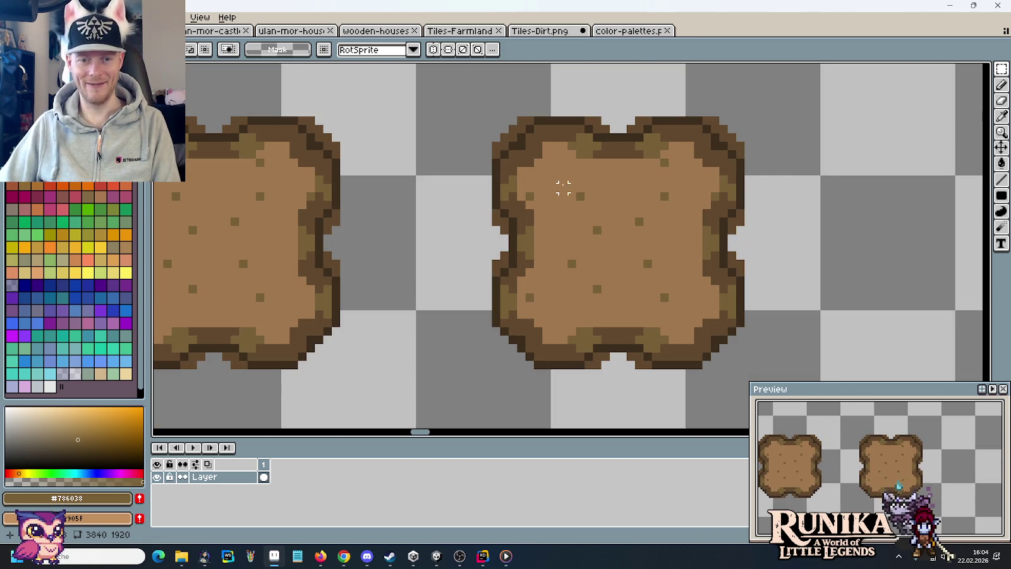
Outline the new patch's top, right, bottom and left edges in the darkest brown.
{"action": "key", "text": "i"}
{"action": "left_click", "coordinate": [503, 202]}
{"action": "key", "text": "b"}
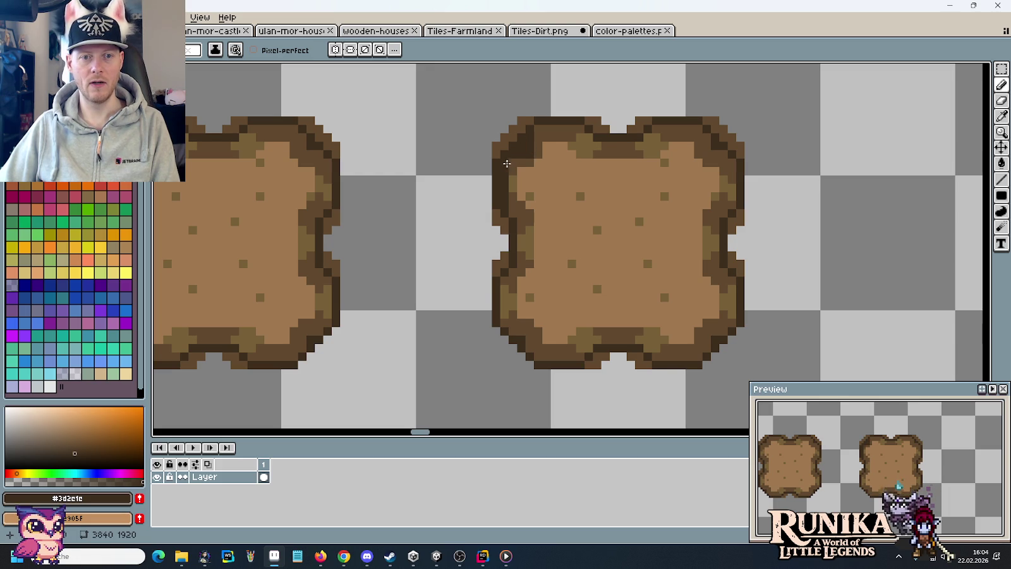
{"action": "mouse_move", "coordinate": [536, 137]}
{"action": "left_mouse_down"}
{"action": "mouse_move", "coordinate": [573, 129]}
{"action": "mouse_move", "coordinate": [619, 146]}
{"action": "mouse_move", "coordinate": [691, 131]}
{"action": "left_mouse_up"}
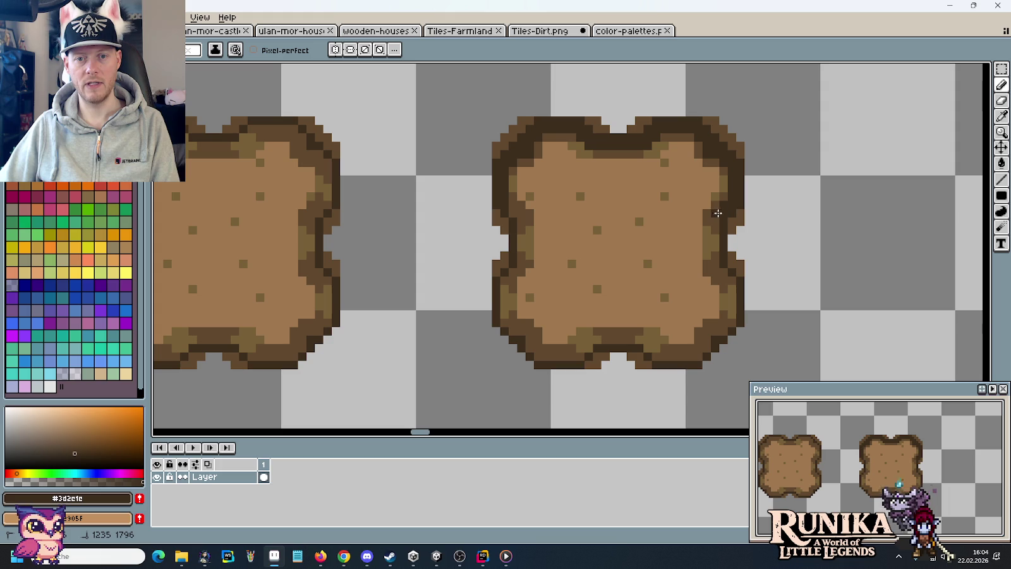
{"action": "left_click_drag", "start_coordinate": [717, 233], "coordinate": [724, 274]}
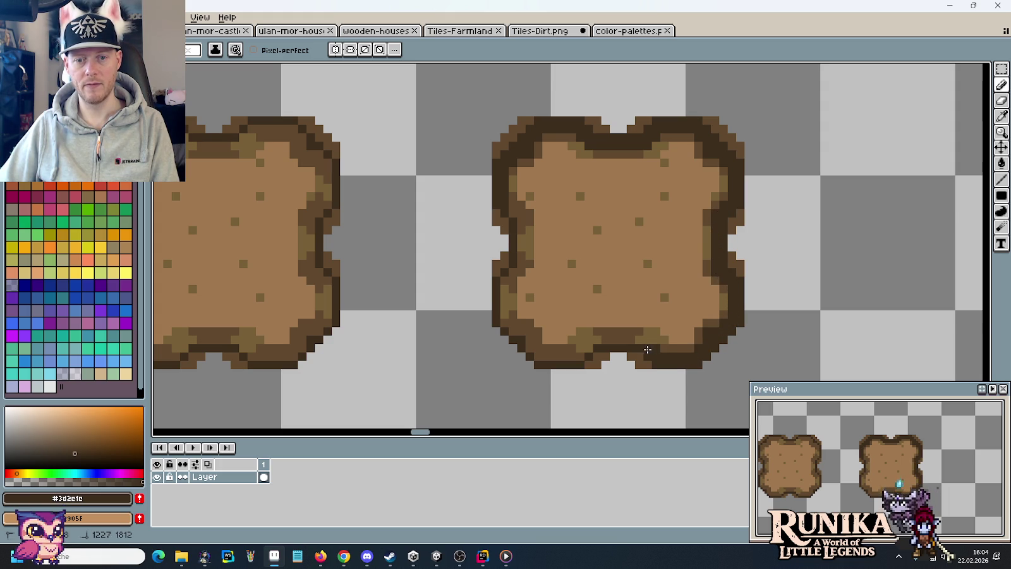
{"action": "mouse_move", "coordinate": [644, 342]}
{"action": "left_mouse_down"}
{"action": "mouse_move", "coordinate": [590, 344]}
{"action": "mouse_move", "coordinate": [579, 355]}
{"action": "left_mouse_up"}
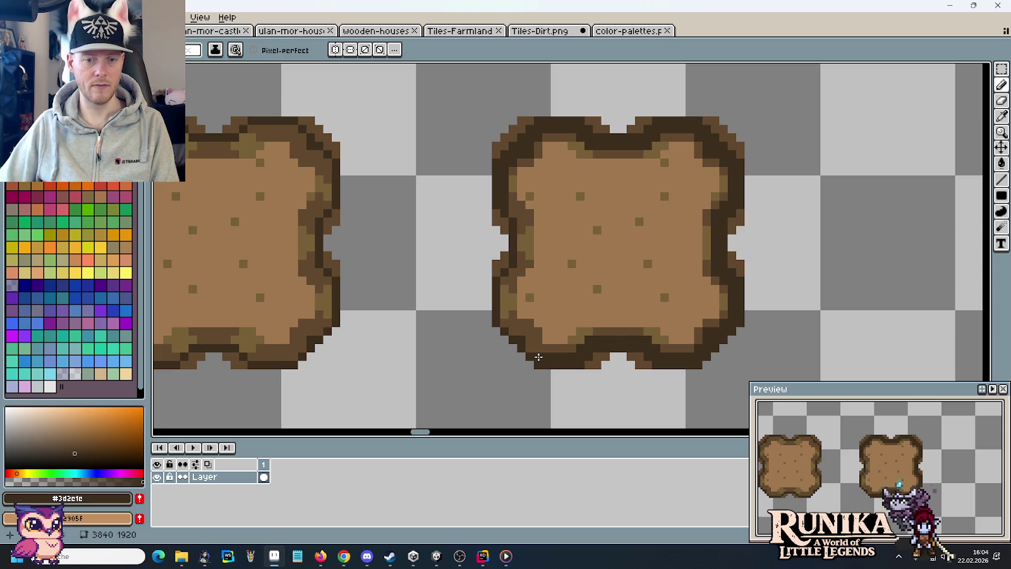
{"action": "mouse_move", "coordinate": [518, 334]}
{"action": "left_mouse_down"}
{"action": "mouse_move", "coordinate": [501, 300]}
{"action": "mouse_move", "coordinate": [515, 275]}
{"action": "mouse_move", "coordinate": [519, 214]}
{"action": "left_mouse_up"}
{"action": "left_click", "coordinate": [597, 255]}
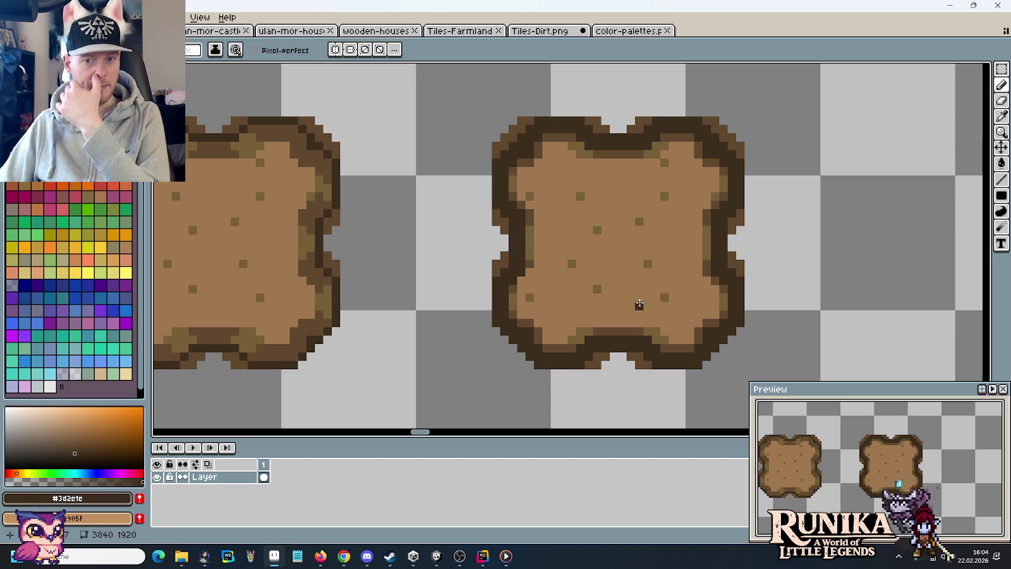
{"action": "scroll", "coordinate": [640, 304], "scroll_direction": "down", "scroll_amount": 1}
{"action": "left_click_drag", "start_coordinate": [644, 287], "coordinate": [690, 294]}
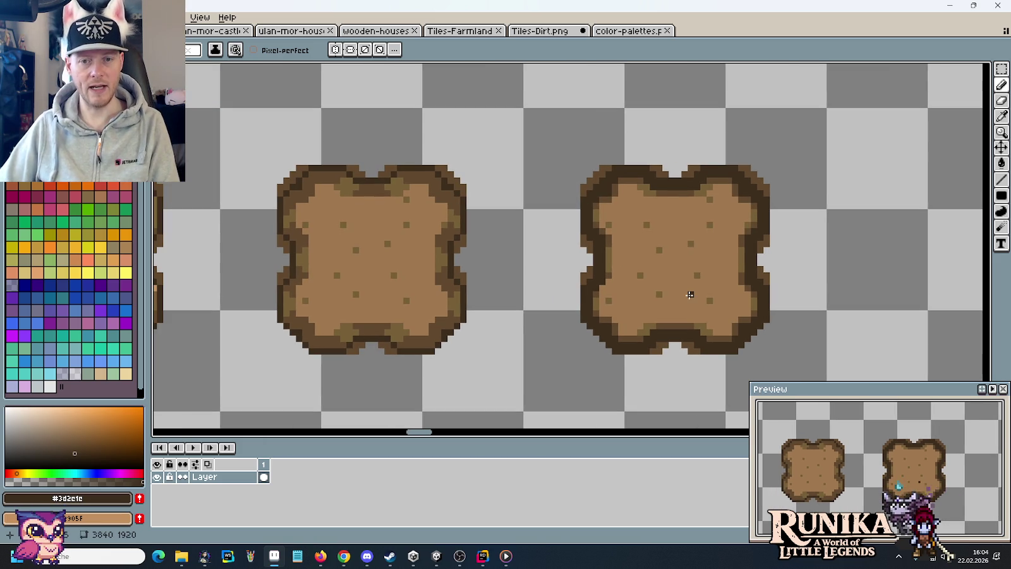
Repaint the patch's top, right and bottom edges in dark brown #61492F with an olive inner-right line.
{"action": "key", "text": "i"}
{"action": "left_click", "coordinate": [422, 171]}
{"action": "scroll", "coordinate": [734, 192], "scroll_direction": "up", "scroll_amount": 1}
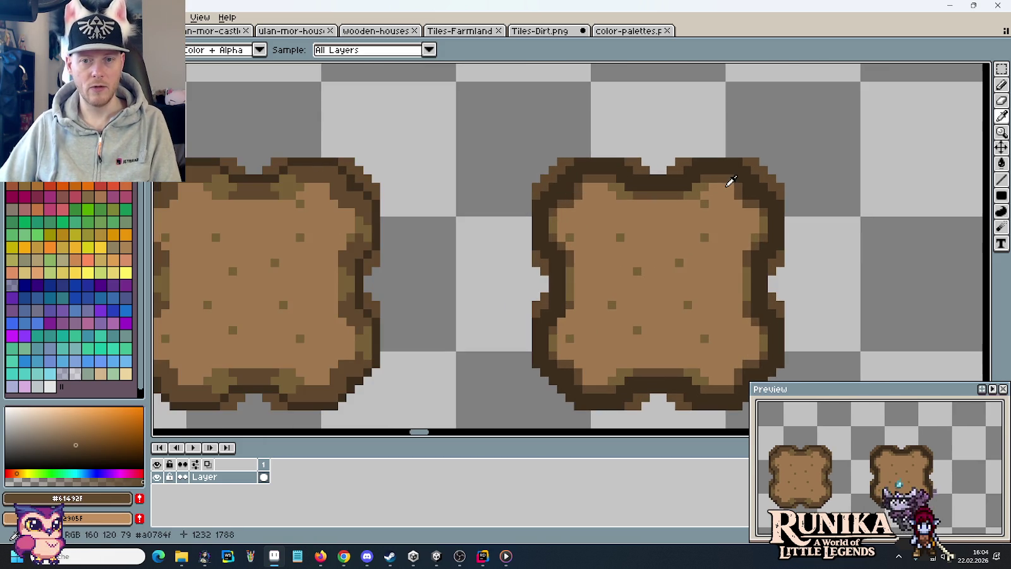
{"action": "left_click_drag", "start_coordinate": [730, 185], "coordinate": [773, 152]}
{"action": "key", "text": "b"}
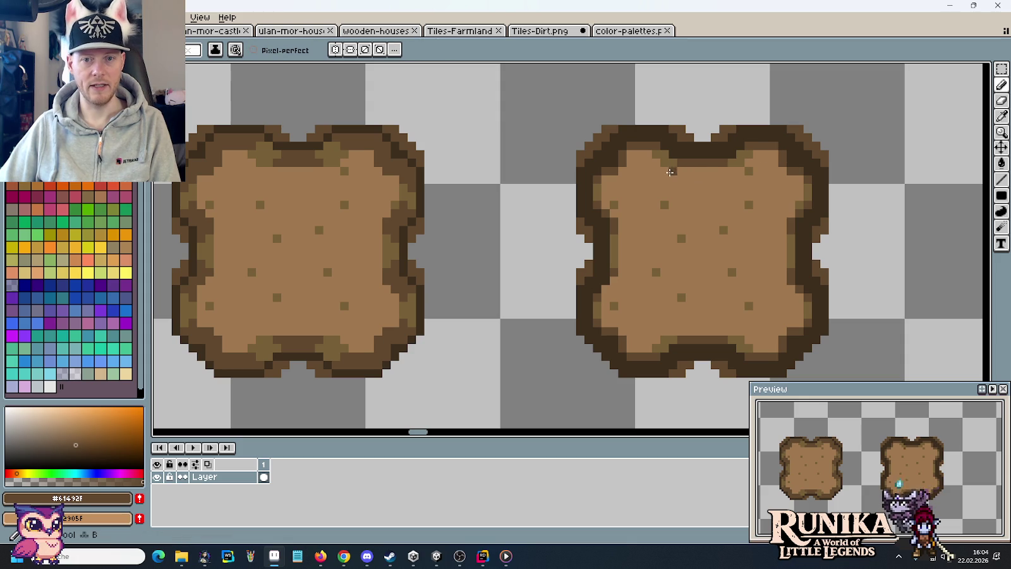
{"action": "left_click_drag", "start_coordinate": [671, 171], "coordinate": [733, 171]}
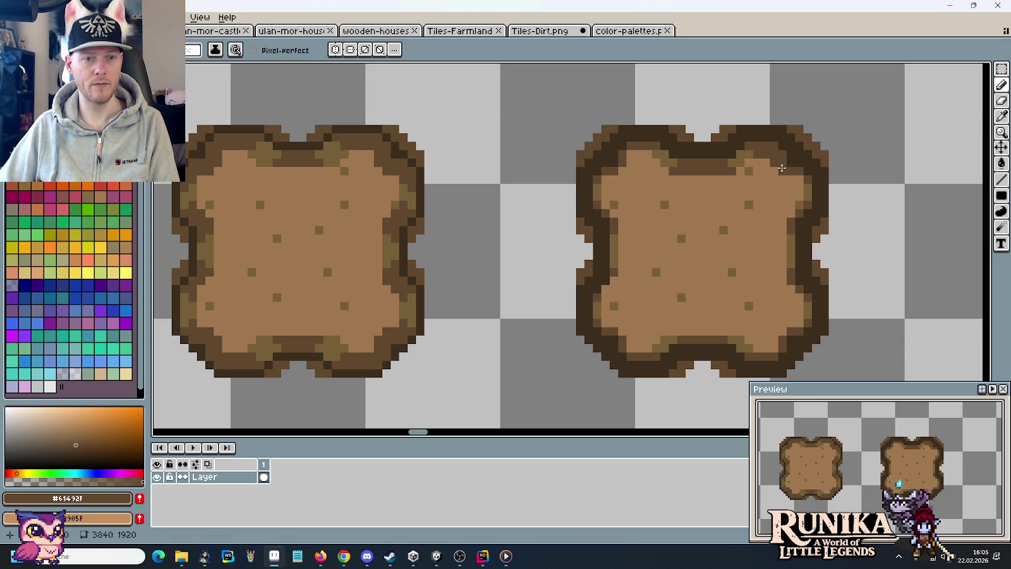
{"action": "left_click_drag", "start_coordinate": [783, 181], "coordinate": [803, 181]}
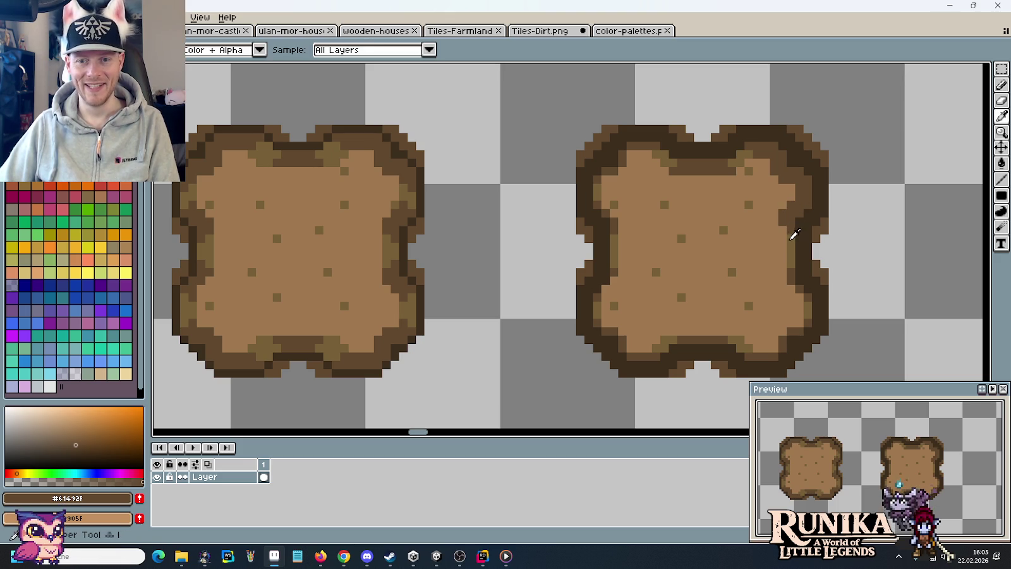
{"action": "left_click", "coordinate": [789, 226], "text": "alt"}
{"action": "left_click_drag", "start_coordinate": [783, 227], "coordinate": [785, 269]}
{"action": "left_click", "coordinate": [791, 223], "text": "alt"}
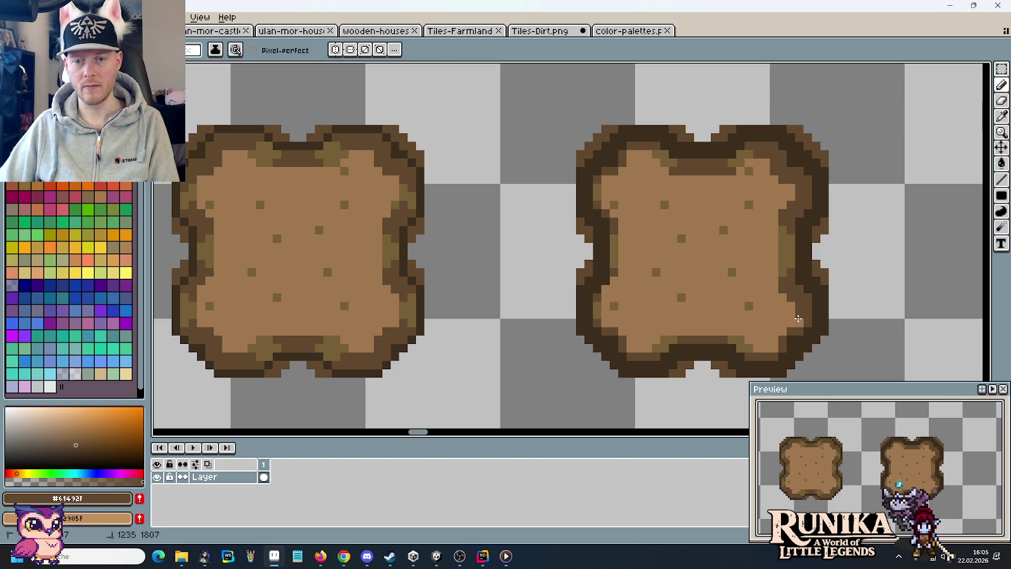
{"action": "left_click_drag", "start_coordinate": [773, 333], "coordinate": [773, 348]}
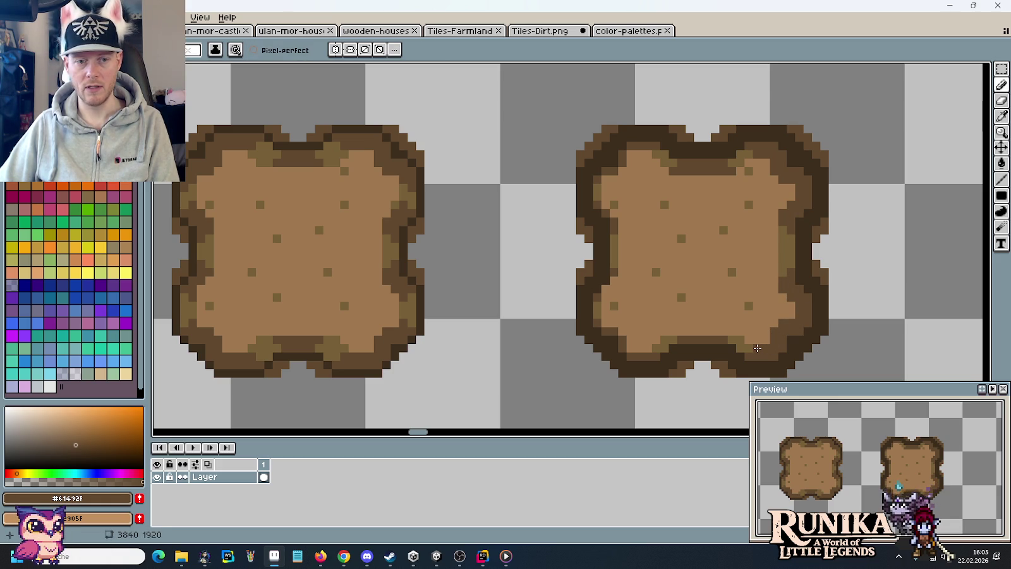
{"action": "left_click_drag", "start_coordinate": [728, 330], "coordinate": [671, 330]}
Add olive pixels at the top-left, darken the left outline, and paint an olive strip inside it.
{"action": "left_click", "coordinate": [745, 156], "text": "alt"}
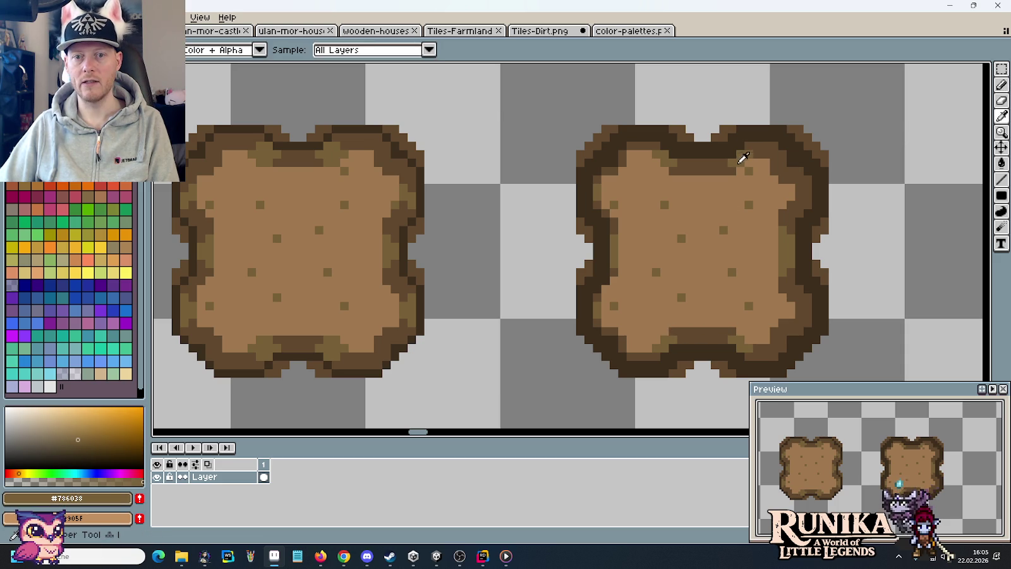
{"action": "left_click", "coordinate": [653, 158]}
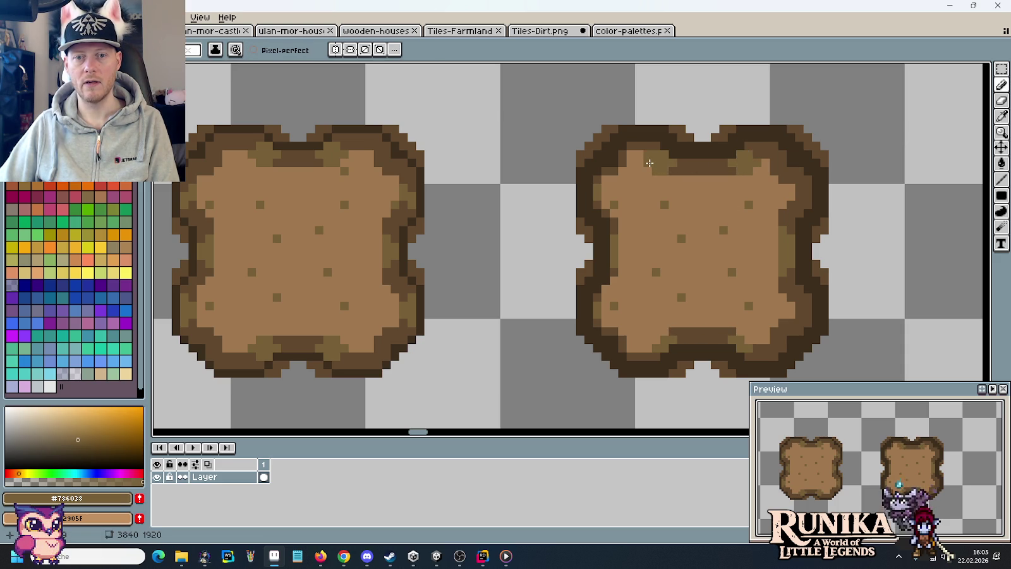
{"action": "left_click", "coordinate": [654, 140], "text": "alt"}
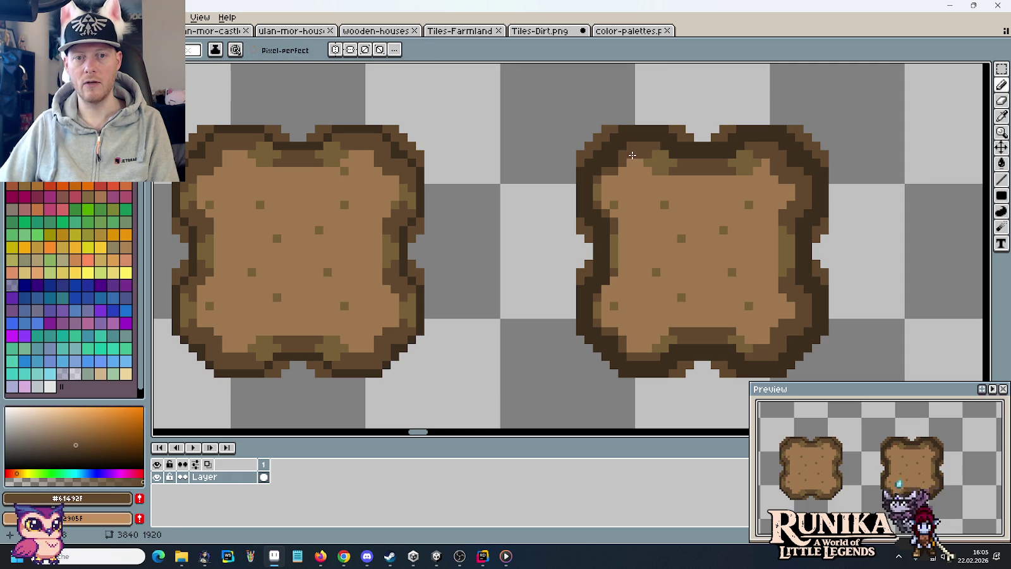
{"action": "left_click", "coordinate": [743, 337], "text": "alt"}
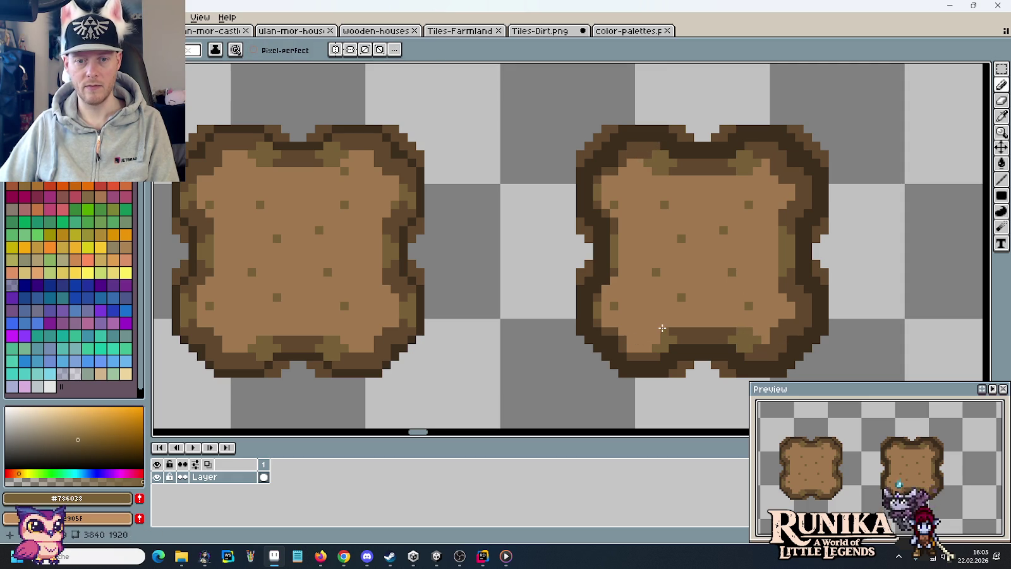
{"action": "left_click", "coordinate": [650, 346], "text": "alt"}
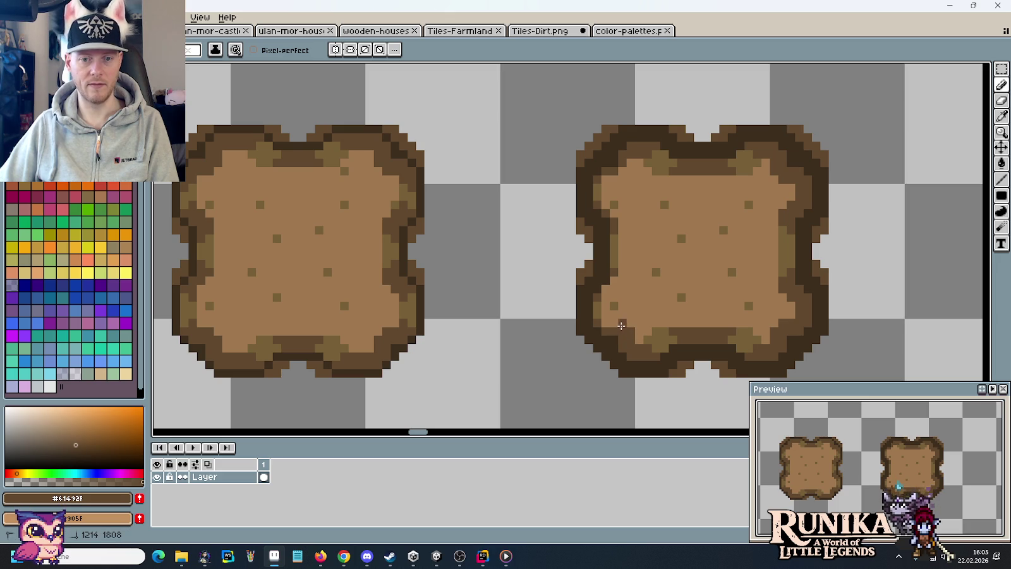
{"action": "left_click_drag", "start_coordinate": [606, 291], "coordinate": [599, 312]}
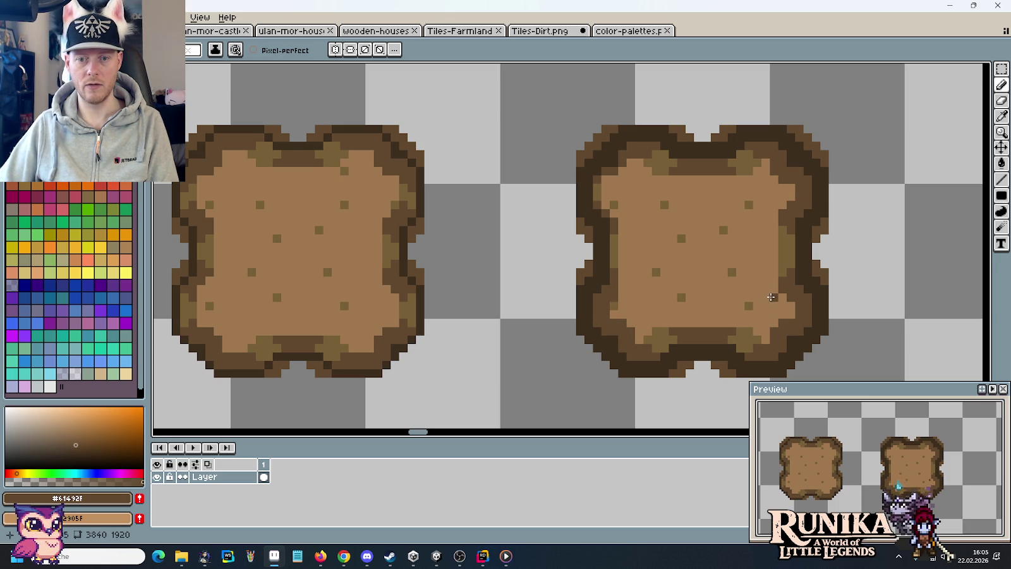
{"action": "key", "text": "i"}
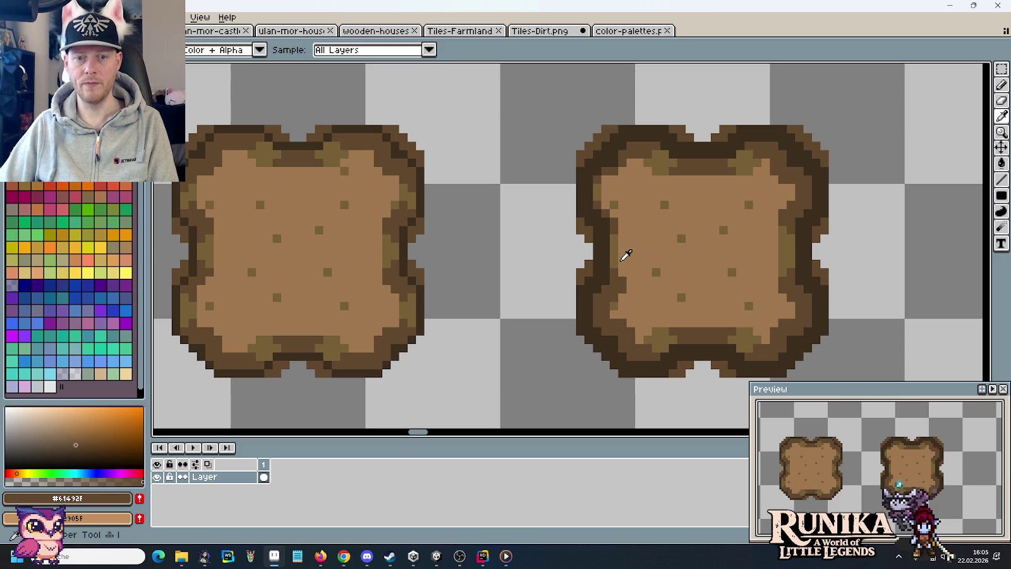
{"action": "left_click", "coordinate": [620, 251]}
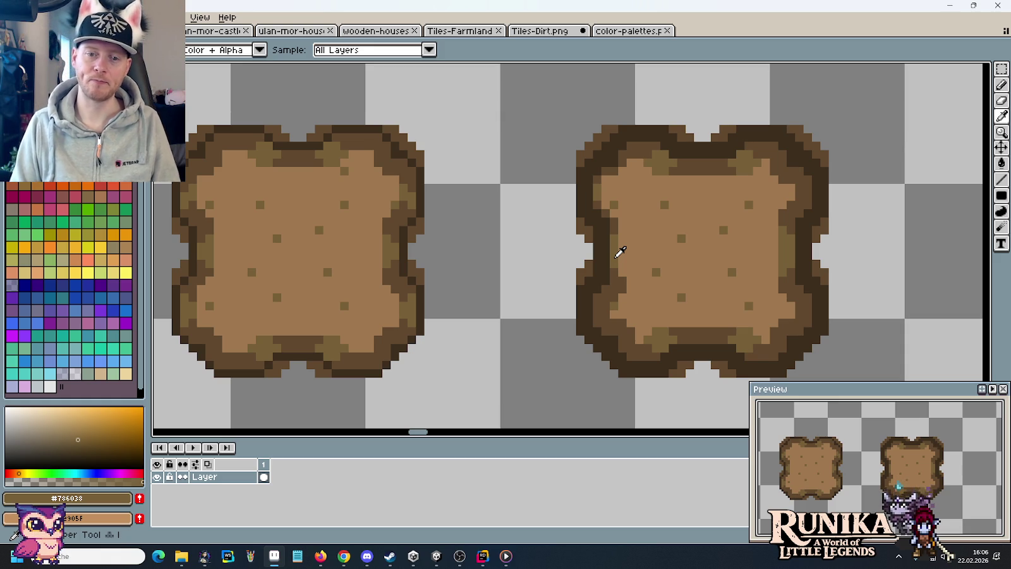
{"action": "key", "text": "b"}
{"action": "left_click_drag", "start_coordinate": [621, 273], "coordinate": [621, 231]}
{"action": "left_click", "coordinate": [617, 223], "text": "alt"}
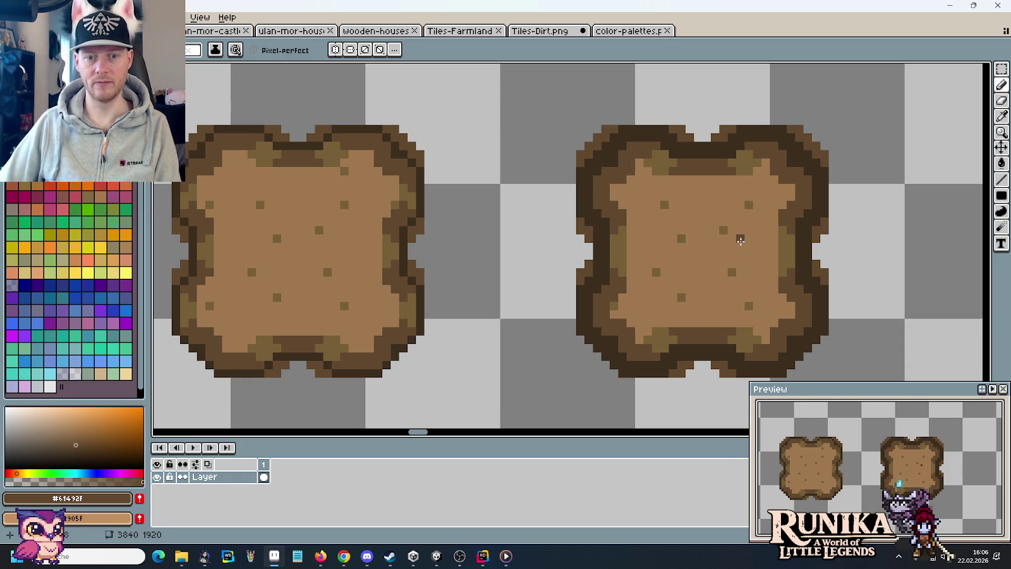
{"action": "scroll", "coordinate": [741, 241], "scroll_direction": "down", "scroll_amount": 3}
{"action": "scroll", "coordinate": [741, 241], "scroll_direction": "down", "scroll_amount": 1}
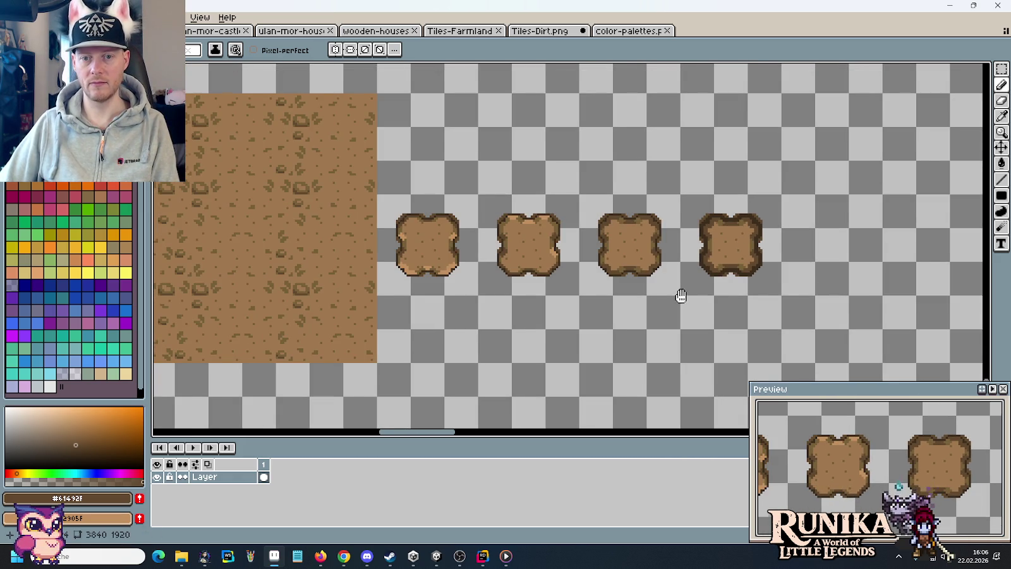
Cover the third fence on the dirt ground with a block of plain dirt.
{"action": "left_click_drag", "start_coordinate": [680, 297], "coordinate": [774, 279]}
{"action": "key", "text": "m"}
{"action": "scroll", "coordinate": [912, 268], "scroll_direction": "left", "scroll_amount": 2}
{"action": "scroll", "coordinate": [914, 269], "scroll_direction": "left", "scroll_amount": 1}
{"action": "scroll", "coordinate": [915, 271], "scroll_direction": "down", "scroll_amount": 2}
{"action": "scroll", "coordinate": [914, 271], "scroll_direction": "up", "scroll_amount": 2}
{"action": "scroll", "coordinate": [914, 271], "scroll_direction": "left", "scroll_amount": 1}
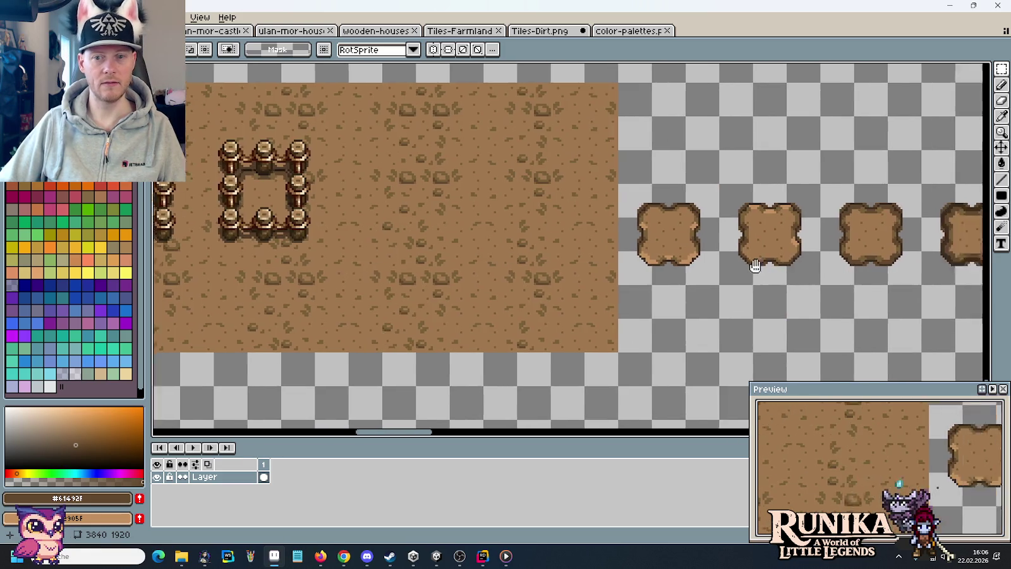
{"action": "scroll", "coordinate": [914, 271], "scroll_direction": "right", "scroll_amount": 2}
{"action": "left_click_drag", "start_coordinate": [882, 261], "coordinate": [815, 192]}
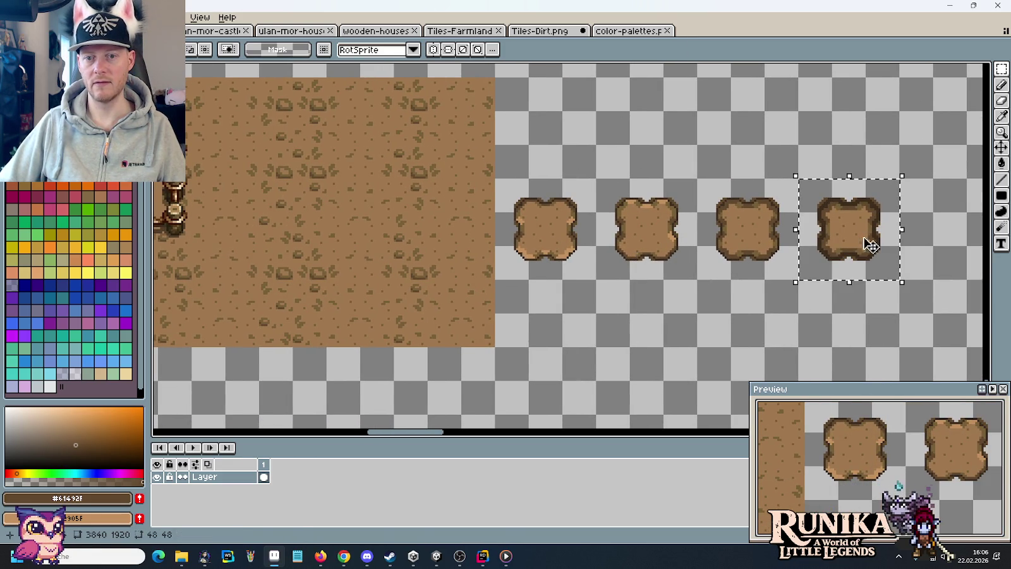
{"action": "key", "text": "ctrl+c"}
{"action": "key", "text": "ctrl+v"}
{"action": "mouse_move", "coordinate": [140, 178]}
{"action": "left_mouse_down"}
{"action": "mouse_move", "coordinate": [706, 213]}
{"action": "mouse_move", "coordinate": [694, 211]}
{"action": "left_mouse_up"}
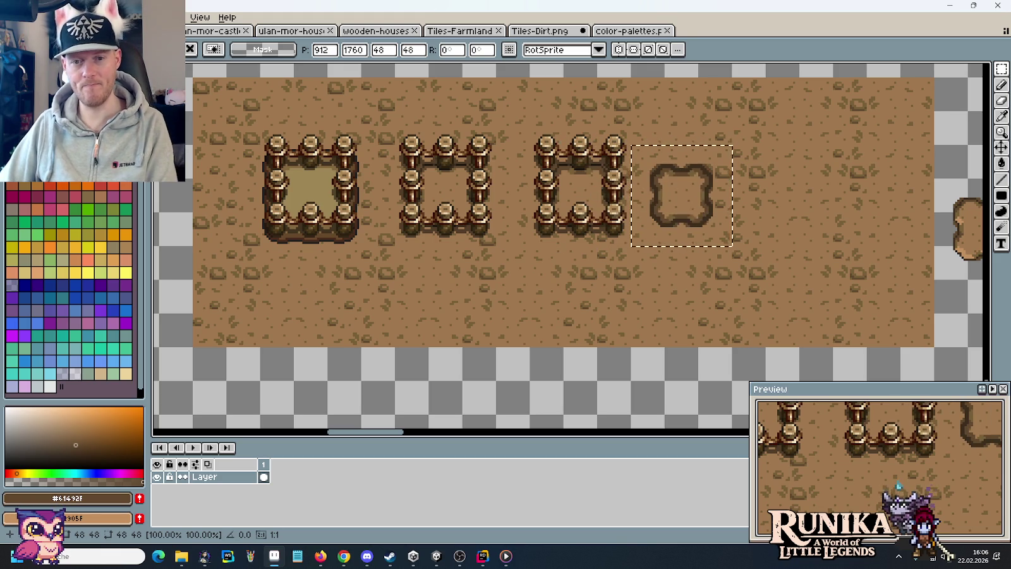
{"action": "key", "text": "Escape"}
{"action": "mouse_move", "coordinate": [796, 331]}
{"action": "left_mouse_down"}
{"action": "mouse_move", "coordinate": [672, 95]}
{"action": "mouse_move", "coordinate": [572, 125]}
{"action": "left_mouse_up"}
{"action": "key", "text": "Return"}
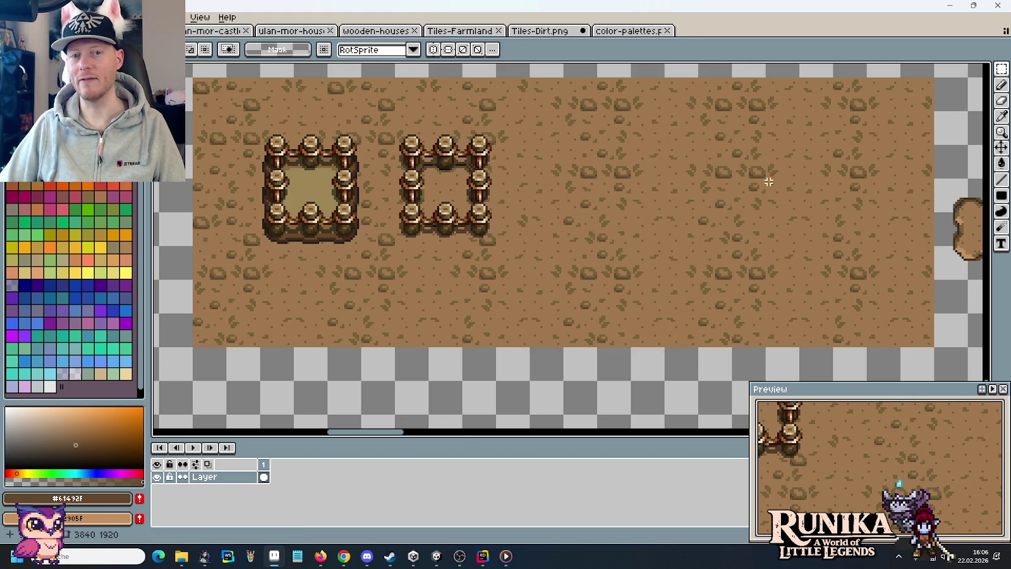
Paste a copy of the rightmost dark-rimmed dirt patch into that cleared spot.
{"action": "scroll", "coordinate": [767, 181], "scroll_direction": "down", "scroll_amount": 2}
{"action": "left_click_drag", "start_coordinate": [939, 237], "coordinate": [981, 189]}
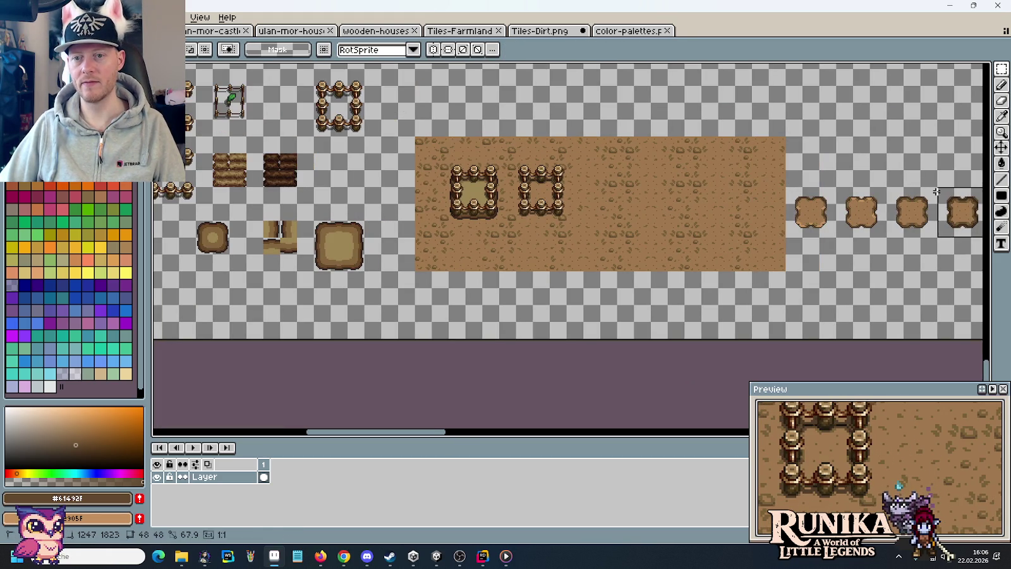
{"action": "key", "text": "ctrl+c"}
{"action": "key", "text": "ctrl+v"}
{"action": "mouse_move", "coordinate": [885, 212]}
{"action": "left_mouse_down"}
{"action": "mouse_move", "coordinate": [597, 194]}
{"action": "mouse_move", "coordinate": [614, 194]}
{"action": "left_mouse_up"}
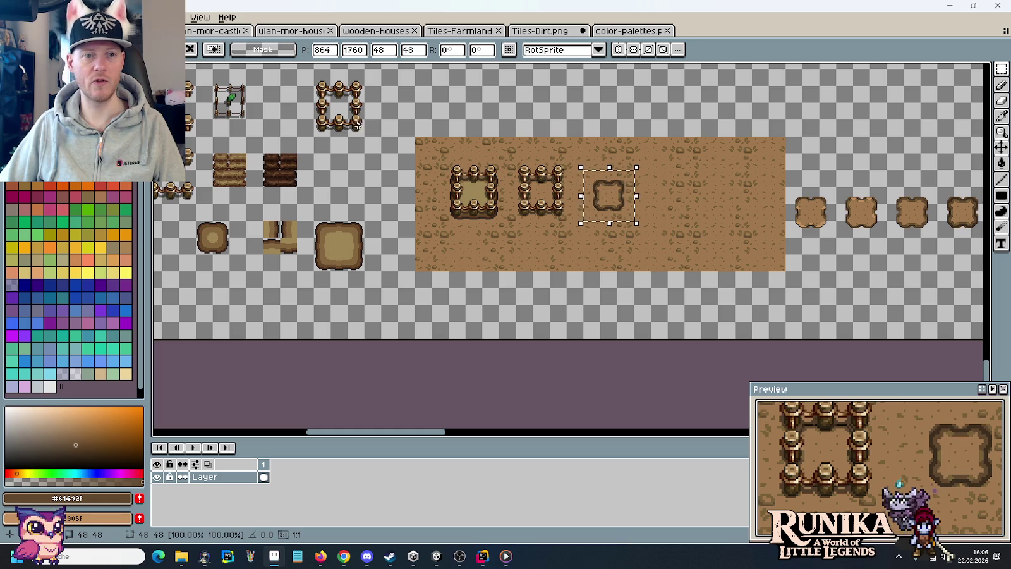
{"action": "key", "text": "Return"}
Copy a fence square and place it around the new dirt patch.
{"action": "left_click_drag", "start_coordinate": [311, 67], "coordinate": [367, 139]}
{"action": "key", "text": "ctrl+c"}
{"action": "key", "text": "ctrl+v"}
{"action": "left_click_drag", "start_coordinate": [327, 107], "coordinate": [597, 198]}
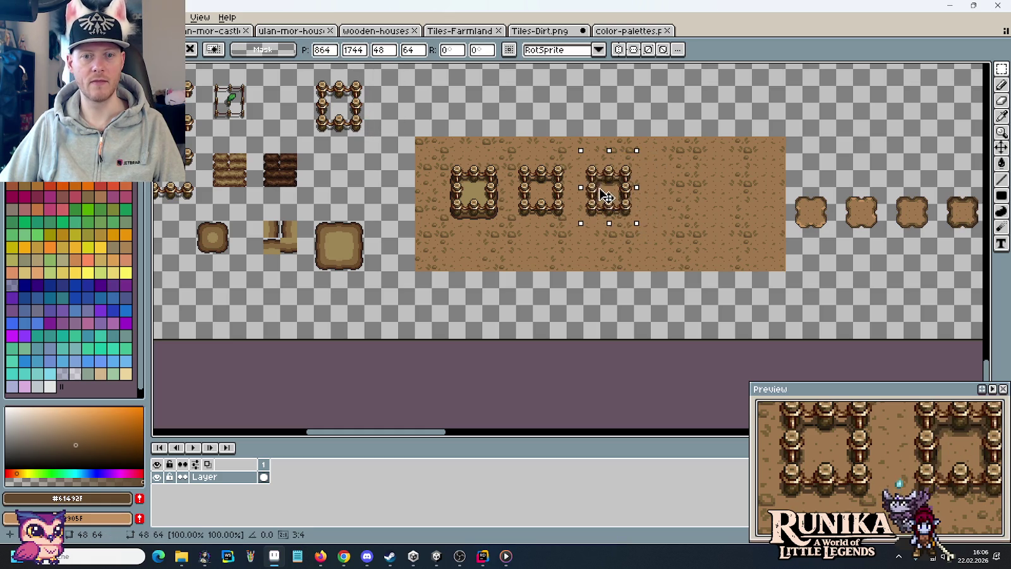
{"action": "key", "text": "Return"}
{"action": "scroll", "coordinate": [597, 198], "scroll_direction": "up", "scroll_amount": 3}
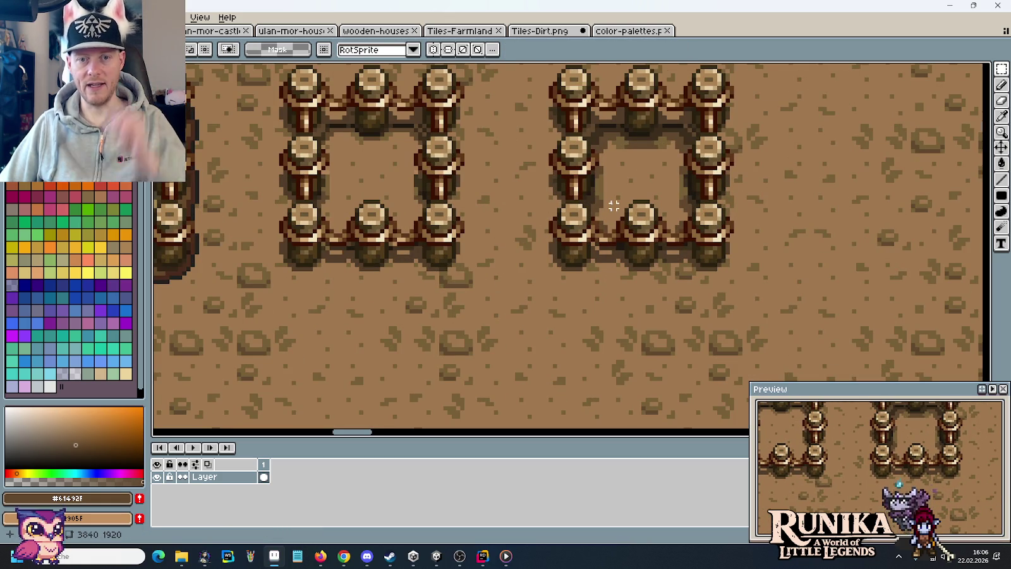
{"action": "scroll", "coordinate": [601, 160], "scroll_direction": "up", "scroll_amount": 2}
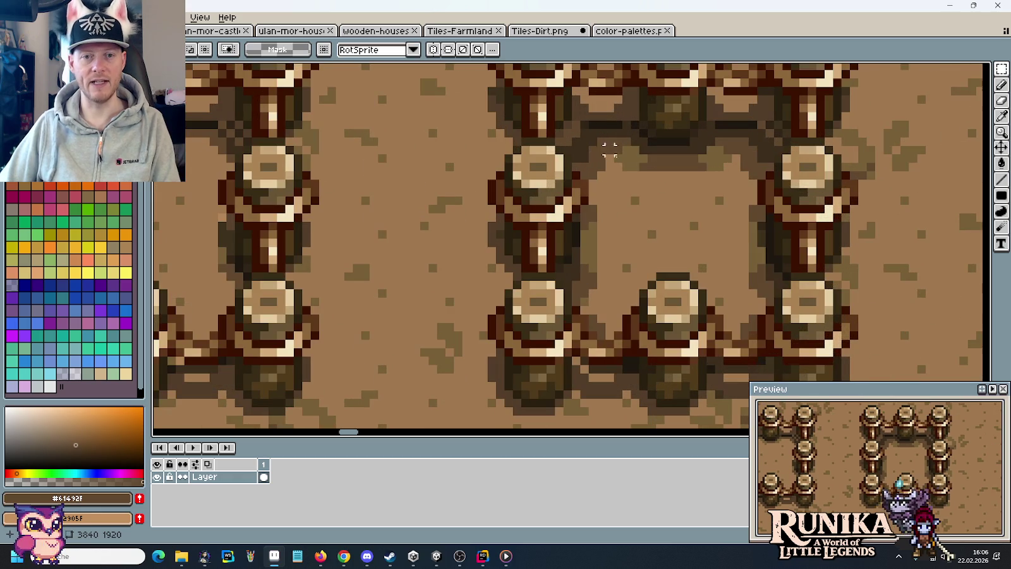
{"action": "key", "text": "b"}
{"action": "left_click", "coordinate": [625, 154], "text": "alt"}
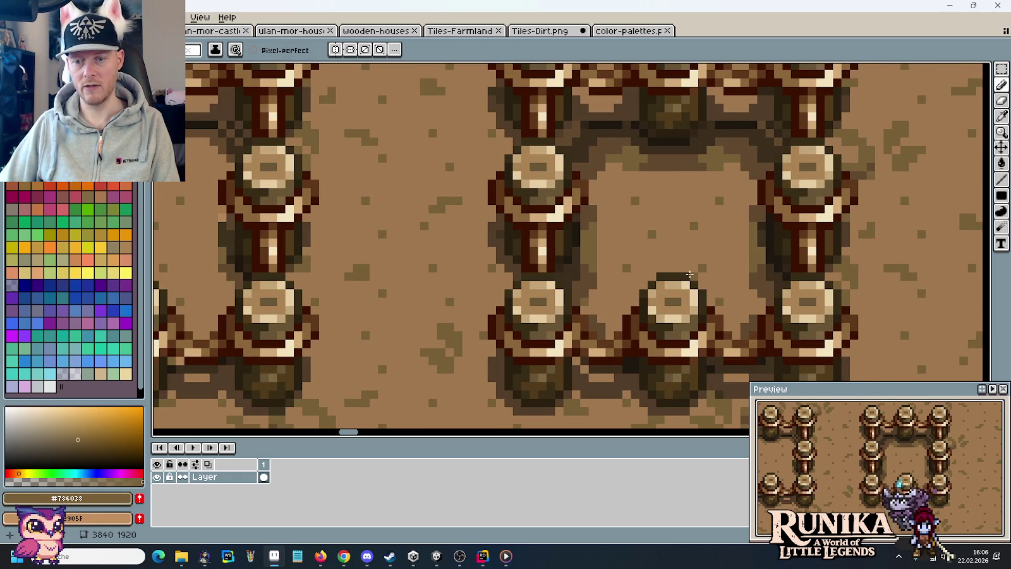
{"action": "left_click", "coordinate": [743, 156], "text": "alt"}
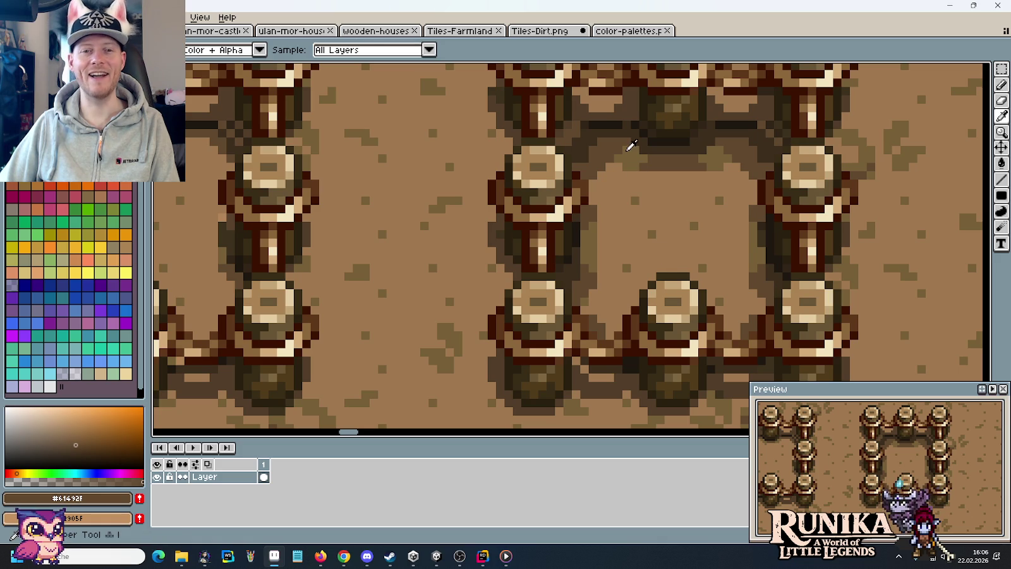
{"action": "left_click", "coordinate": [632, 147], "text": "alt"}
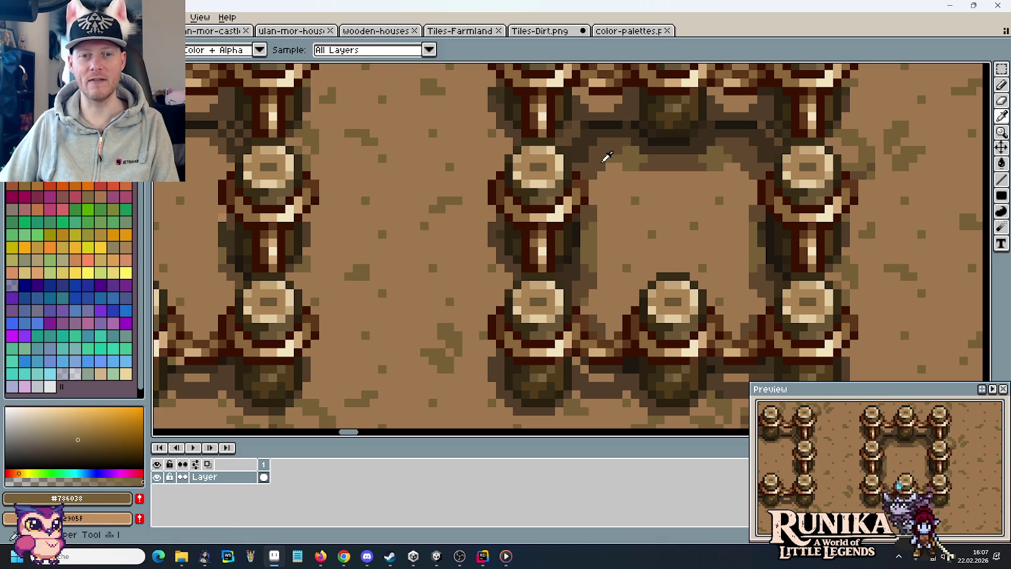
{"action": "left_click", "coordinate": [607, 164], "text": "alt"}
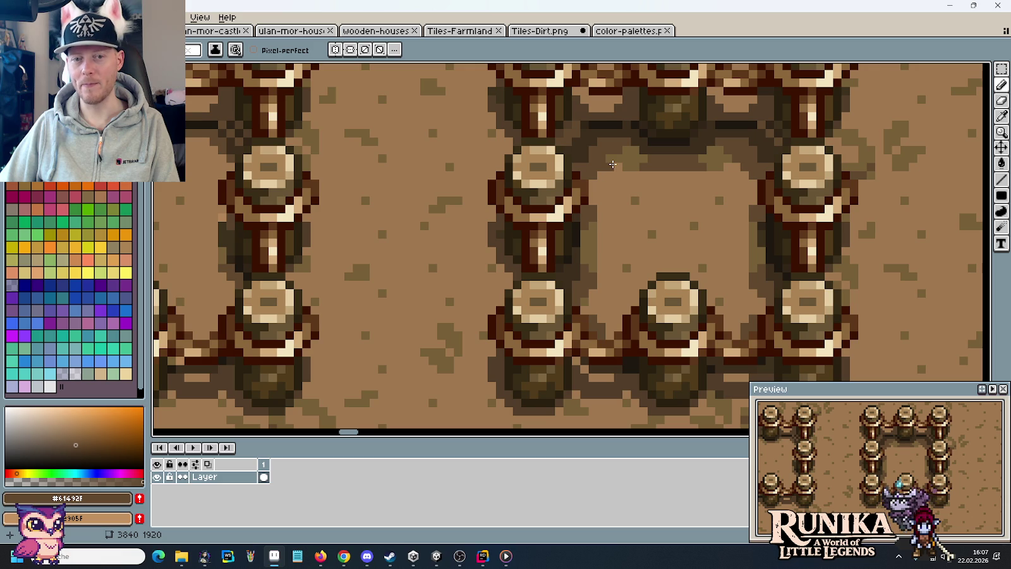
{"action": "left_click", "coordinate": [612, 161], "text": "alt"}
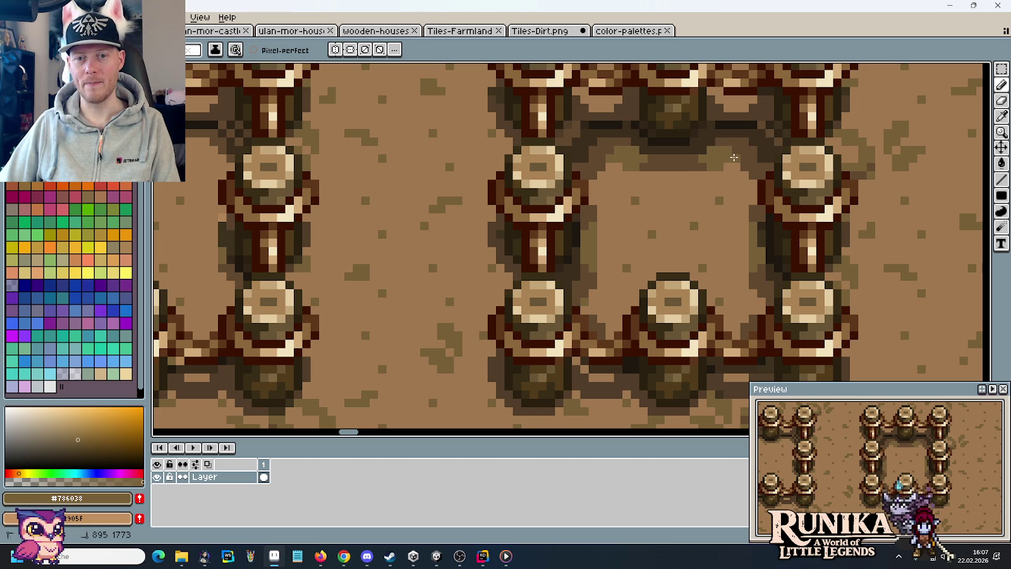
{"action": "scroll", "coordinate": [677, 242], "scroll_direction": "down", "scroll_amount": 5}
{"action": "left_click_drag", "start_coordinate": [848, 245], "coordinate": [428, 200]}
{"action": "left_click_drag", "start_coordinate": [773, 213], "coordinate": [512, 216]}
{"action": "left_click_drag", "start_coordinate": [659, 210], "coordinate": [532, 210]}
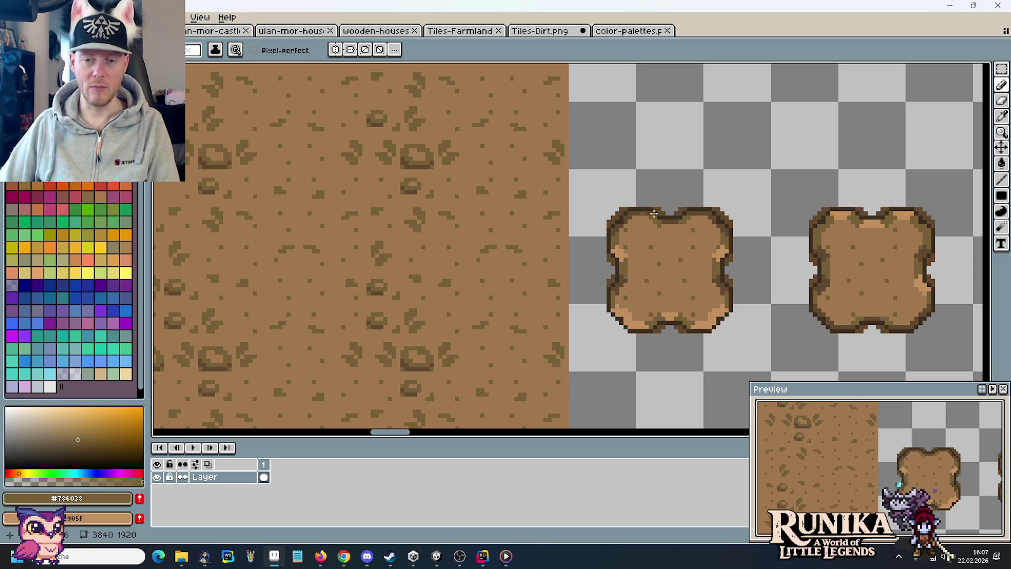
Sample the darker brown from a tile edge and shade the fourth dirt patch's rim with the Pencil.
{"action": "left_click_drag", "start_coordinate": [863, 239], "coordinate": [437, 205]}
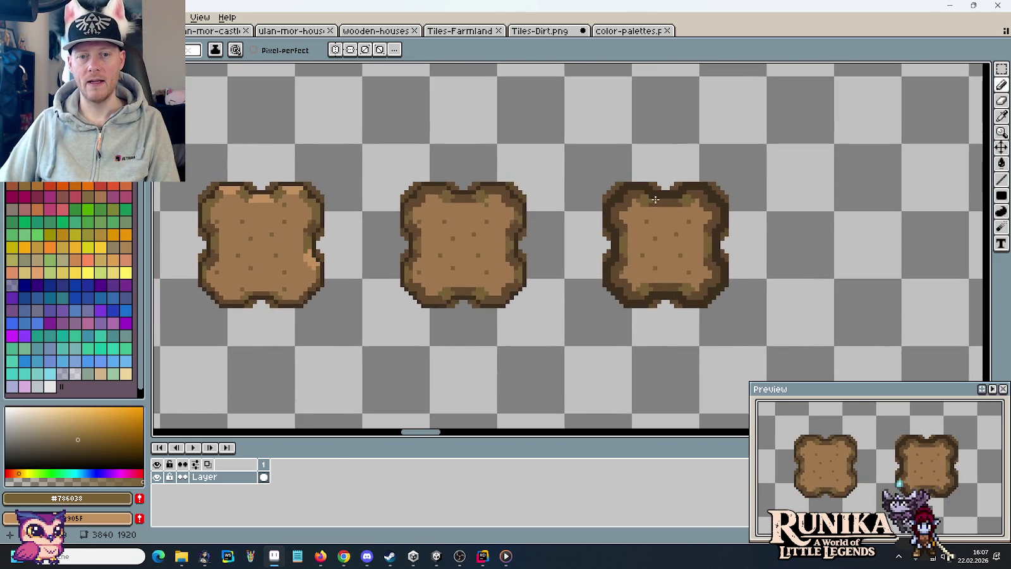
{"action": "scroll", "coordinate": [636, 196], "scroll_direction": "up", "scroll_amount": 2}
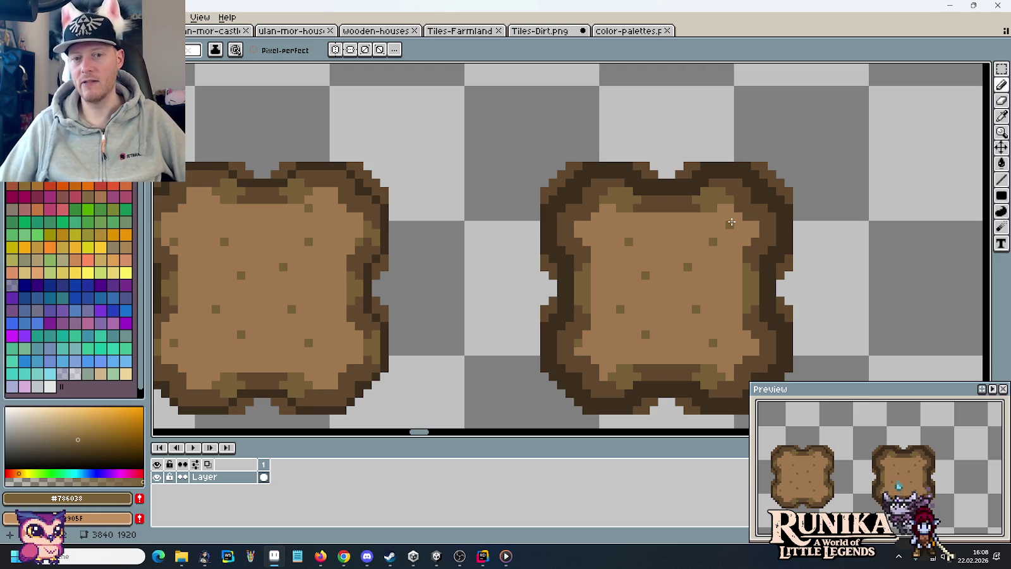
{"action": "key", "text": "i"}
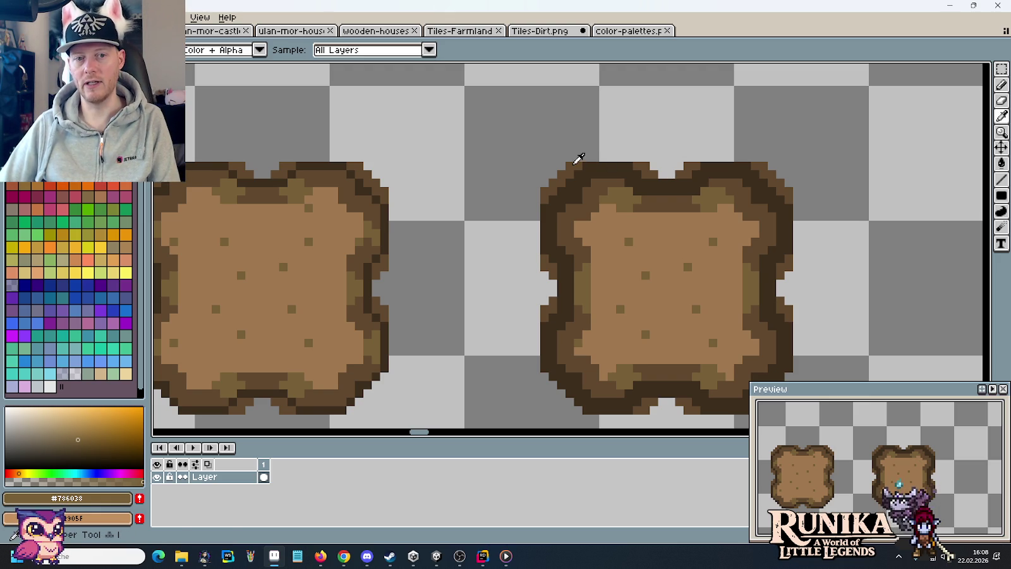
{"action": "left_click", "coordinate": [575, 162]}
{"action": "scroll", "coordinate": [616, 300], "scroll_direction": "down", "scroll_amount": 2}
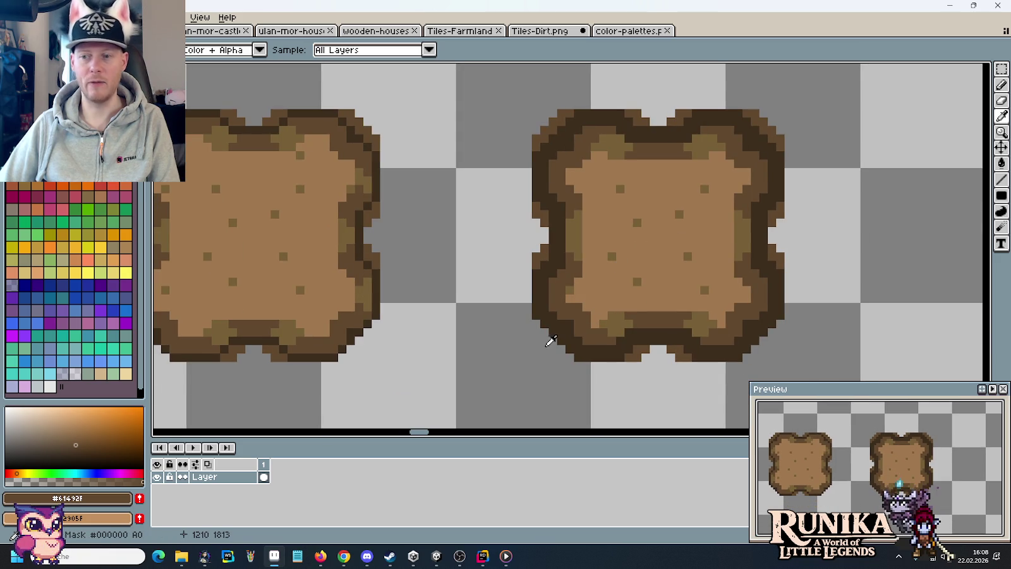
{"action": "key", "text": "b"}
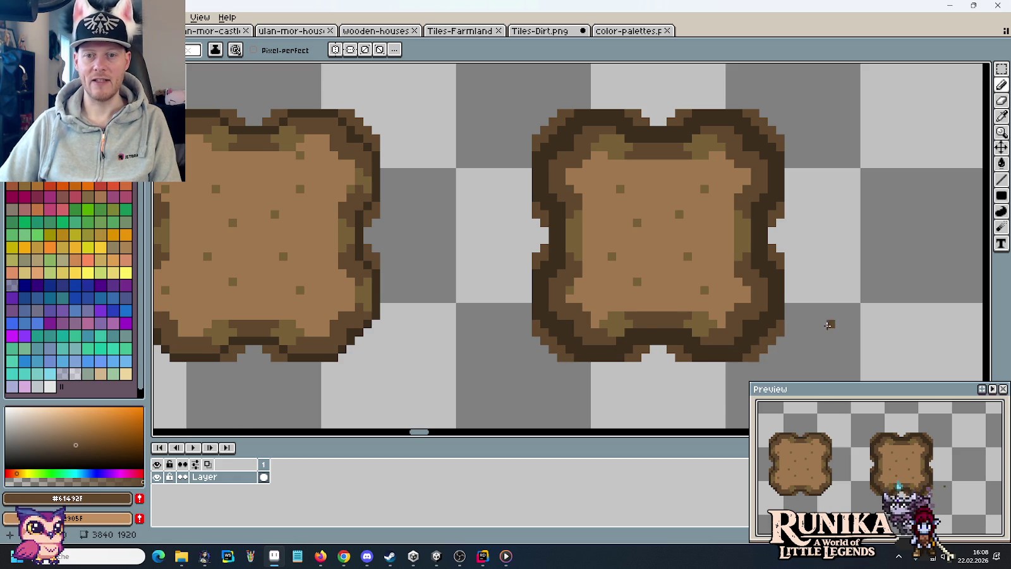
{"action": "scroll", "coordinate": [829, 322], "scroll_direction": "down", "scroll_amount": 1}
{"action": "scroll", "coordinate": [828, 321], "scroll_direction": "down", "scroll_amount": 1}
{"action": "key", "text": "m"}
{"action": "scroll", "coordinate": [828, 321], "scroll_direction": "down", "scroll_amount": 1}
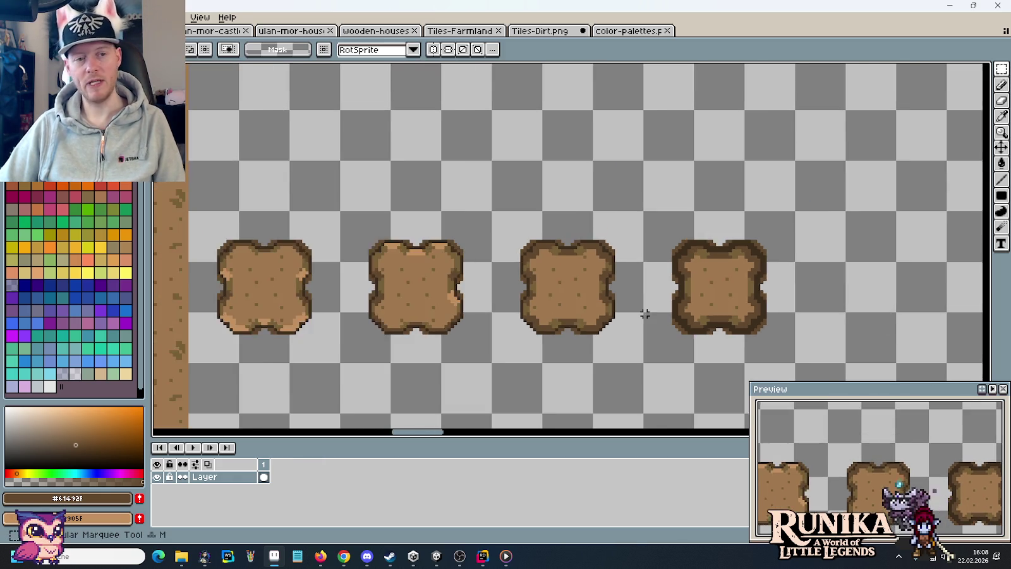
Cover the old right fence with a moved block of plain dirt.
{"action": "scroll", "coordinate": [643, 316], "scroll_direction": "down", "scroll_amount": 1}
{"action": "left_click_drag", "start_coordinate": [260, 255], "coordinate": [712, 259]}
{"action": "mouse_move", "coordinate": [527, 155]}
{"action": "left_mouse_down"}
{"action": "mouse_move", "coordinate": [638, 401]}
{"action": "mouse_move", "coordinate": [533, 356]}
{"action": "mouse_move", "coordinate": [502, 354]}
{"action": "left_mouse_up"}
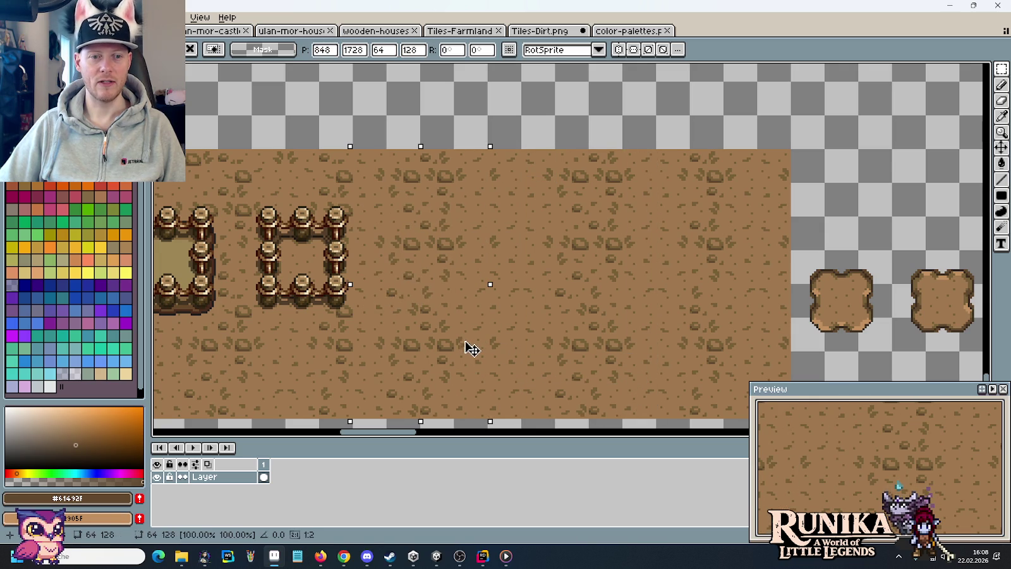
{"action": "left_click", "coordinate": [592, 305]}
{"action": "scroll", "coordinate": [597, 307], "scroll_direction": "down", "scroll_amount": 2}
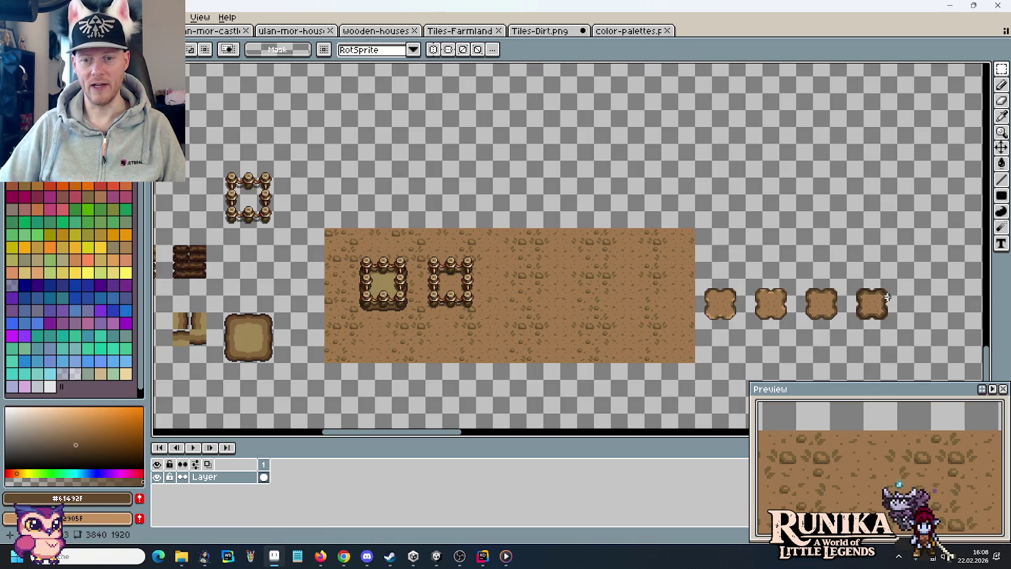
Copy the dark dirt patch onto the dirt block and enclose it with a copied fence square.
{"action": "mouse_move", "coordinate": [889, 321]}
{"action": "left_mouse_down"}
{"action": "mouse_move", "coordinate": [856, 287]}
{"action": "mouse_move", "coordinate": [515, 284]}
{"action": "left_mouse_up"}
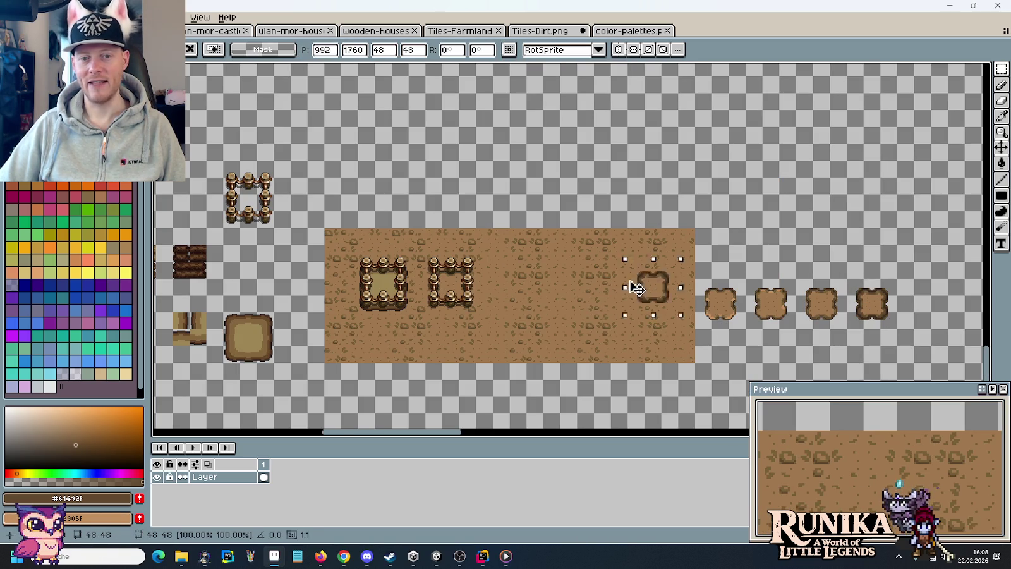
{"action": "left_click", "coordinate": [268, 222]}
{"action": "left_click_drag", "start_coordinate": [269, 222], "coordinate": [222, 166]}
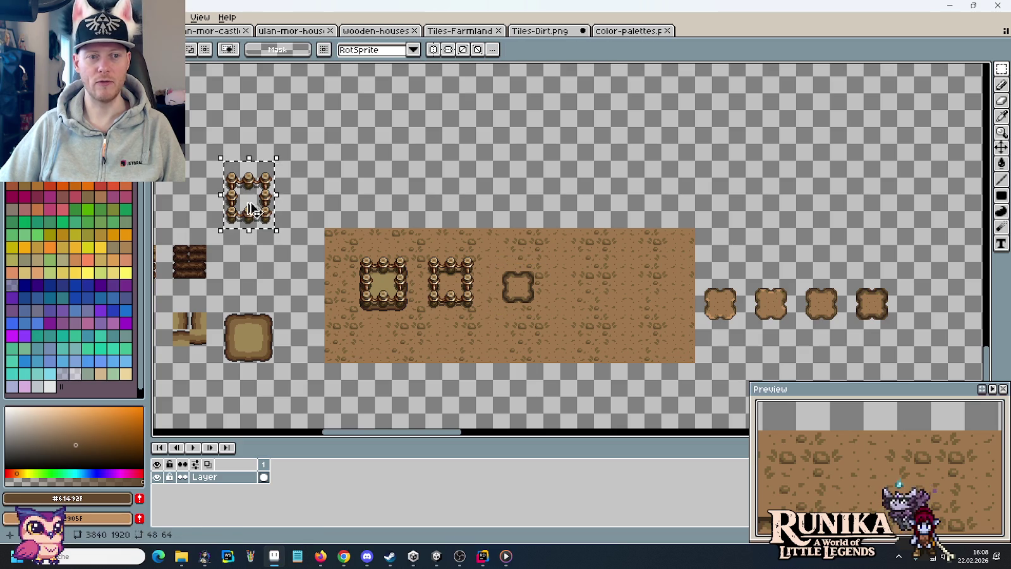
{"action": "left_click_drag", "start_coordinate": [249, 198], "coordinate": [524, 292]}
{"action": "left_click", "coordinate": [591, 296]}
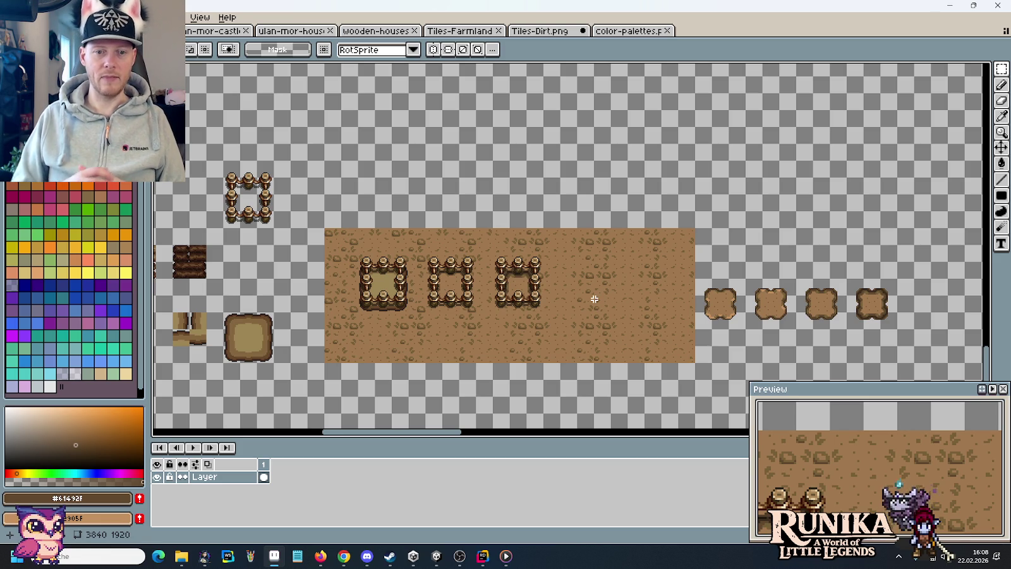
{"action": "scroll", "coordinate": [825, 327], "scroll_direction": "up", "scroll_amount": 2}
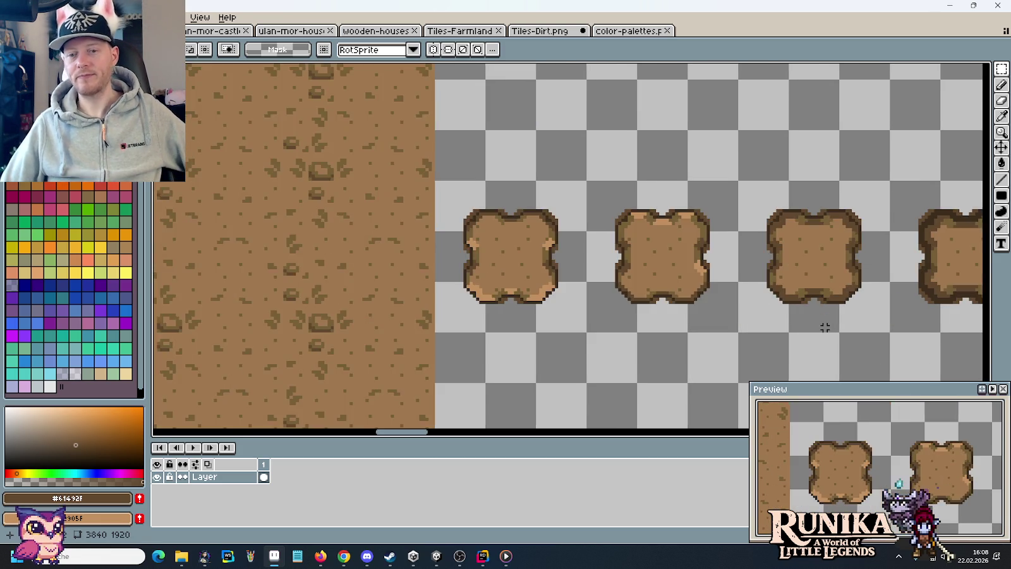
{"action": "scroll", "coordinate": [815, 326], "scroll_direction": "down", "scroll_amount": 1}
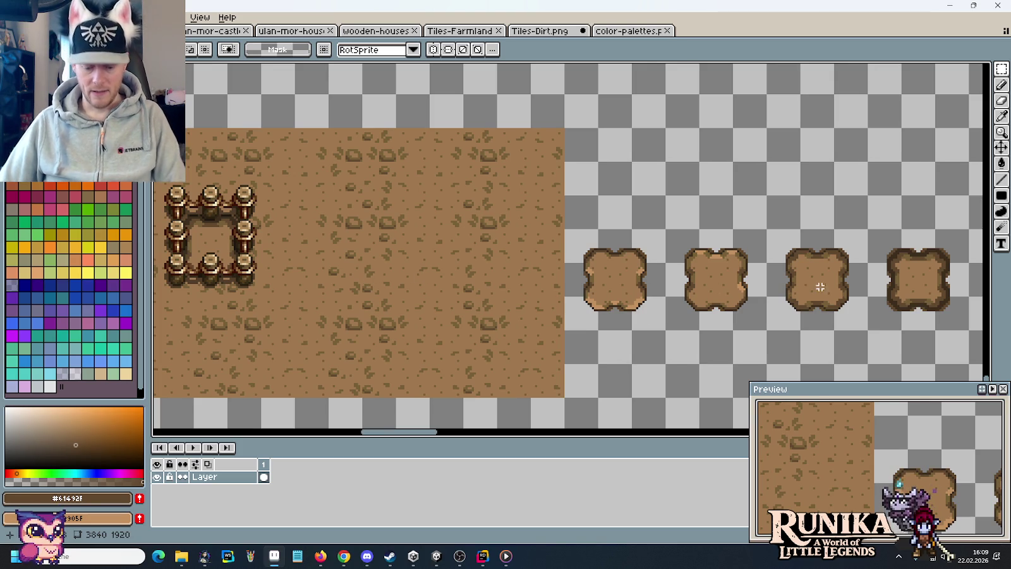
{"action": "scroll", "coordinate": [834, 297], "scroll_direction": "up", "scroll_amount": 1}
{"action": "left_click_drag", "start_coordinate": [661, 301], "coordinate": [539, 274]}
{"action": "scroll", "coordinate": [637, 285], "scroll_direction": "up", "scroll_amount": 1}
{"action": "scroll", "coordinate": [637, 285], "scroll_direction": "up", "scroll_amount": 1}
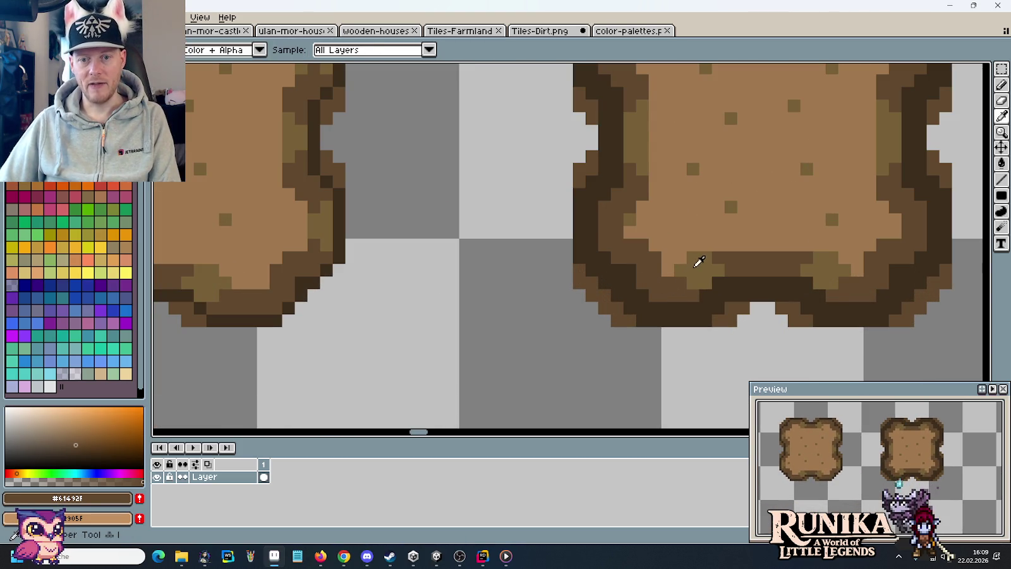
{"action": "left_click", "coordinate": [695, 264], "text": "alt"}
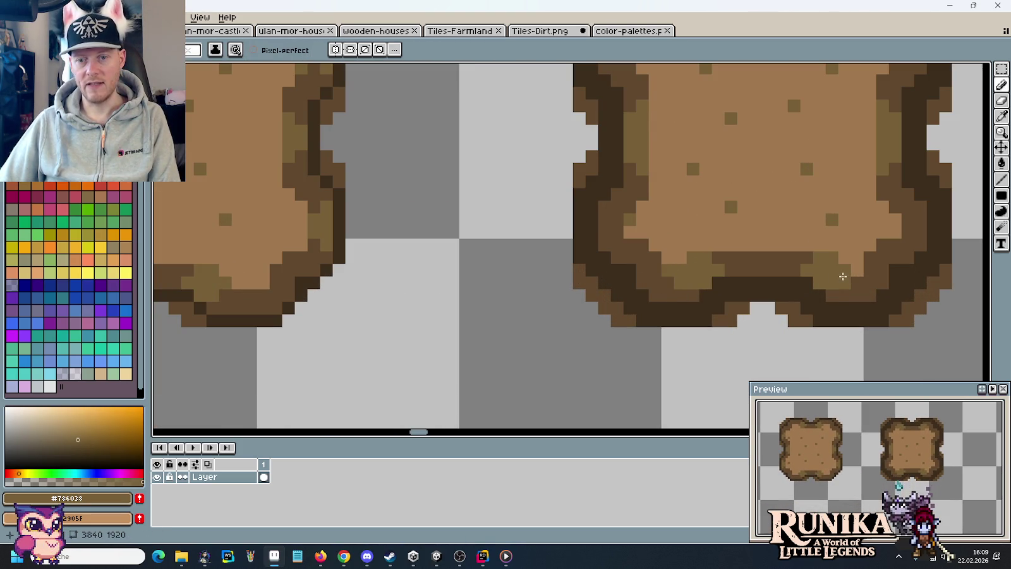
{"action": "scroll", "coordinate": [819, 277], "scroll_direction": "down", "scroll_amount": 1}
{"action": "scroll", "coordinate": [816, 278], "scroll_direction": "down", "scroll_amount": 1}
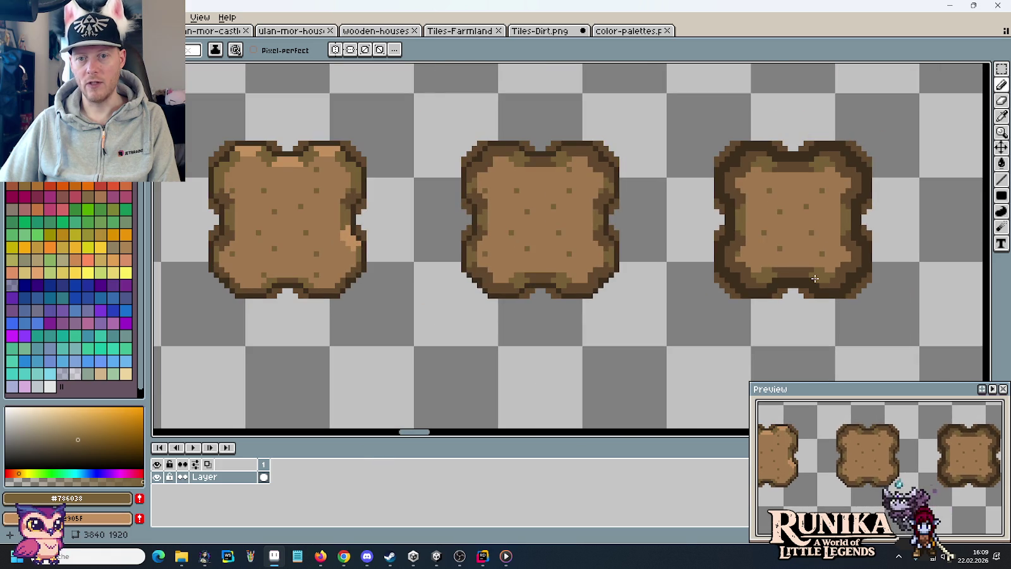
{"action": "scroll", "coordinate": [815, 278], "scroll_direction": "down", "scroll_amount": 1}
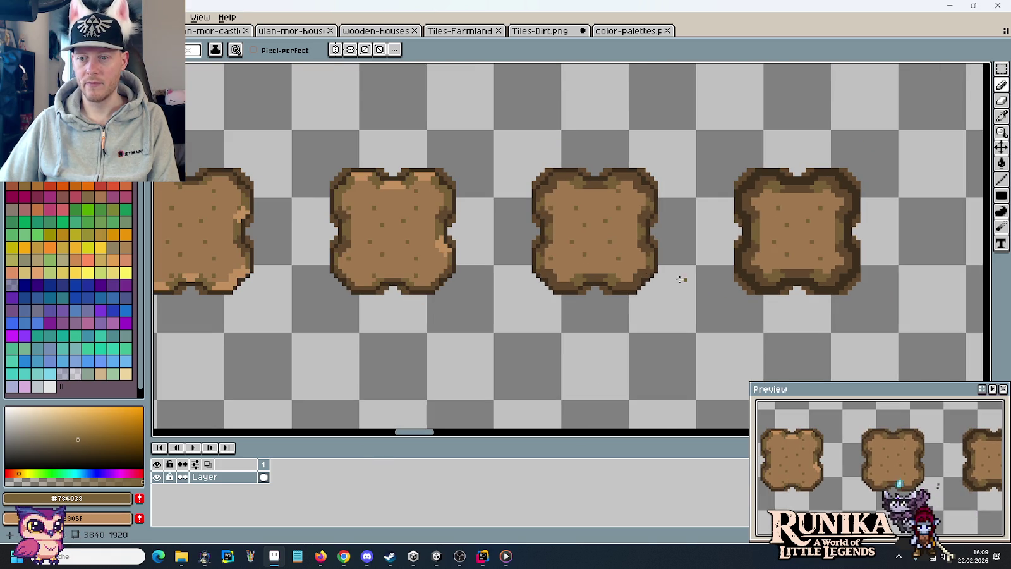
{"action": "scroll", "coordinate": [493, 249], "scroll_direction": "left", "scroll_amount": 1}
{"action": "scroll", "coordinate": [506, 259], "scroll_direction": "left", "scroll_amount": 4}
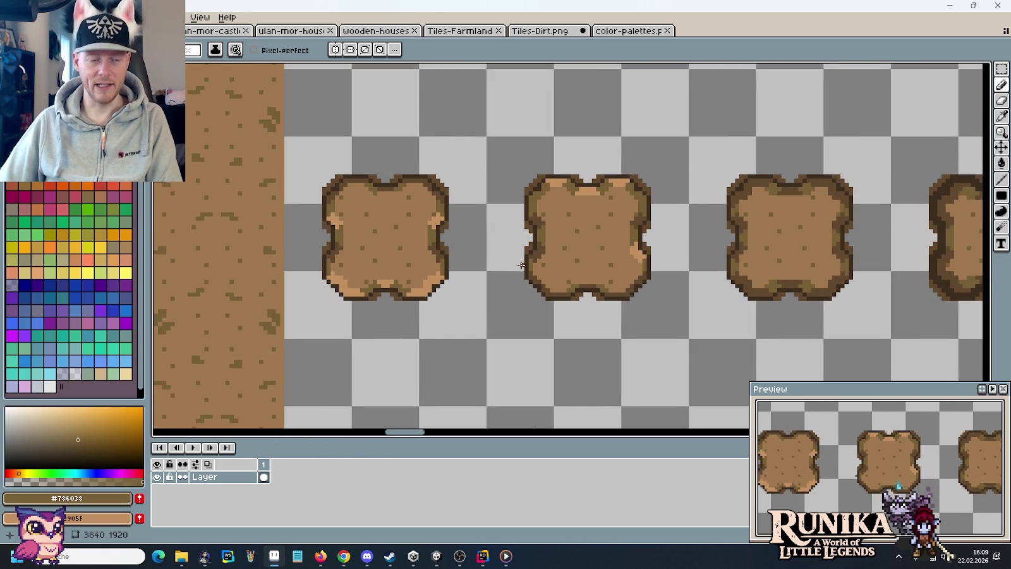
{"action": "scroll", "coordinate": [521, 265], "scroll_direction": "left", "scroll_amount": 3}
{"action": "scroll", "coordinate": [523, 250], "scroll_direction": "down", "scroll_amount": 1}
{"action": "left_click_drag", "start_coordinate": [352, 239], "coordinate": [480, 248]}
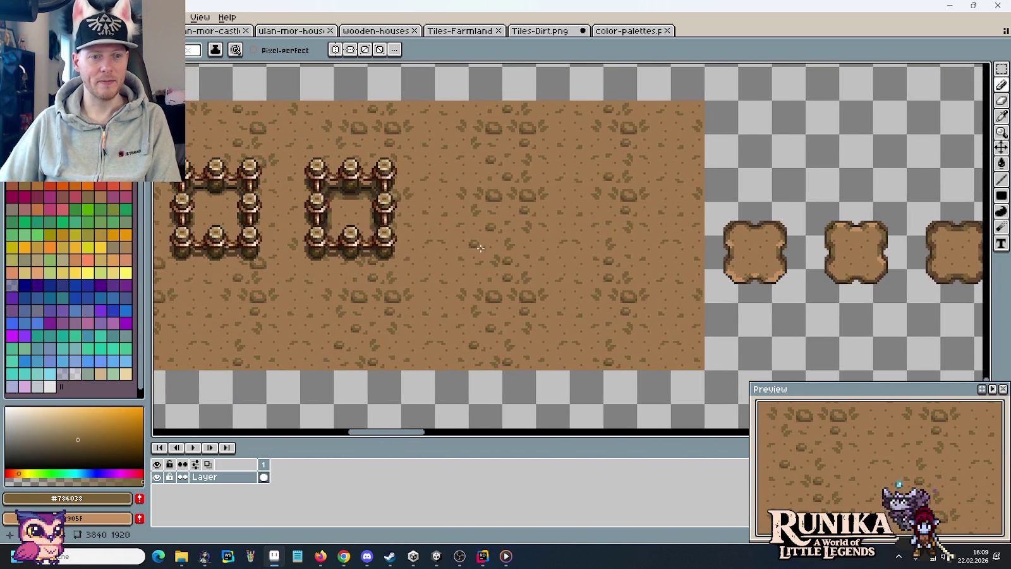
{"action": "scroll", "coordinate": [417, 248], "scroll_direction": "up", "scroll_amount": 2}
{"action": "scroll", "coordinate": [287, 241], "scroll_direction": "up", "scroll_amount": 1}
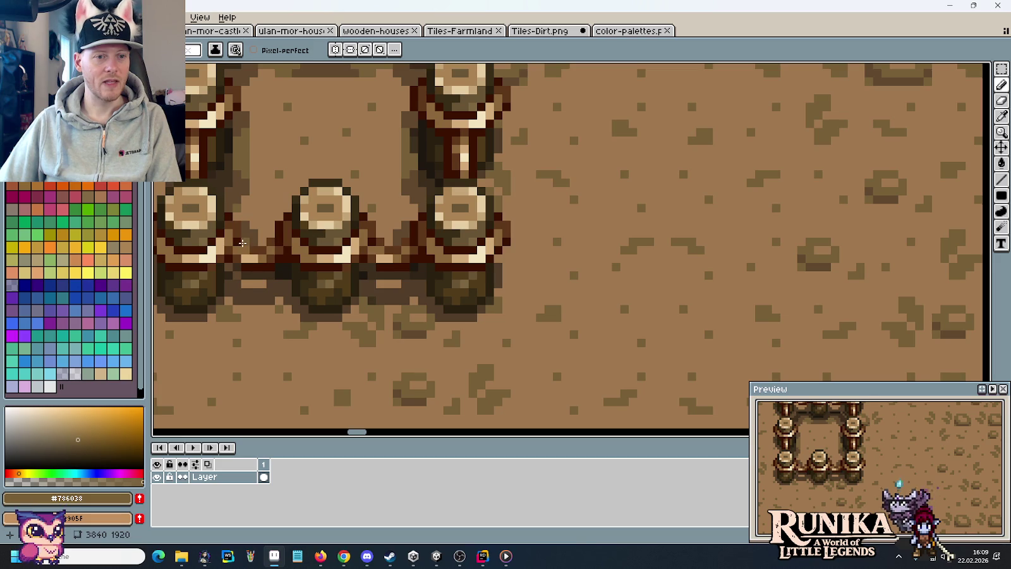
{"action": "scroll", "coordinate": [287, 243], "scroll_direction": "down", "scroll_amount": 1}
{"action": "scroll", "coordinate": [291, 244], "scroll_direction": "down", "scroll_amount": 1}
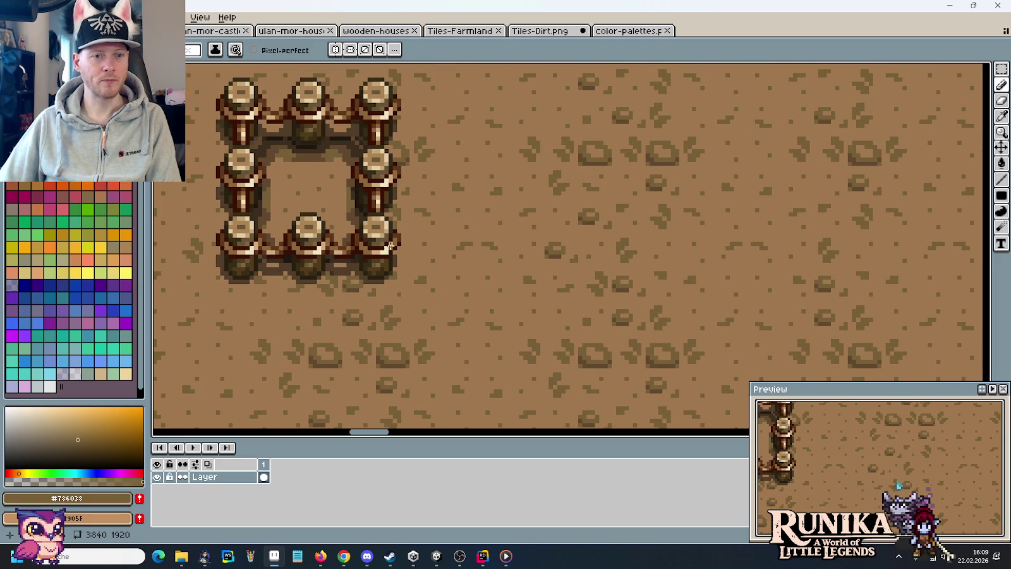
{"action": "scroll", "coordinate": [390, 246], "scroll_direction": "down", "scroll_amount": 1}
{"action": "scroll", "coordinate": [718, 273], "scroll_direction": "up", "scroll_amount": 1}
{"action": "mouse_move", "coordinate": [718, 273]}
{"action": "left_mouse_down"}
{"action": "mouse_move", "coordinate": [452, 264]}
{"action": "mouse_move", "coordinate": [823, 276]}
{"action": "mouse_move", "coordinate": [478, 264]}
{"action": "mouse_move", "coordinate": [805, 275]}
{"action": "left_mouse_up"}
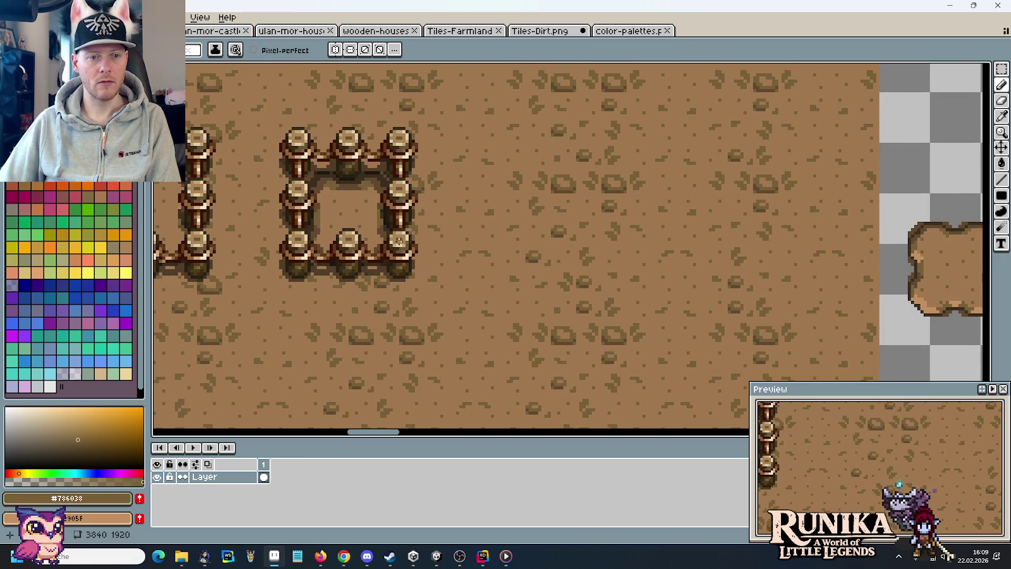
{"action": "scroll", "coordinate": [382, 258], "scroll_direction": "down", "scroll_amount": 1}
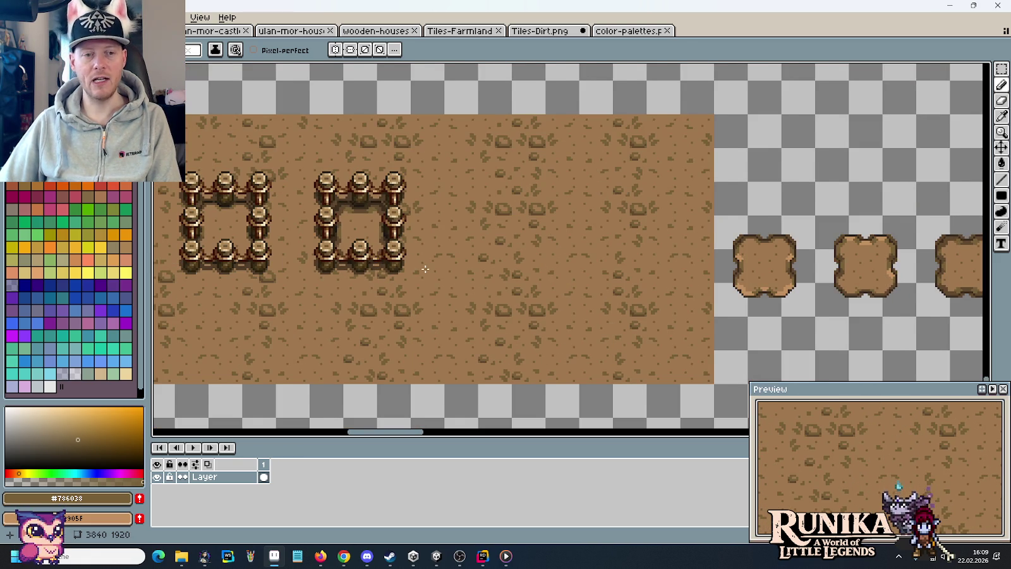
{"action": "scroll", "coordinate": [425, 269], "scroll_direction": "down", "scroll_amount": 2}
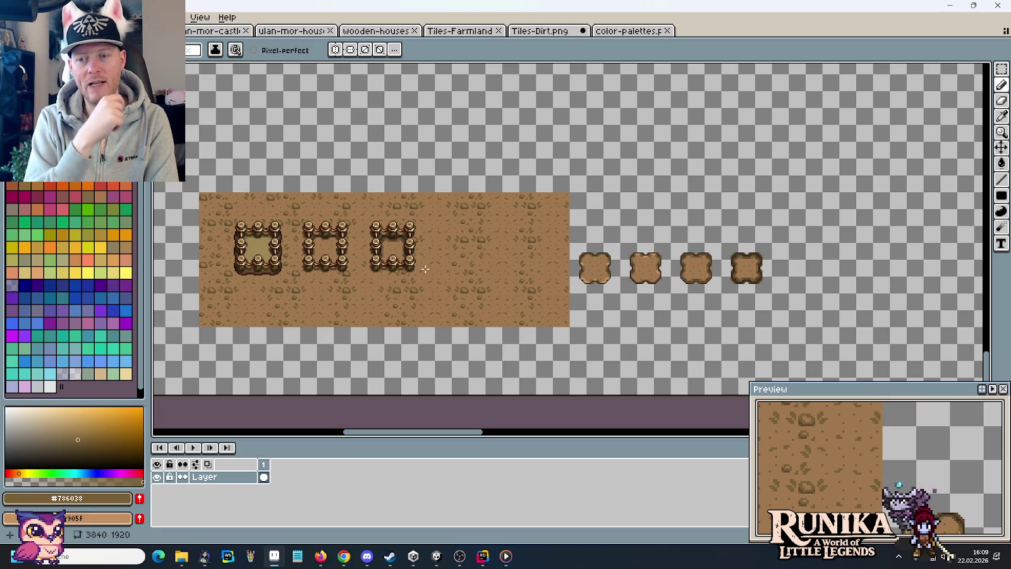
{"action": "mouse_move", "coordinate": [424, 269]}
{"action": "left_mouse_down"}
{"action": "mouse_move", "coordinate": [664, 259]}
{"action": "mouse_move", "coordinate": [891, 272]}
{"action": "left_mouse_up"}
Select a 16x16 piece of the log texture.
{"action": "scroll", "coordinate": [471, 233], "scroll_direction": "up", "scroll_amount": 3}
{"action": "mouse_move", "coordinate": [448, 209]}
{"action": "left_mouse_down"}
{"action": "mouse_move", "coordinate": [496, 256]}
{"action": "mouse_move", "coordinate": [180, 214]}
{"action": "left_mouse_up"}
{"action": "scroll", "coordinate": [471, 246], "scroll_direction": "down", "scroll_amount": 2}
{"action": "scroll", "coordinate": [636, 264], "scroll_direction": "up", "scroll_amount": 3}
{"action": "scroll", "coordinate": [583, 264], "scroll_direction": "down", "scroll_amount": 1}
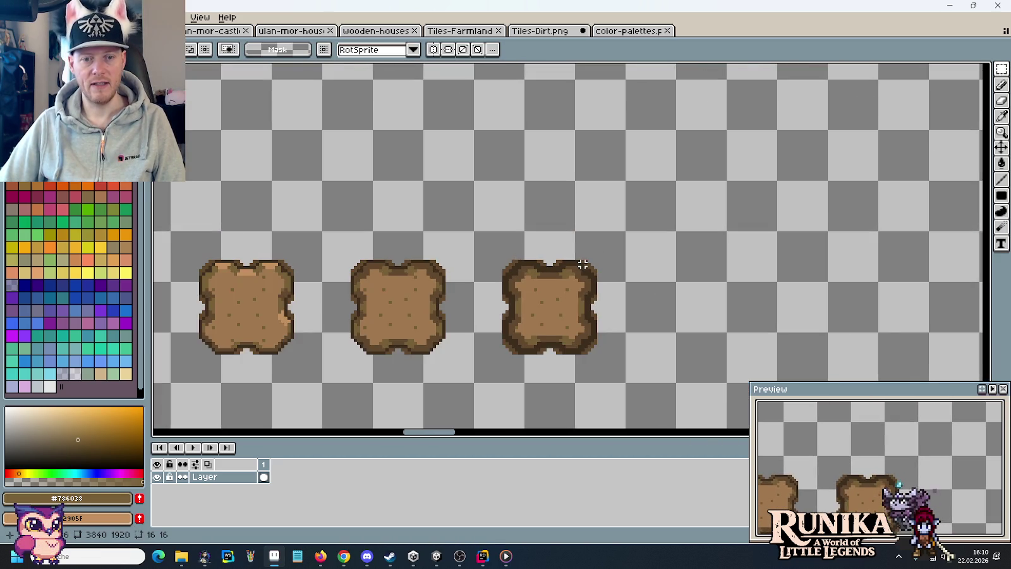
{"action": "scroll", "coordinate": [582, 264], "scroll_direction": "up", "scroll_amount": 1}
{"action": "scroll", "coordinate": [626, 152], "scroll_direction": "up", "scroll_amount": 3}
Paste the log piece onto the dark dirt patch, then discard it.
{"action": "key", "text": "ctrl+v"}
{"action": "mouse_move", "coordinate": [610, 244]}
{"action": "left_mouse_down"}
{"action": "mouse_move", "coordinate": [661, 280]}
{"action": "mouse_move", "coordinate": [653, 316]}
{"action": "mouse_move", "coordinate": [614, 255]}
{"action": "mouse_move", "coordinate": [656, 249]}
{"action": "mouse_move", "coordinate": [661, 199]}
{"action": "mouse_move", "coordinate": [642, 175]}
{"action": "left_mouse_up"}
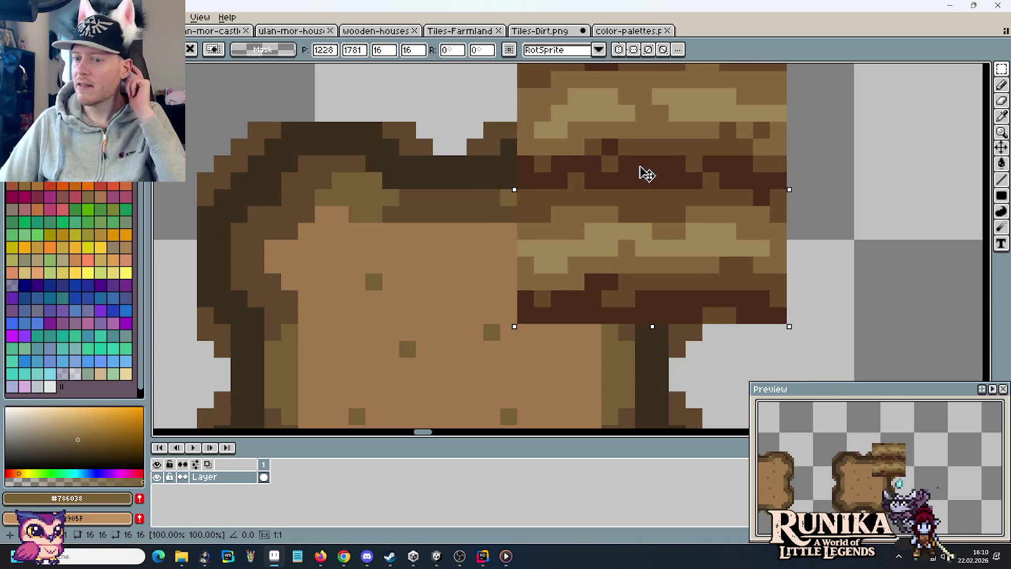
{"action": "scroll", "coordinate": [646, 174], "scroll_direction": "down", "scroll_amount": 2}
{"action": "scroll", "coordinate": [647, 175], "scroll_direction": "down", "scroll_amount": 1}
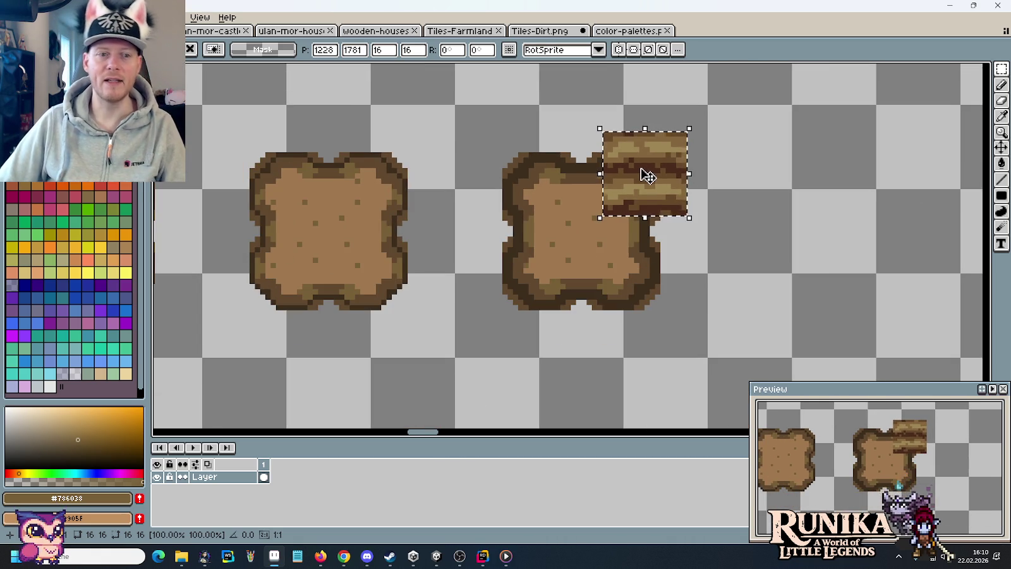
{"action": "key", "text": "Escape"}
Return to the fence and log tiles and select the whole 32x32 log tile.
{"action": "scroll", "coordinate": [646, 175], "scroll_direction": "down", "scroll_amount": 2}
{"action": "mouse_move", "coordinate": [646, 176]}
{"action": "left_mouse_down"}
{"action": "mouse_move", "coordinate": [662, 242]}
{"action": "mouse_move", "coordinate": [571, 271]}
{"action": "left_mouse_up"}
{"action": "scroll", "coordinate": [662, 241], "scroll_direction": "up", "scroll_amount": 2}
{"action": "left_click", "coordinate": [482, 261]}
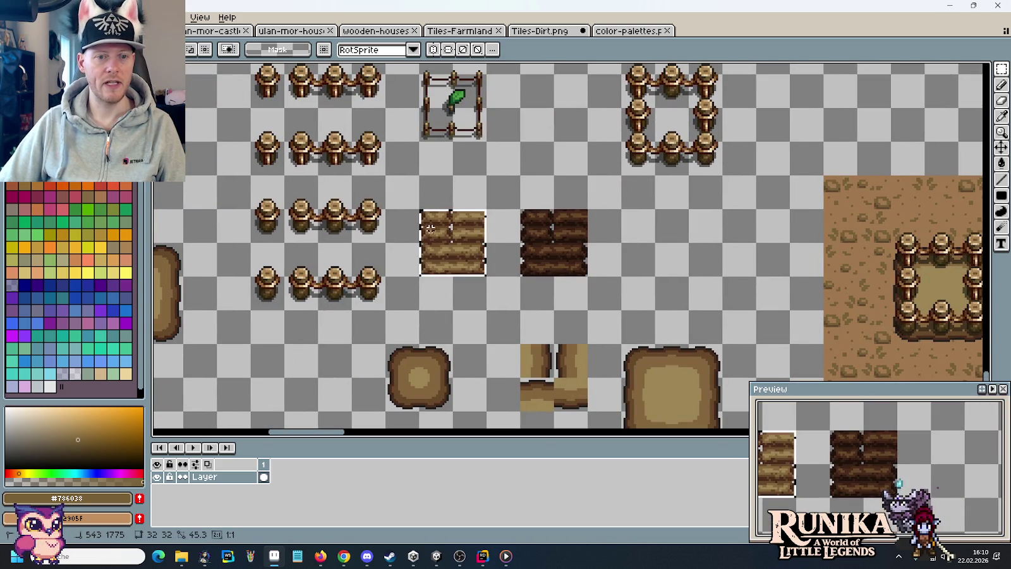
Paste the log tile and place it just above the dirt patches.
{"action": "scroll", "coordinate": [483, 248], "scroll_direction": "right", "scroll_amount": 2}
{"action": "scroll", "coordinate": [779, 222], "scroll_direction": "right", "scroll_amount": 4}
{"action": "scroll", "coordinate": [778, 223], "scroll_direction": "right", "scroll_amount": 4}
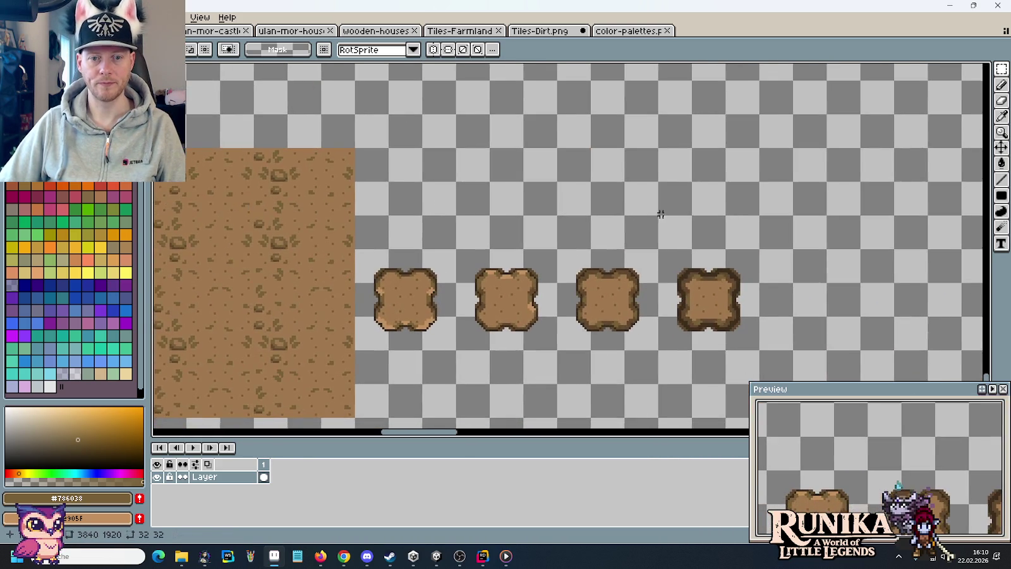
{"action": "scroll", "coordinate": [661, 214], "scroll_direction": "up", "scroll_amount": 2}
{"action": "key", "text": "ctrl+v"}
{"action": "left_click_drag", "start_coordinate": [616, 241], "coordinate": [768, 241]}
{"action": "key", "text": "Return"}
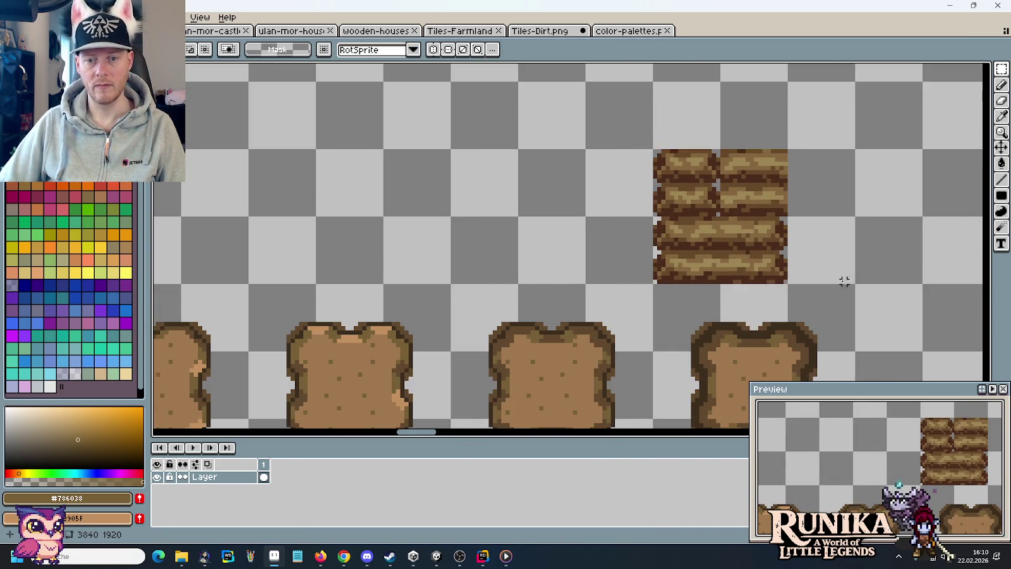
Select the log tile and take its dark brown as both main and background colour.
{"action": "left_click_drag", "start_coordinate": [843, 282], "coordinate": [728, 191]}
{"action": "key", "text": "i"}
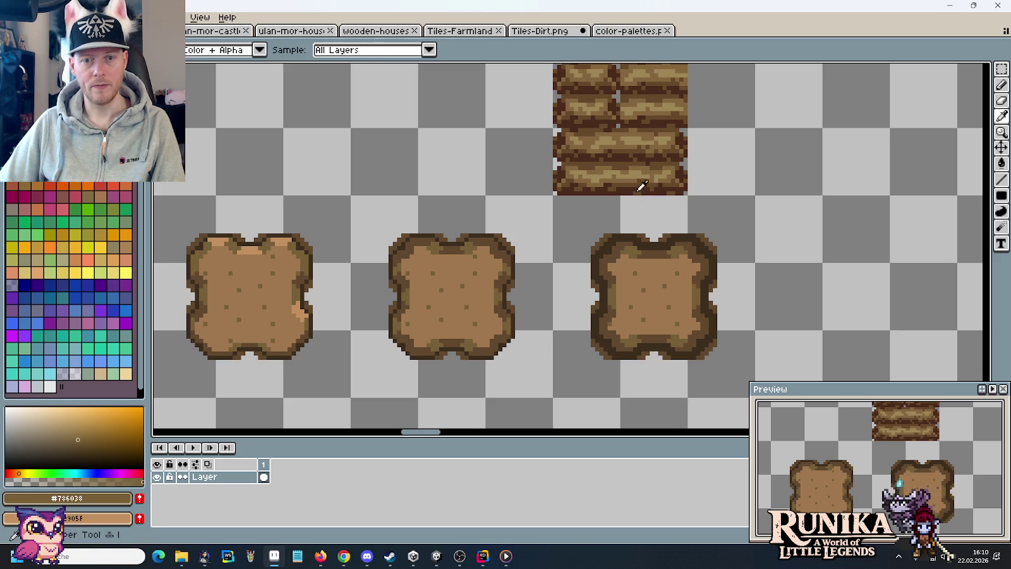
{"action": "left_click", "coordinate": [631, 183]}
{"action": "key", "text": "m"}
{"action": "left_click_drag", "start_coordinate": [688, 195], "coordinate": [553, 64]}
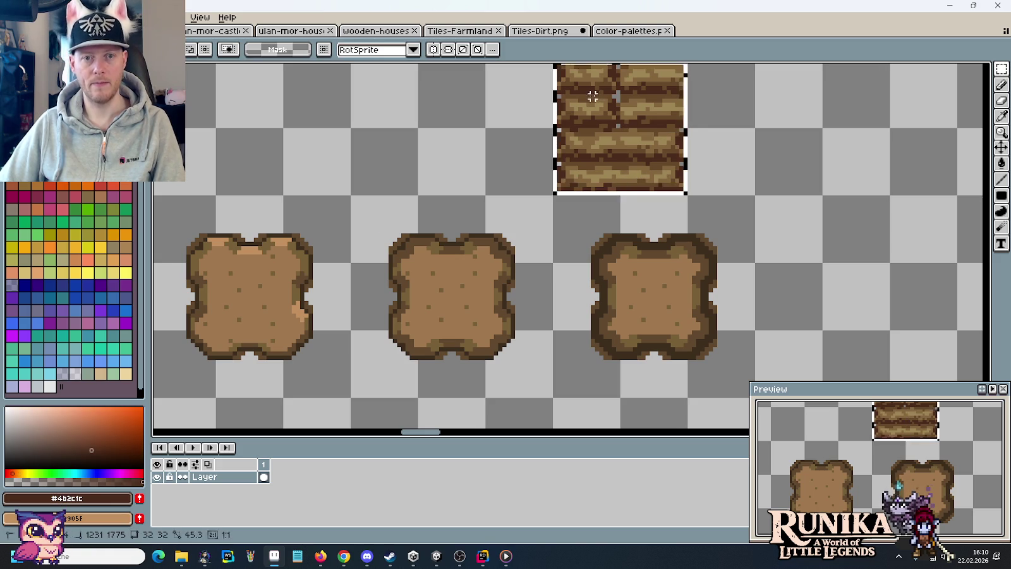
{"action": "key", "text": "i"}
{"action": "right_click", "coordinate": [664, 225]}
{"action": "scroll", "coordinate": [696, 214], "scroll_direction": "up", "scroll_amount": 2}
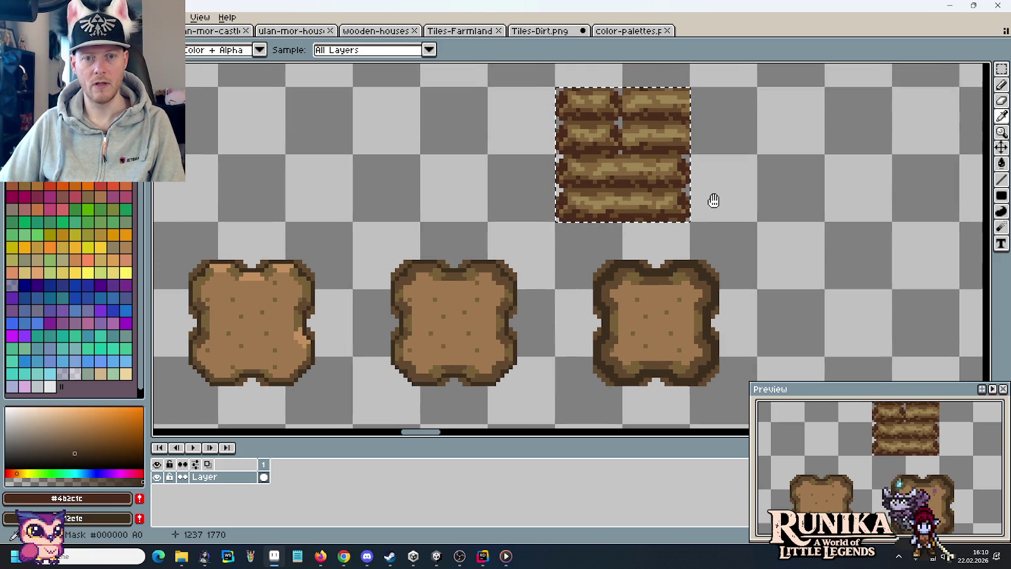
{"action": "key", "text": "b"}
Sample dirt and plank browns from the canvas as the main and secondary colours.
{"action": "key", "text": "i"}
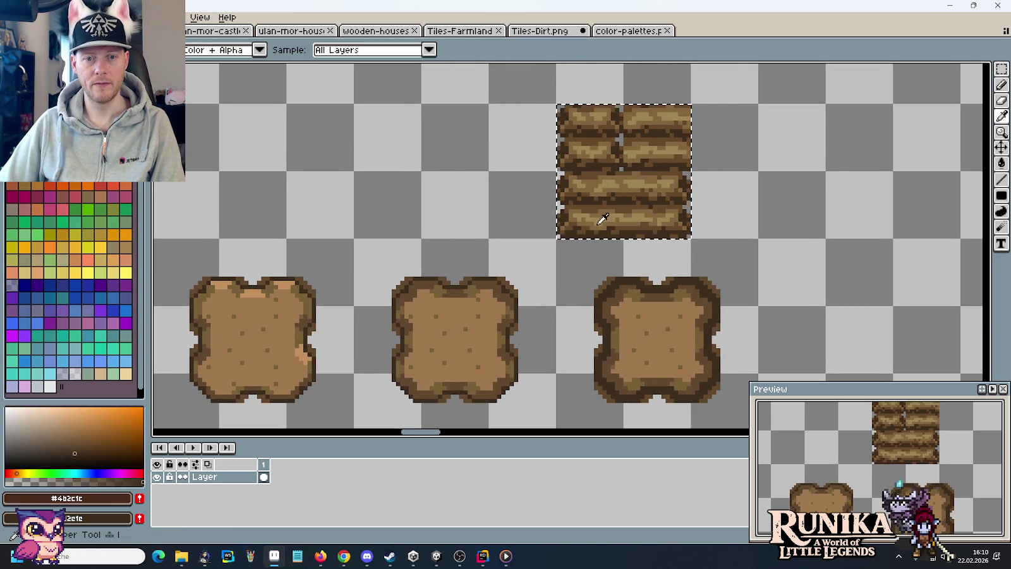
{"action": "left_click", "coordinate": [631, 229]}
{"action": "right_click", "coordinate": [703, 285]}
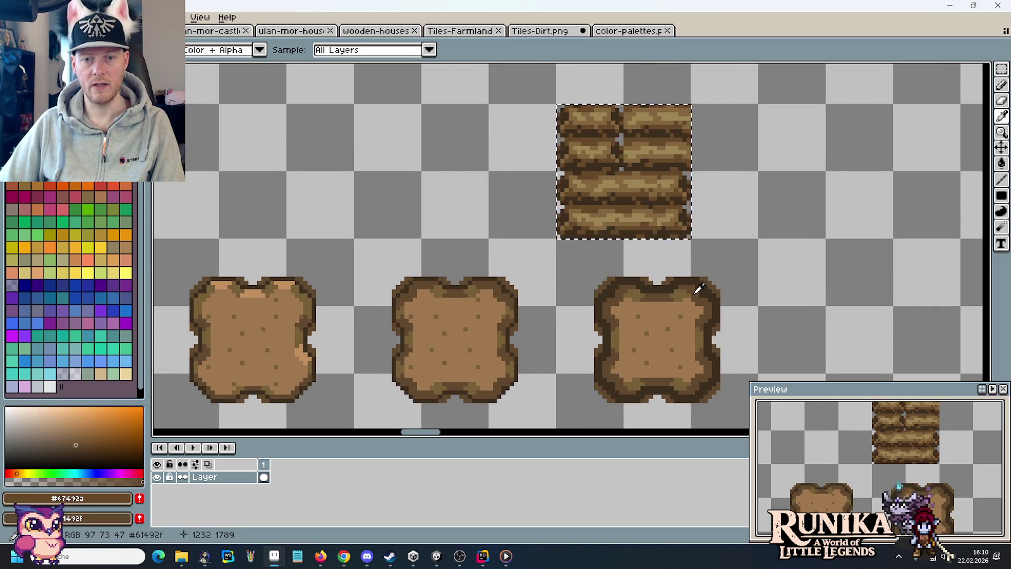
{"action": "key", "text": "b"}
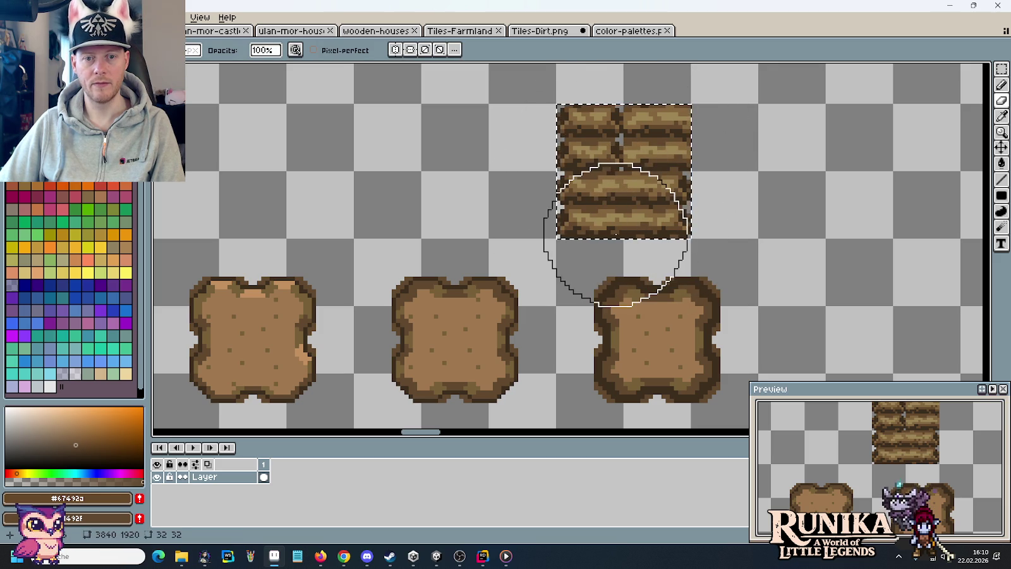
{"action": "key", "text": "i"}
{"action": "left_click", "coordinate": [631, 218]}
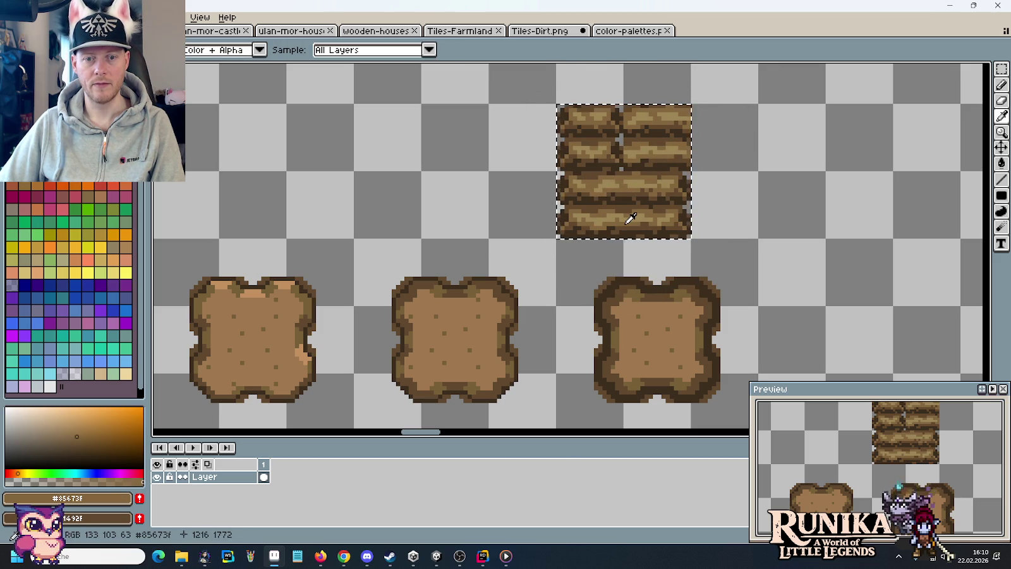
{"action": "right_click", "coordinate": [684, 286]}
{"action": "key", "text": "b"}
{"action": "key", "text": "i"}
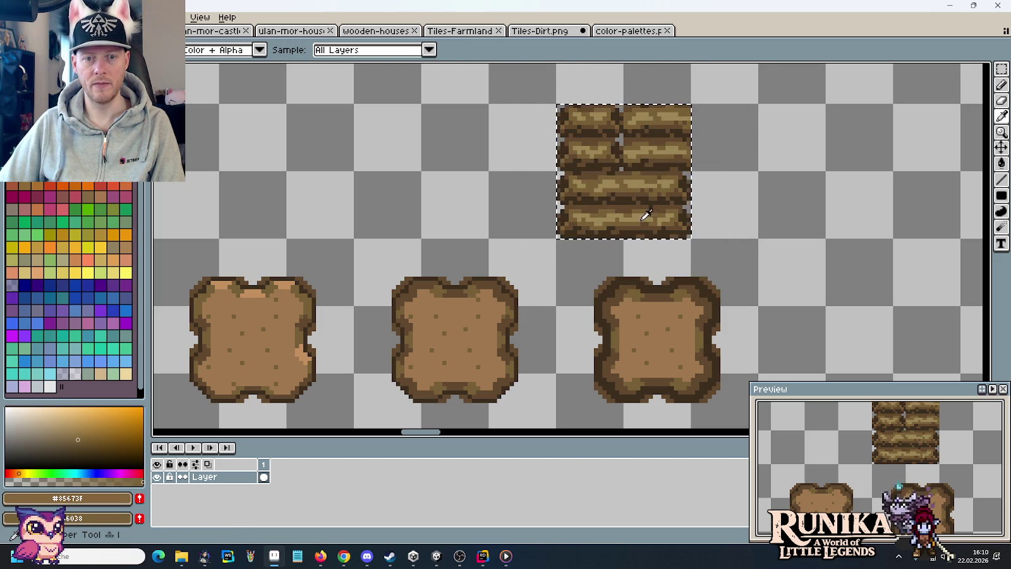
{"action": "left_click", "coordinate": [650, 218]}
{"action": "right_click", "coordinate": [661, 297]}
{"action": "key", "text": "b"}
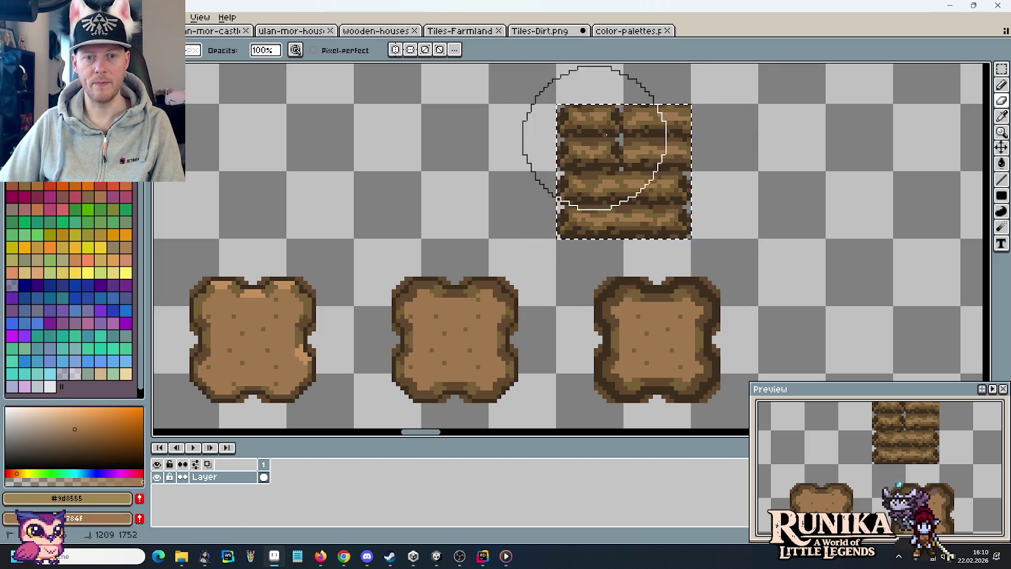
Deselect the plank tile and save the sprite.
{"action": "key", "text": "m"}
{"action": "left_click", "coordinate": [768, 215]}
{"action": "key", "text": "ctrl+s"}
{"action": "key", "text": "Return"}
{"action": "scroll", "coordinate": [718, 222], "scroll_direction": "down", "scroll_amount": 1}
{"action": "scroll", "coordinate": [718, 222], "scroll_direction": "down", "scroll_amount": 1}
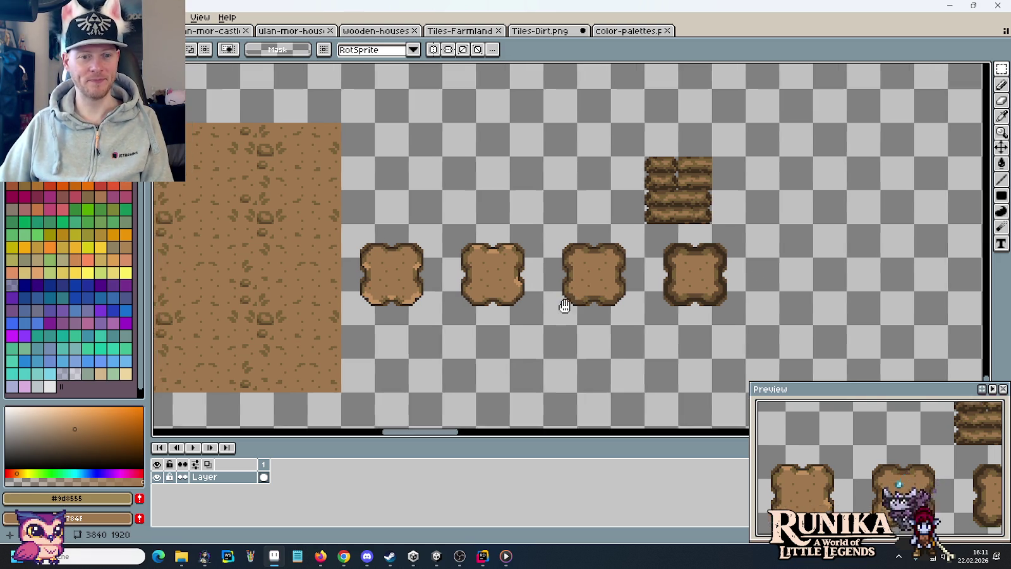
{"action": "left_click_drag", "start_coordinate": [580, 306], "coordinate": [636, 282]}
{"action": "left_click_drag", "start_coordinate": [849, 209], "coordinate": [695, 219]}
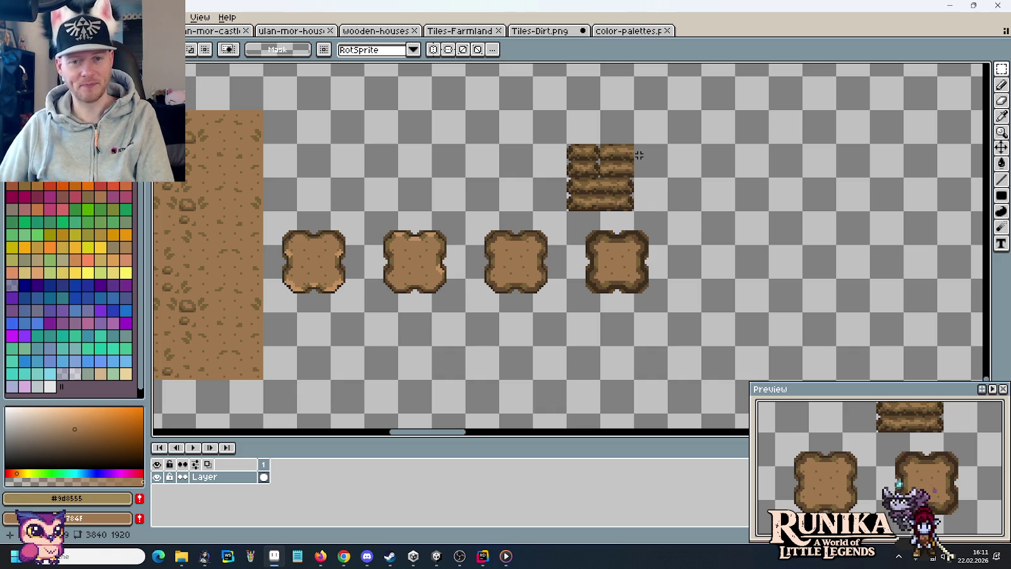
{"action": "left_click_drag", "start_coordinate": [622, 153], "coordinate": [635, 179]}
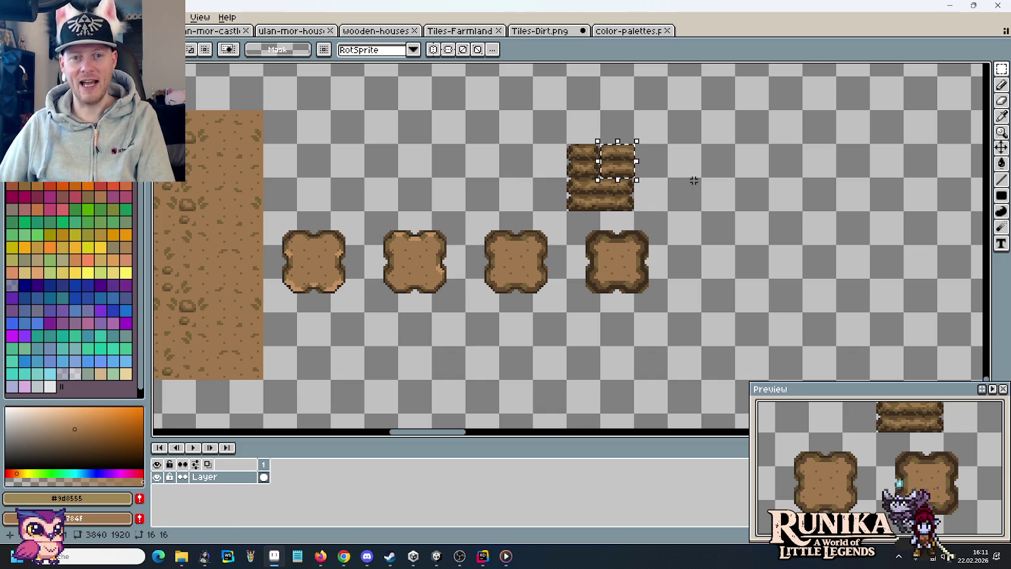
Assemble a 48×48 plank block from copied plank pieces, then select the darkest patch with yellow active.
{"action": "left_click_drag", "start_coordinate": [626, 163], "coordinate": [695, 229]}
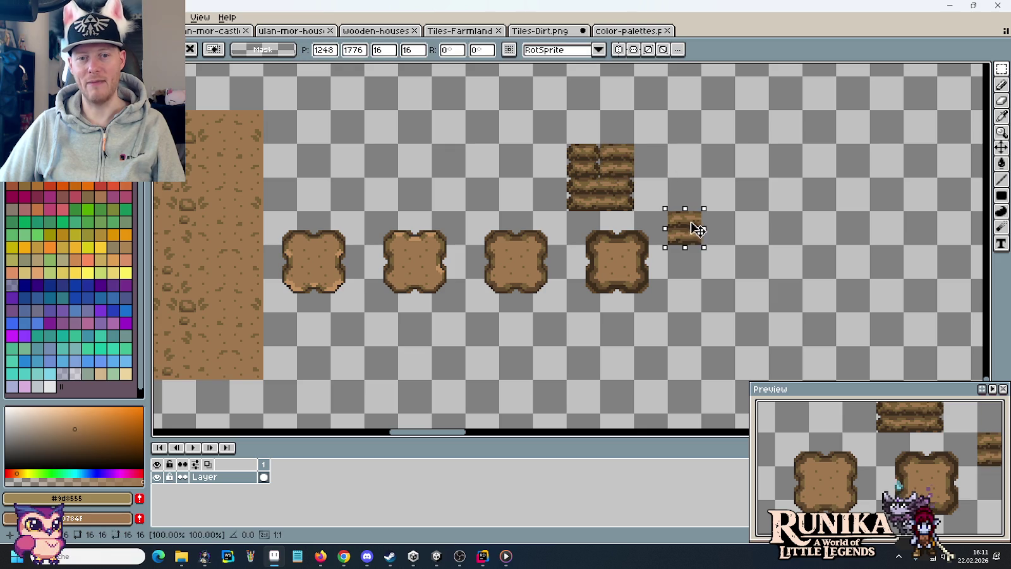
{"action": "left_click", "coordinate": [711, 234]}
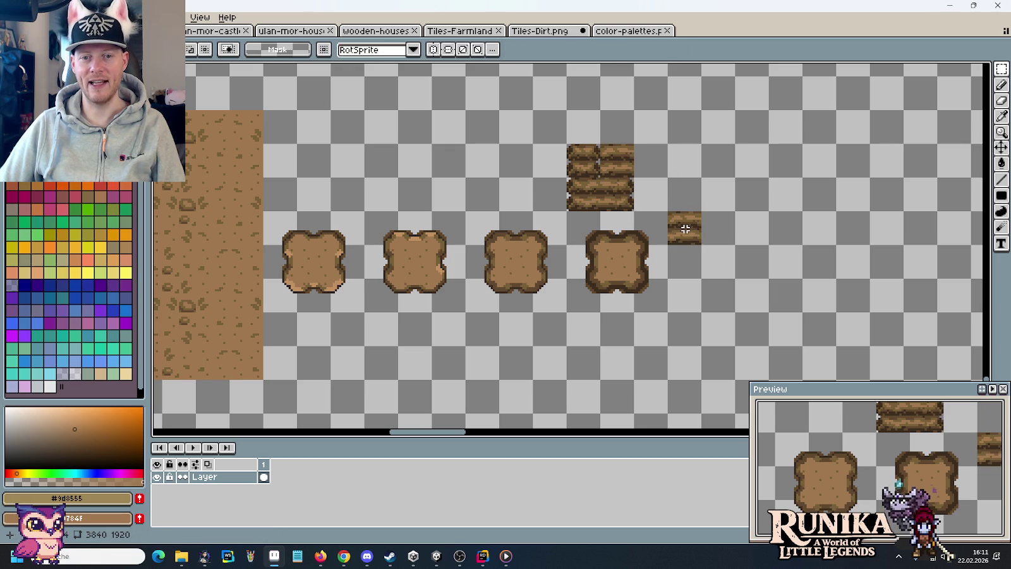
{"action": "mouse_move", "coordinate": [685, 229]}
{"action": "left_mouse_down"}
{"action": "mouse_move", "coordinate": [772, 235]}
{"action": "mouse_move", "coordinate": [751, 262]}
{"action": "mouse_move", "coordinate": [753, 289]}
{"action": "left_mouse_up"}
{"action": "key", "text": "Return"}
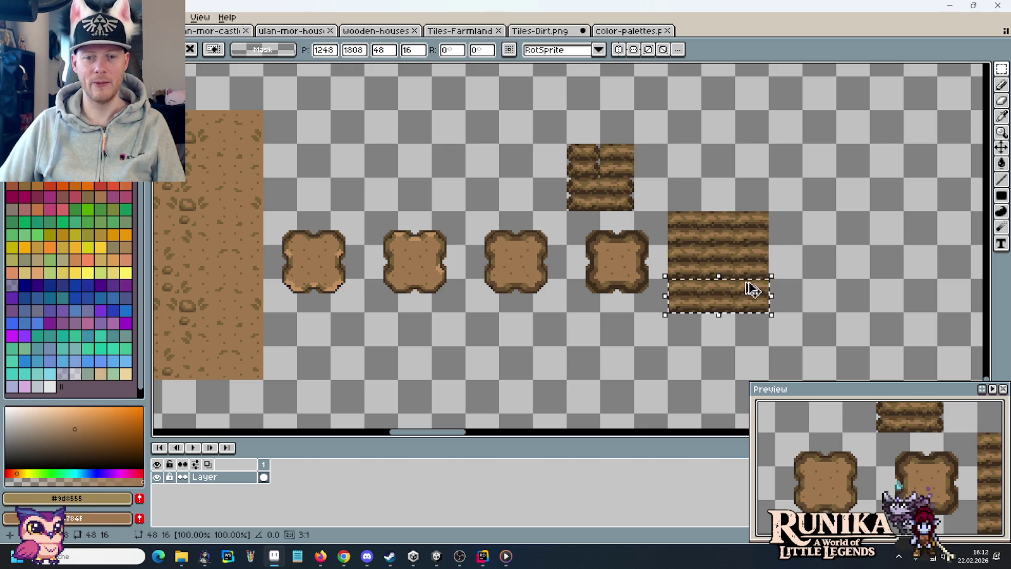
{"action": "left_click", "coordinate": [820, 279]}
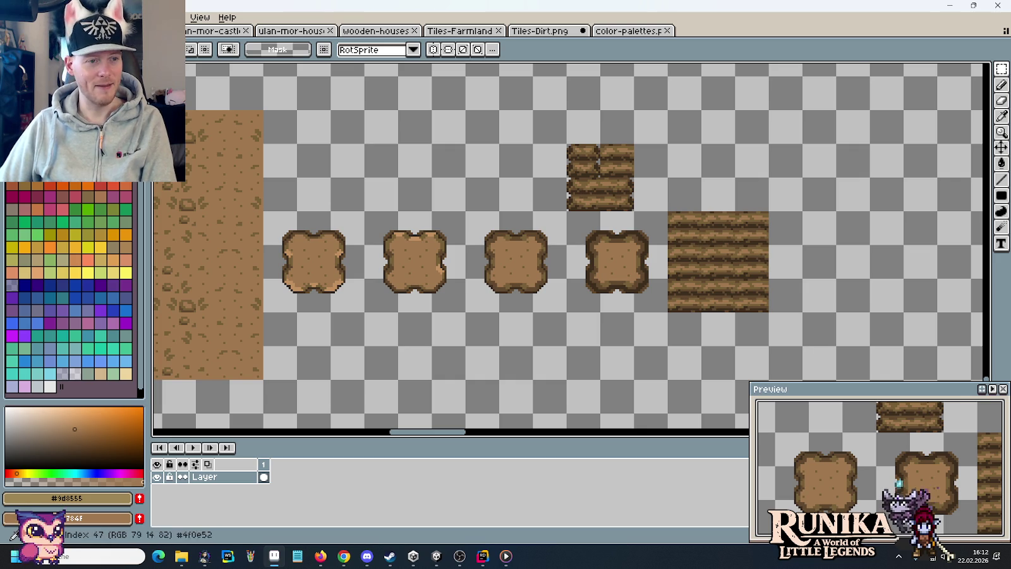
{"action": "left_click_drag", "start_coordinate": [669, 314], "coordinate": [564, 209]}
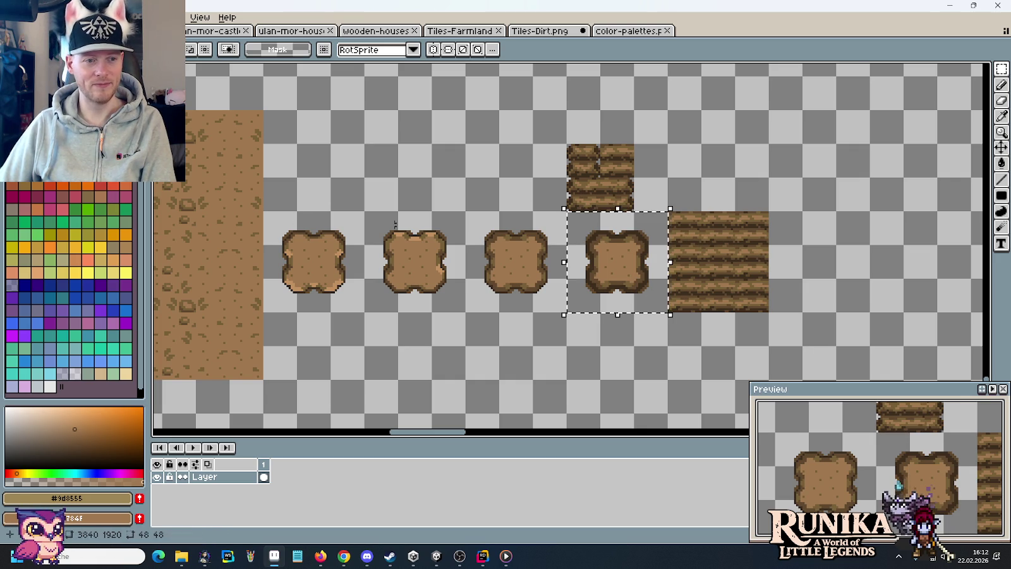
{"action": "left_click", "coordinate": [126, 272]}
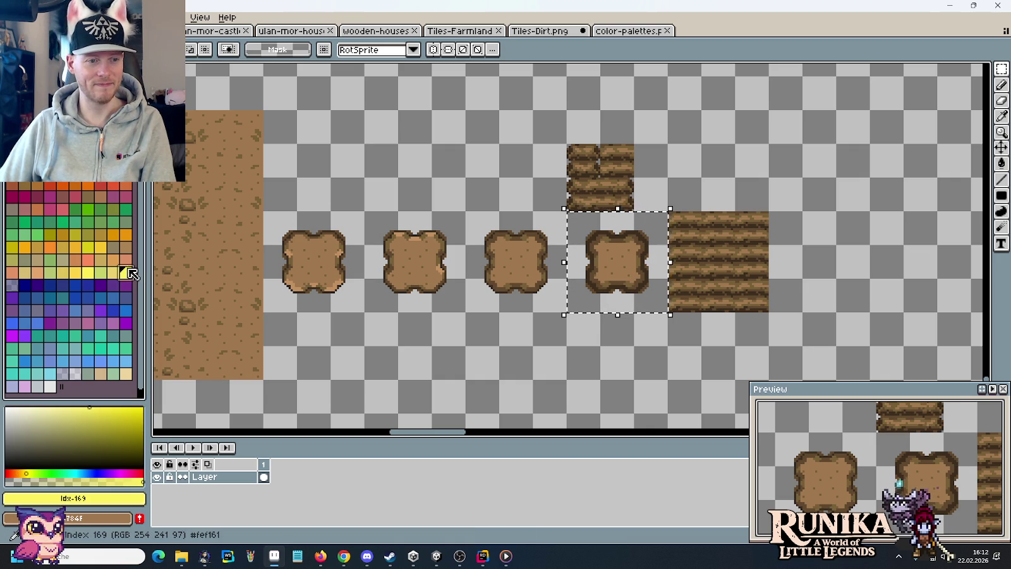
Fill yellow around the dark dirt patch and move that yellow mask directly above the plank tile.
{"action": "key", "text": "g"}
{"action": "left_click", "coordinate": [646, 301]}
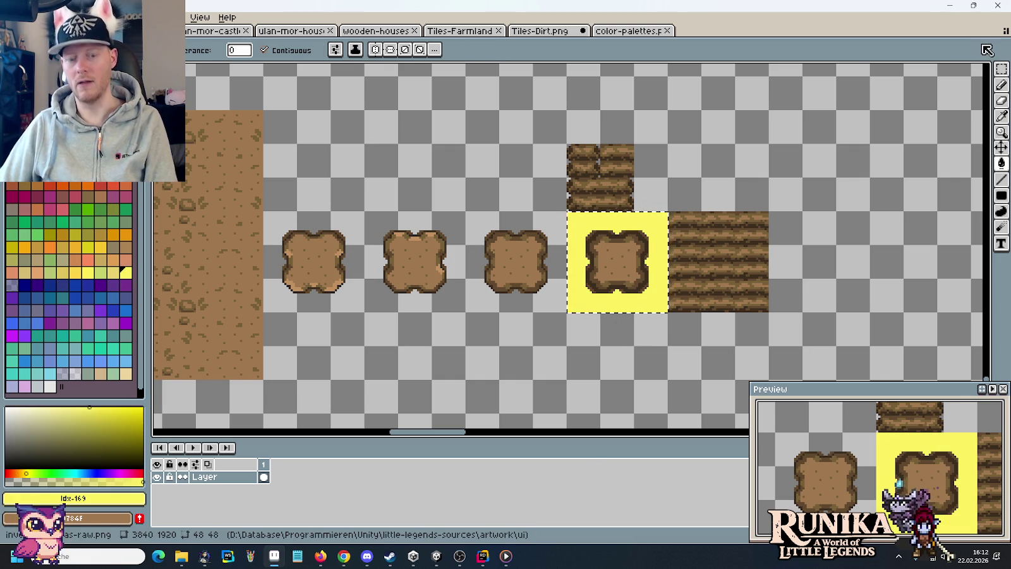
{"action": "left_click", "coordinate": [1004, 71]}
{"action": "left_click", "coordinate": [986, 69]}
{"action": "left_click", "coordinate": [620, 304]}
{"action": "mouse_move", "coordinate": [625, 310]}
{"action": "left_mouse_down"}
{"action": "mouse_move", "coordinate": [717, 309]}
{"action": "mouse_move", "coordinate": [743, 208]}
{"action": "left_mouse_up"}
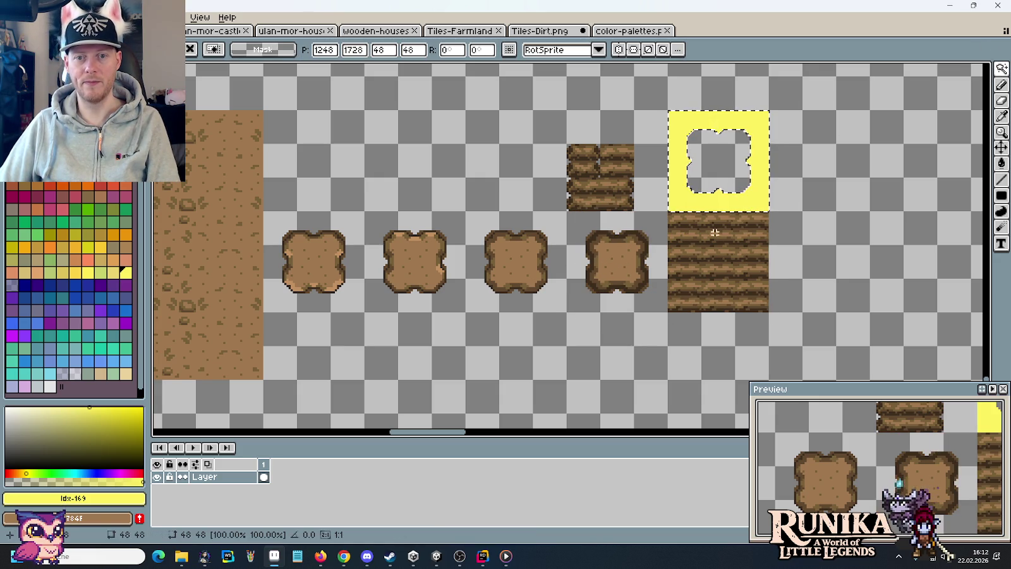
{"action": "left_click", "coordinate": [713, 264]}
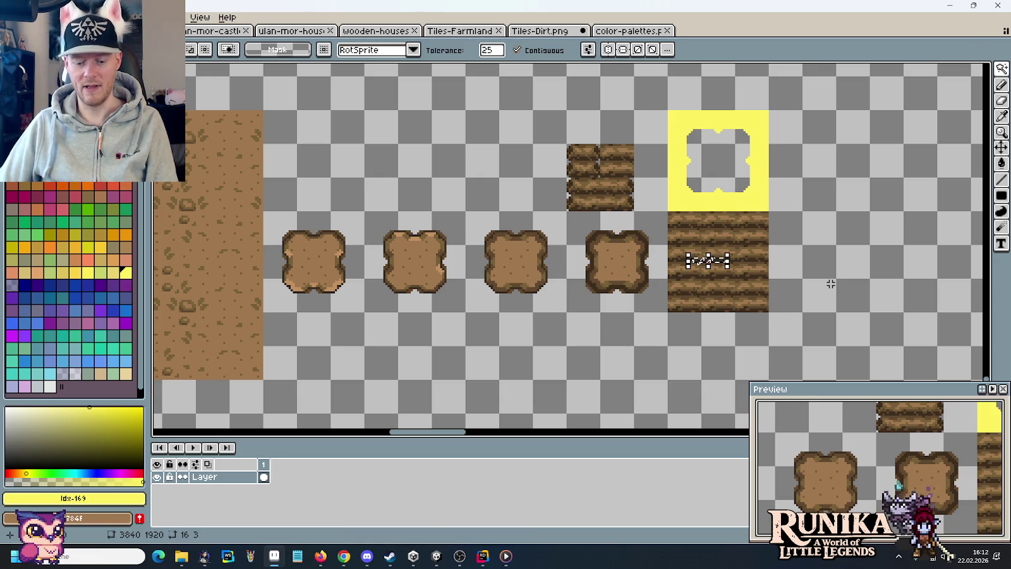
{"action": "key", "text": "m"}
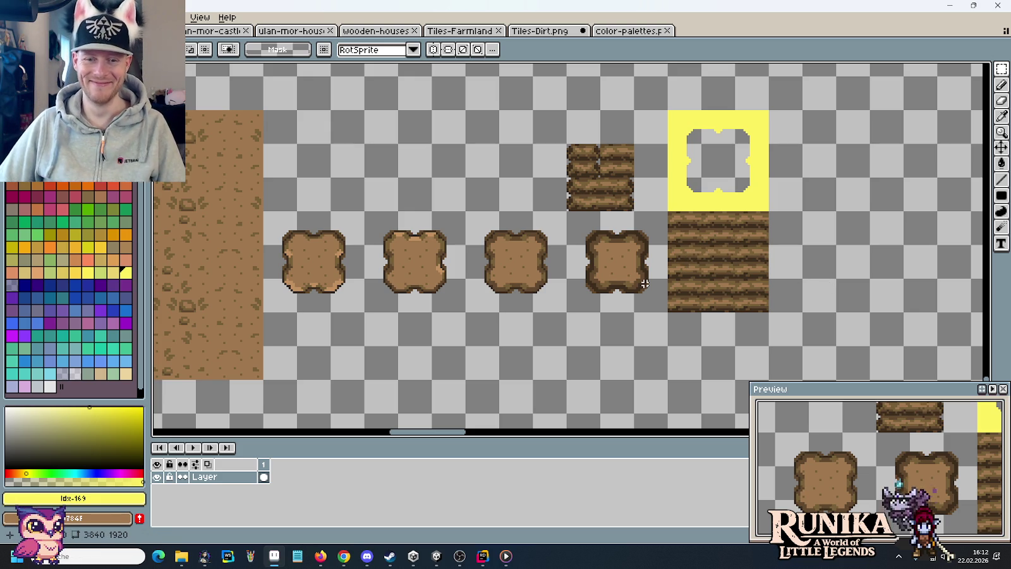
{"action": "left_click_drag", "start_coordinate": [668, 312], "coordinate": [567, 211]}
Copy the dark dirt patch to the right and clear its interior to transparent, removing leftover dots.
{"action": "left_click_drag", "start_coordinate": [660, 260], "coordinate": [896, 260]}
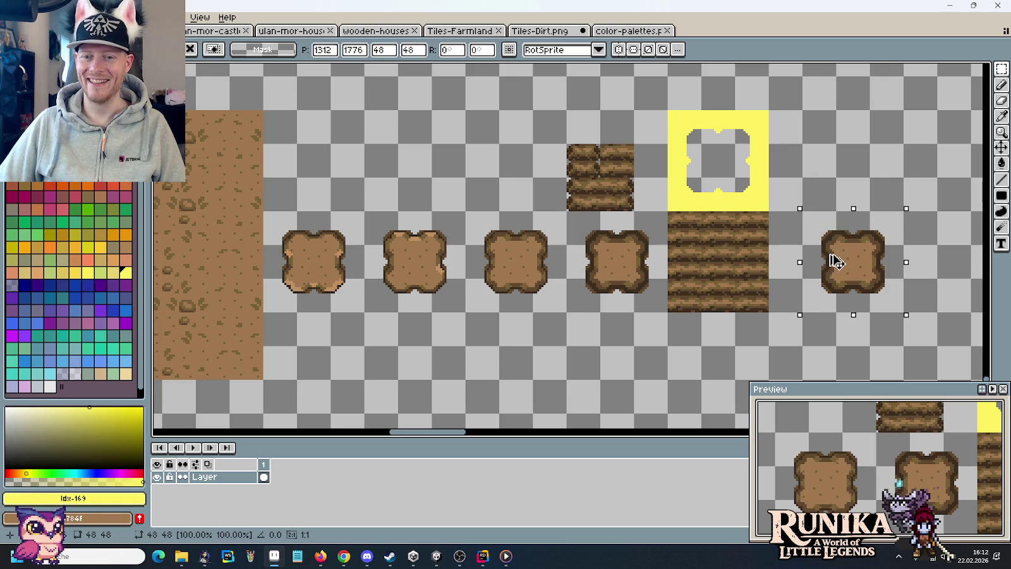
{"action": "key", "text": "g"}
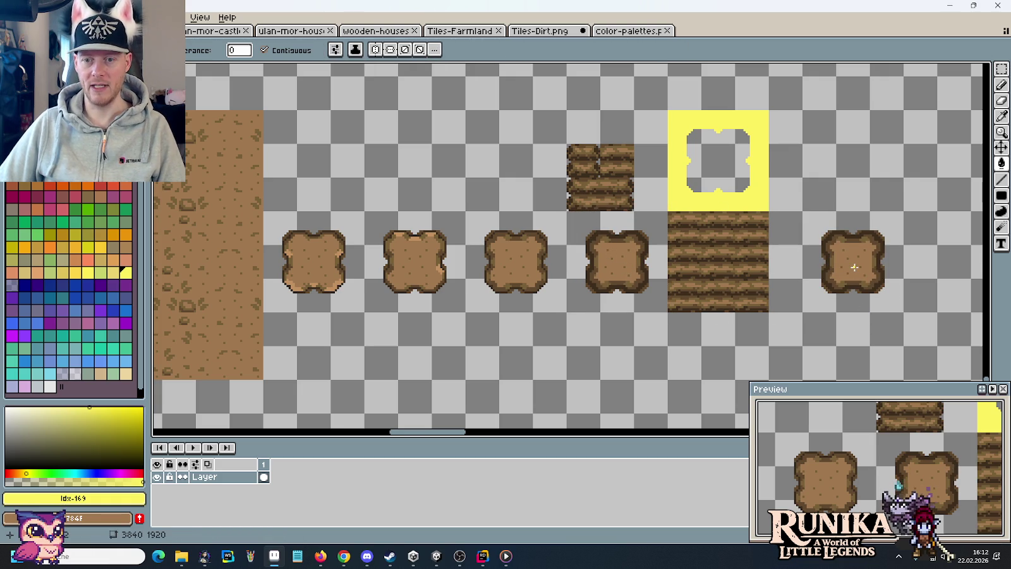
{"action": "key", "text": "i"}
{"action": "right_click", "coordinate": [853, 289]}
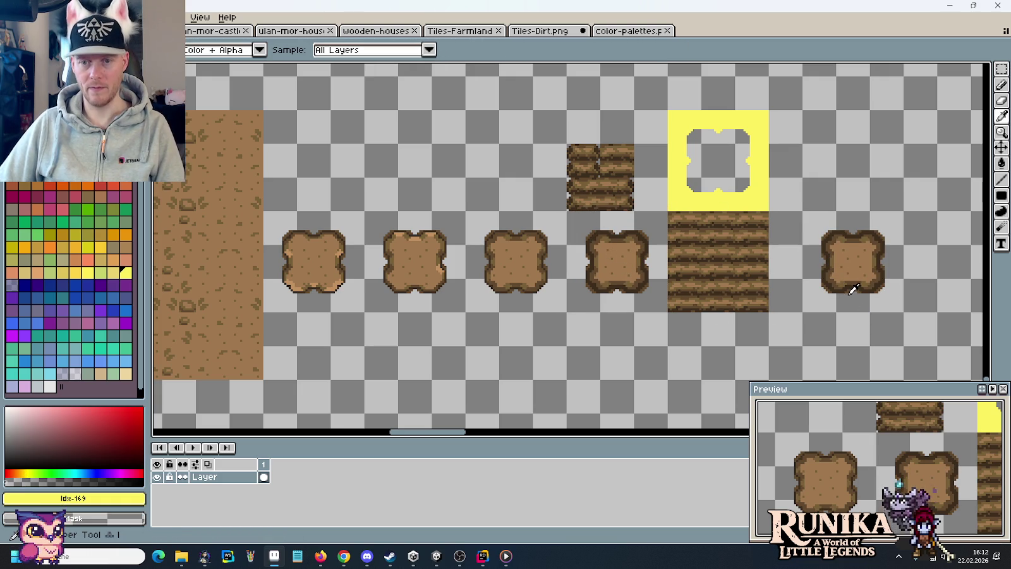
{"action": "key", "text": "g"}
{"action": "right_click", "coordinate": [853, 263]}
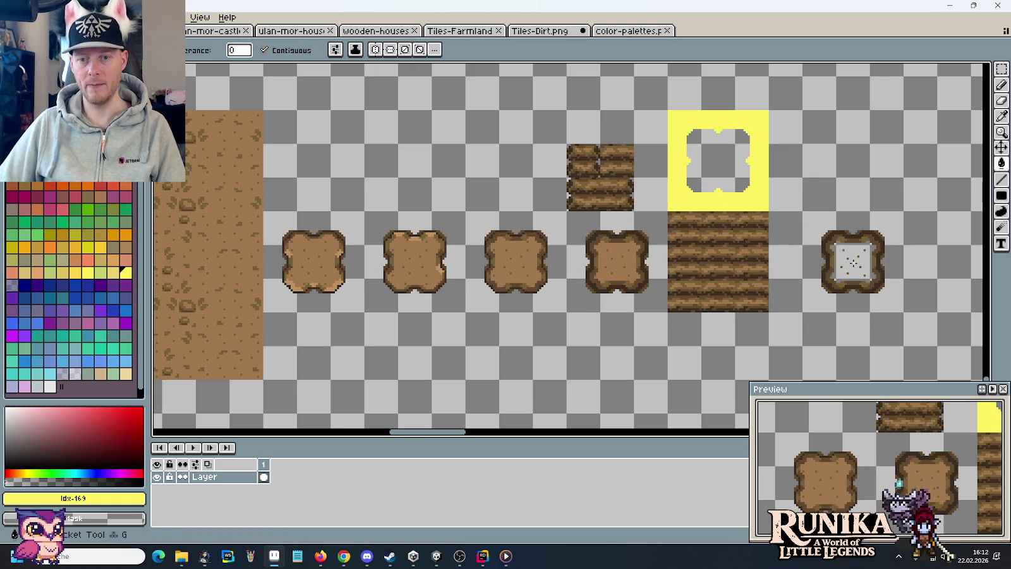
{"action": "scroll", "coordinate": [855, 262], "scroll_direction": "up", "scroll_amount": 3}
{"action": "key", "text": "m"}
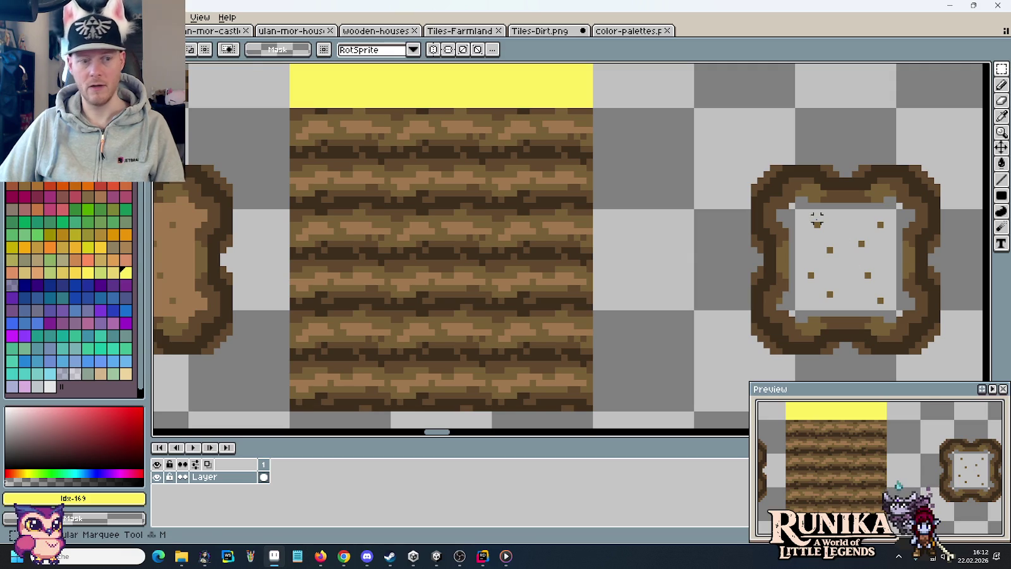
{"action": "left_click_drag", "start_coordinate": [804, 216], "coordinate": [891, 306]}
{"action": "key", "text": "Delete"}
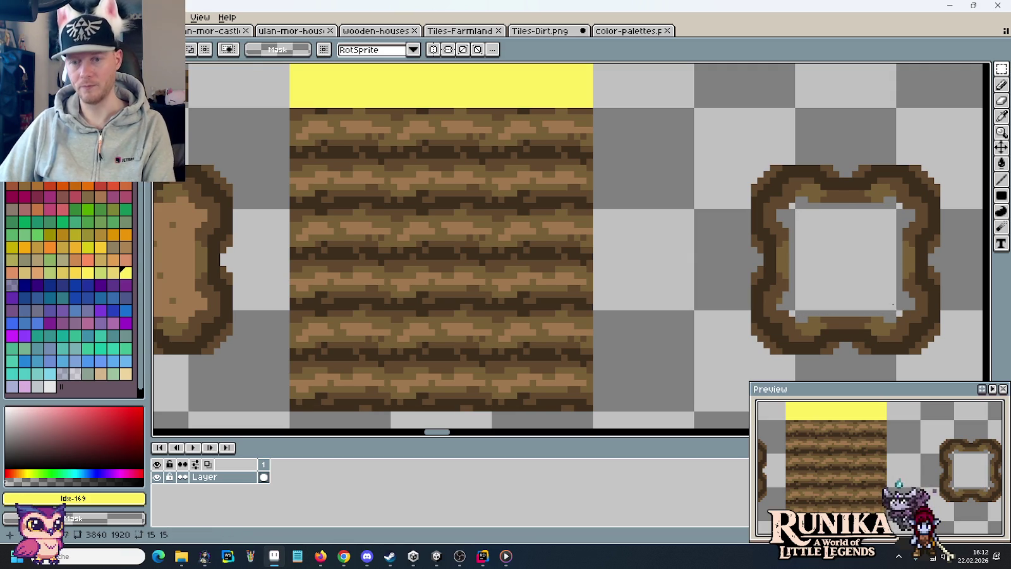
{"action": "scroll", "coordinate": [853, 291], "scroll_direction": "down", "scroll_amount": 3}
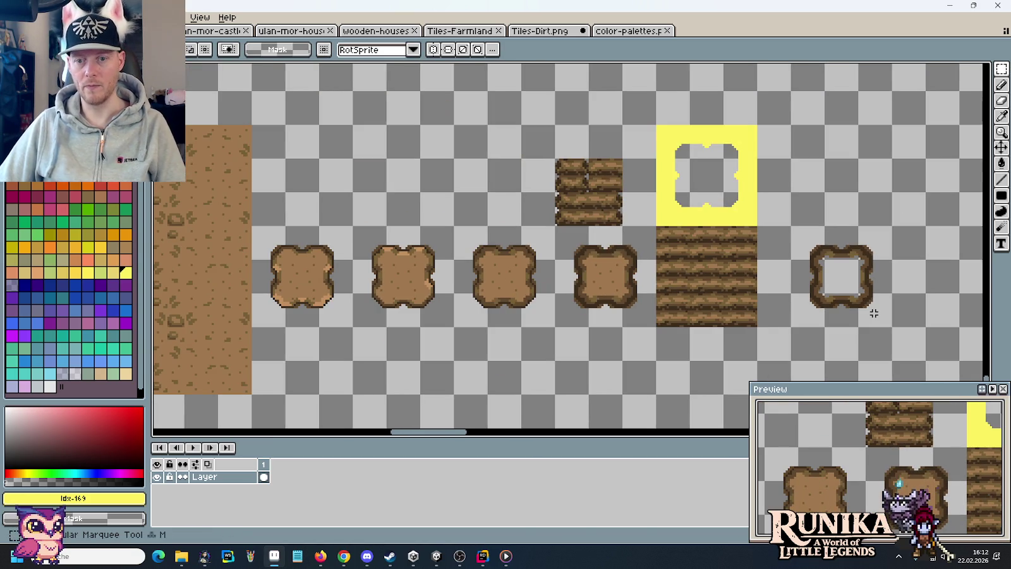
Stack copies of the plank tile, hollow patch outline and yellow mask into one new tile.
{"action": "left_click_drag", "start_coordinate": [874, 313], "coordinate": [722, 338]}
{"action": "left_click_drag", "start_coordinate": [607, 354], "coordinate": [503, 250]}
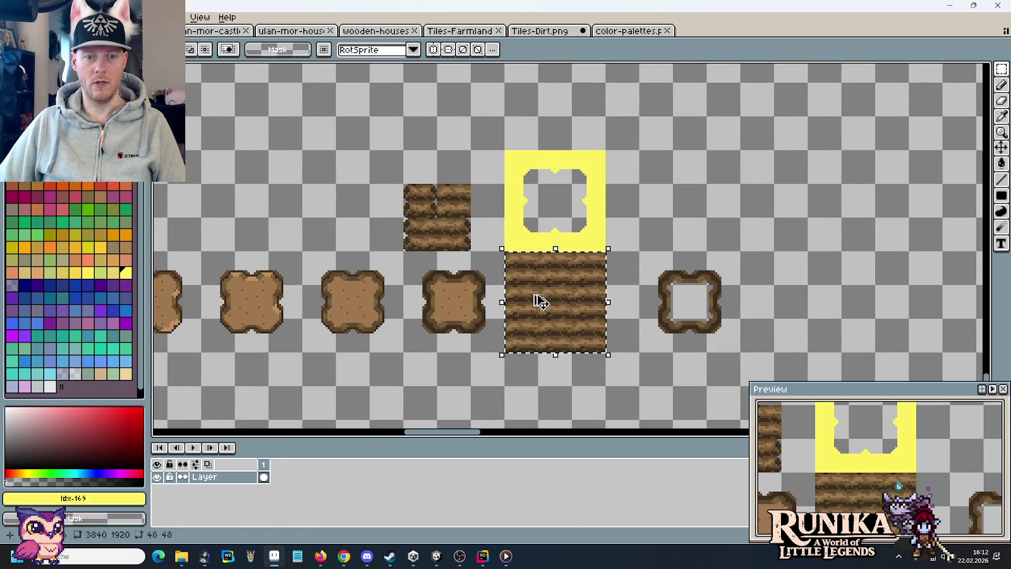
{"action": "left_click_drag", "start_coordinate": [539, 301], "coordinate": [688, 177]}
{"action": "key", "text": "ctrl+d"}
{"action": "left_click_drag", "start_coordinate": [662, 267], "coordinate": [663, 267]}
{"action": "left_click_drag", "start_coordinate": [704, 296], "coordinate": [702, 186]}
{"action": "left_click_drag", "start_coordinate": [597, 233], "coordinate": [501, 164]}
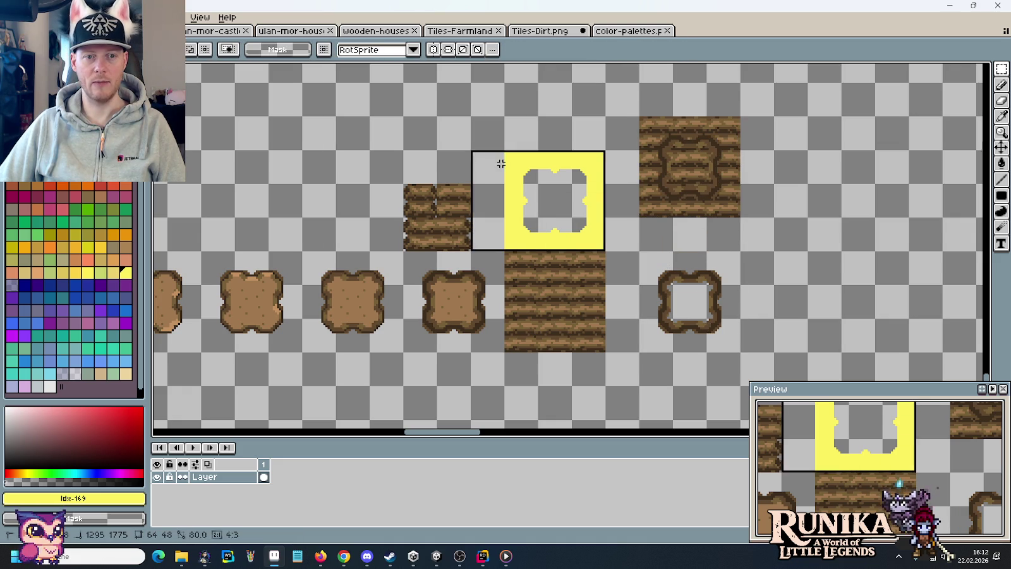
{"action": "left_click_drag", "start_coordinate": [541, 214], "coordinate": [676, 180]}
{"action": "key", "text": "ctrl+d"}
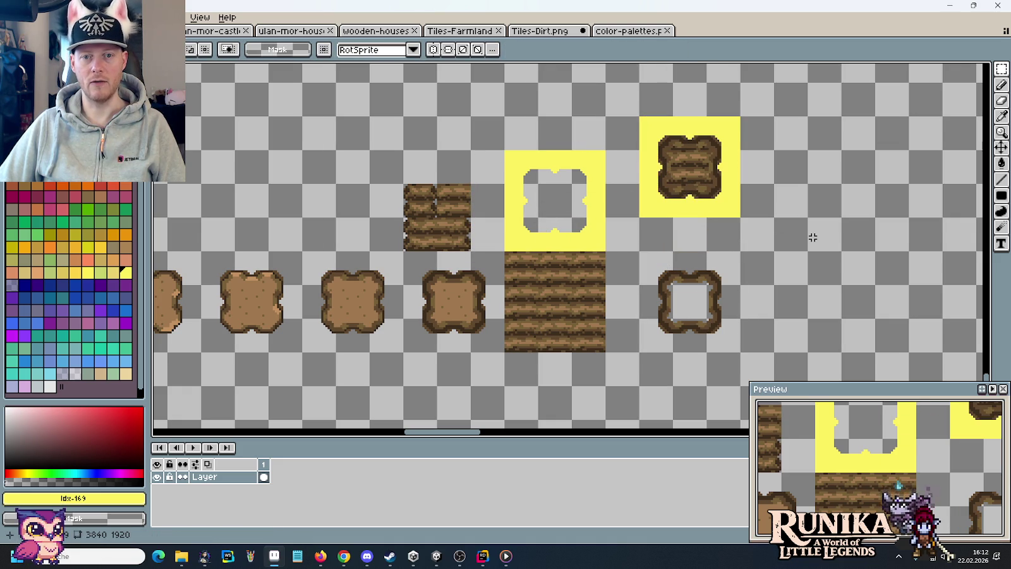